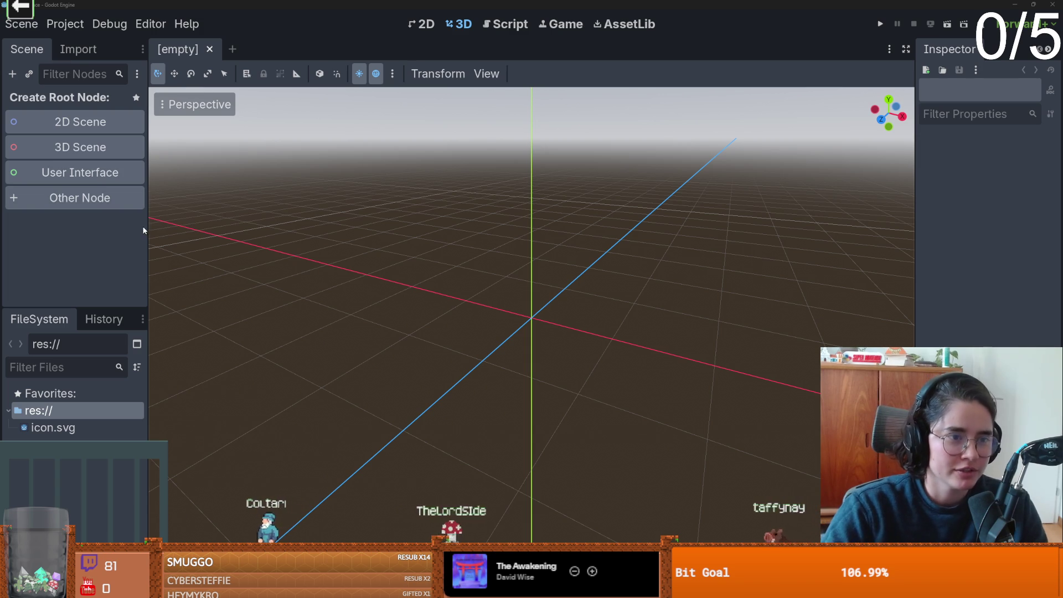
# Reload the towerdefence project and create a 2D Scene with a Node2D root.
pyautogui.moveTo(149, 227); pyautogui.dragTo(222, 227)
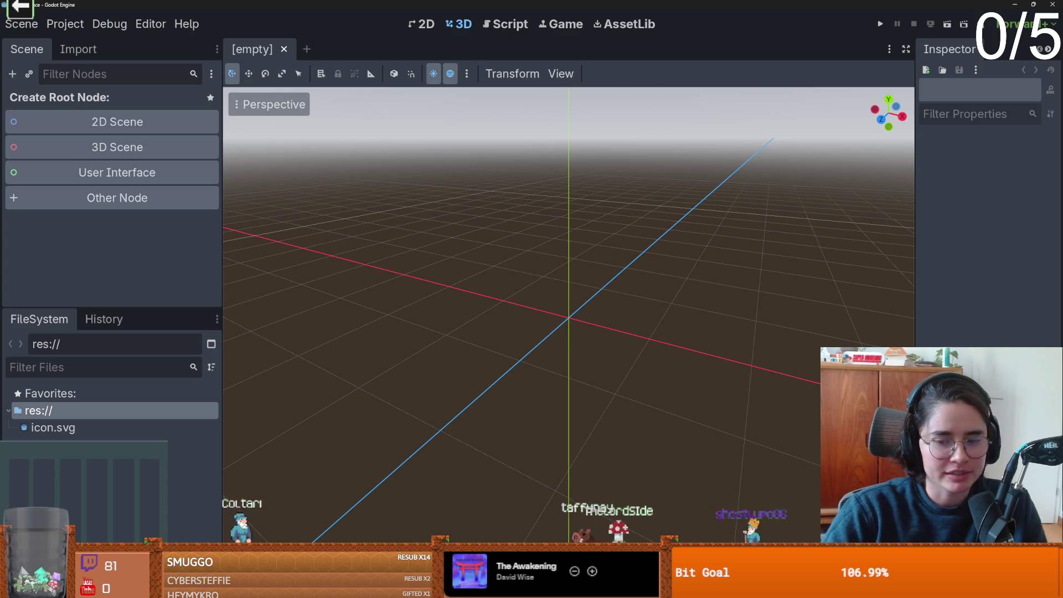
pyautogui.hotkey('ctrl', 'shift', 'q')
pyautogui.press('Return')
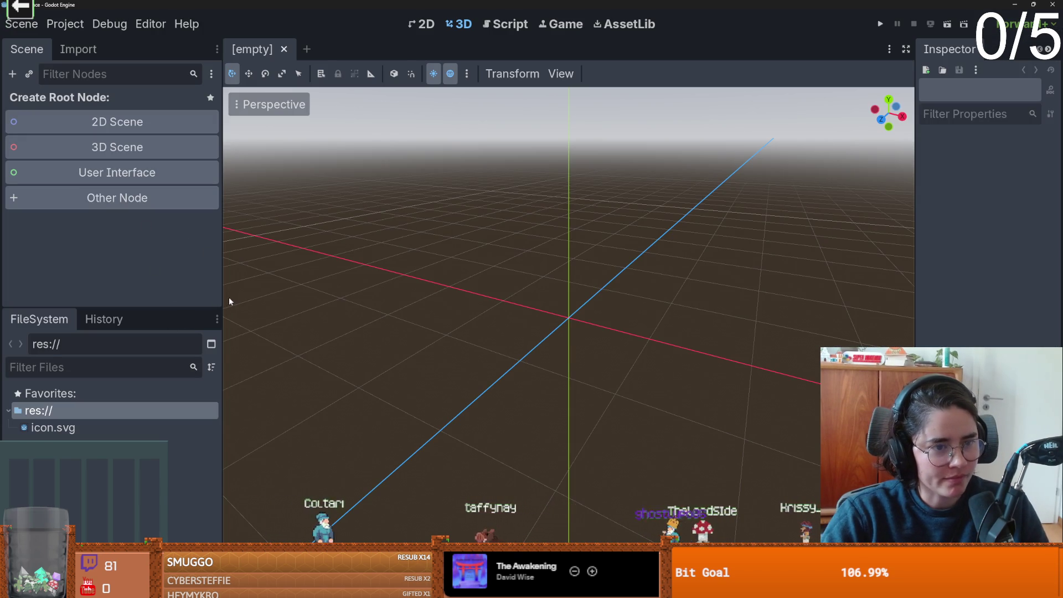
pyautogui.moveTo(223, 301); pyautogui.dragTo(218, 301)
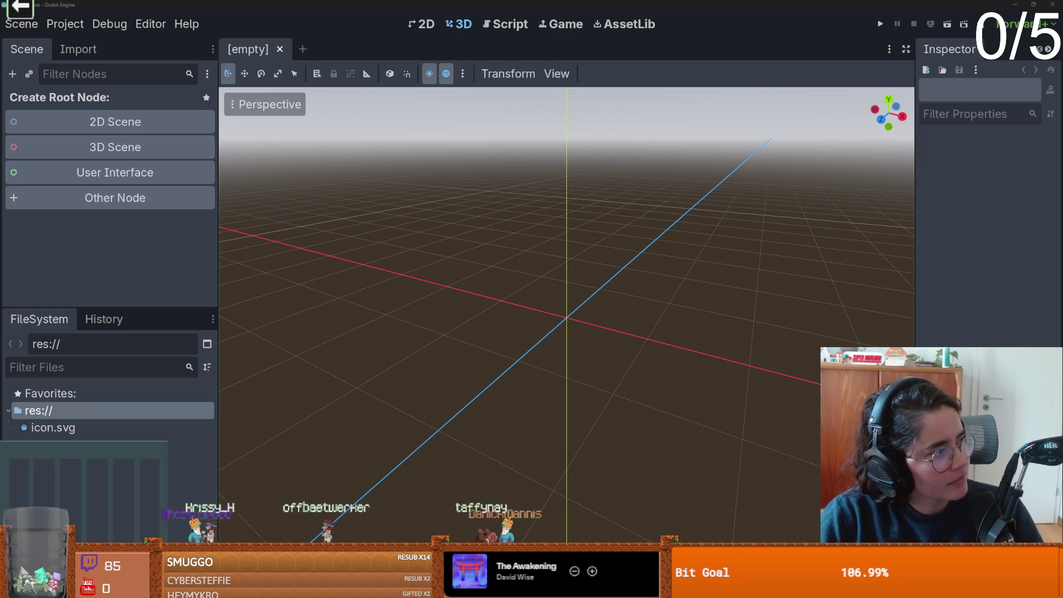
pyautogui.scroll(2, 320, 257)
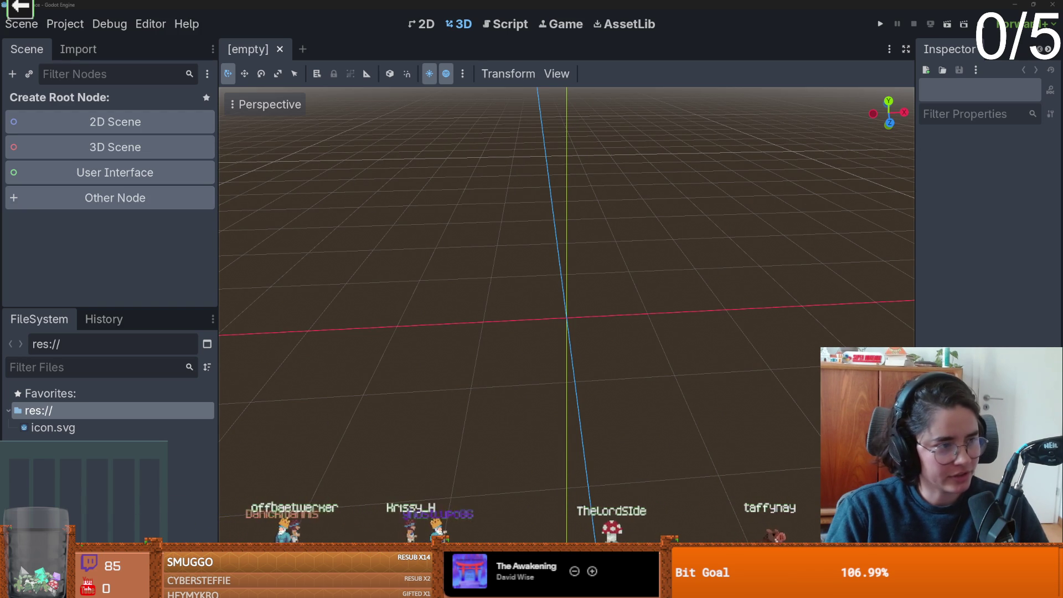
pyautogui.click(111, 122)
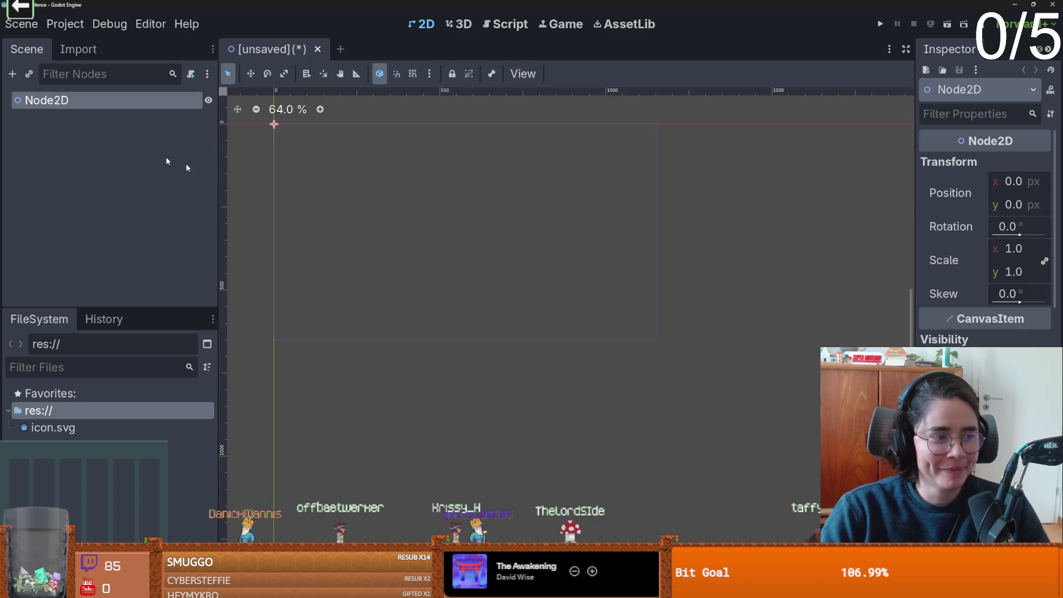
# Save the new scene as TowerDefence.tscn.
pyautogui.moveTo(366, 264)
pyautogui.mouseDown()
pyautogui.moveTo(533, 317)
pyautogui.moveTo(369, 267)
pyautogui.moveTo(477, 281)
pyautogui.moveTo(462, 281)
pyautogui.mouseUp()
pyautogui.hotkey('ctrl', 's')
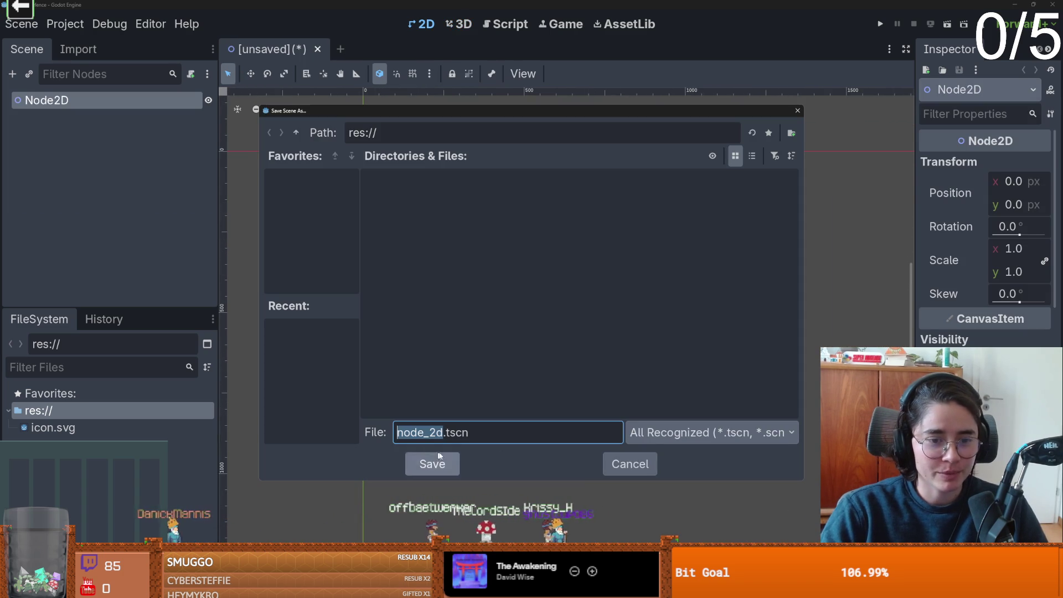
pyautogui.write('TowerDefen')
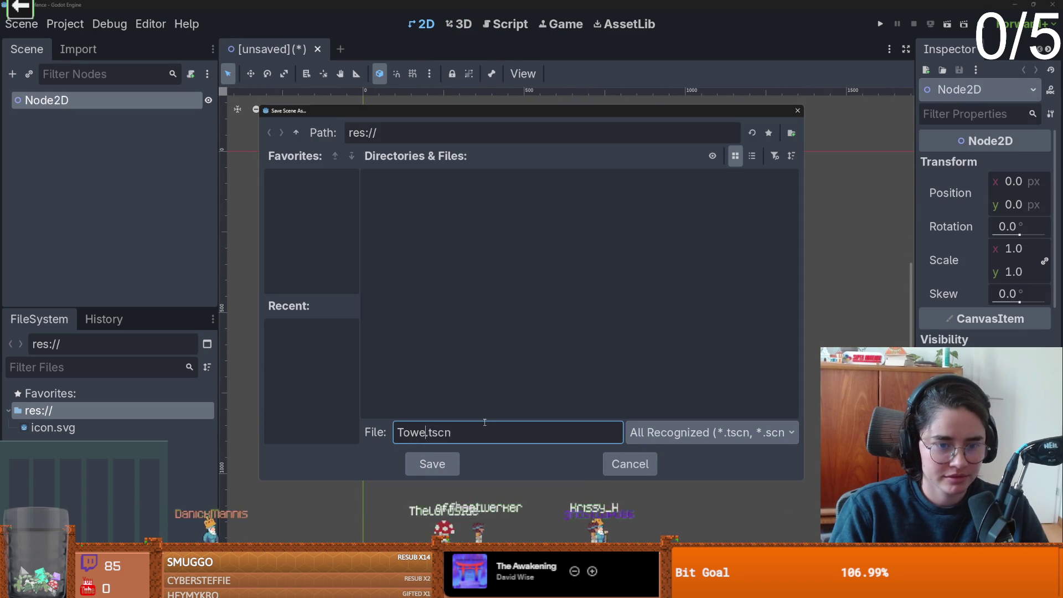
pyautogui.write('ce')
pyautogui.press('Return')
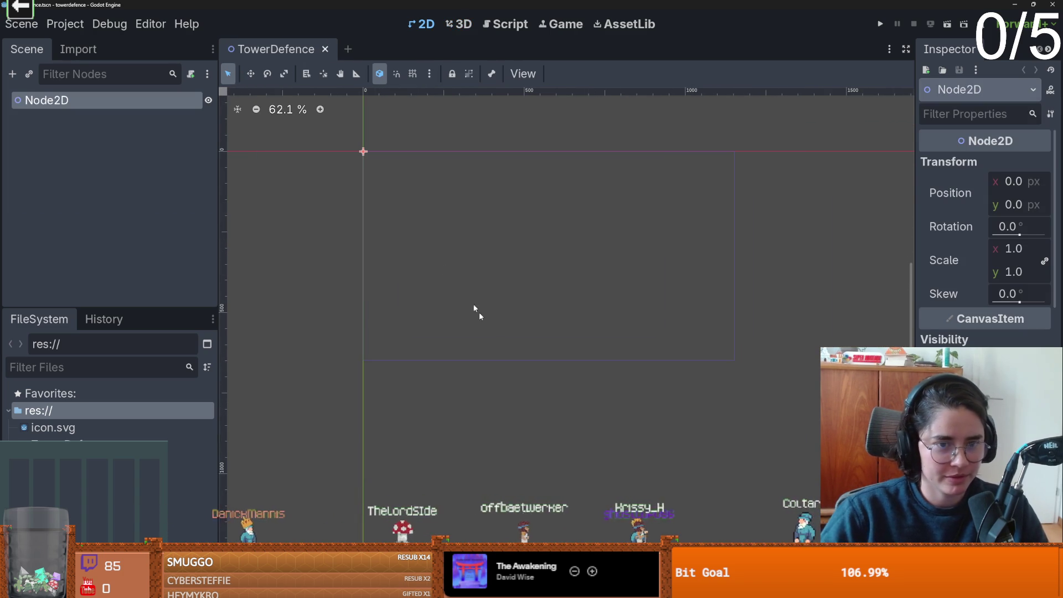
# Open Project Settings to the Display > Window size options.
pyautogui.click(65, 23)
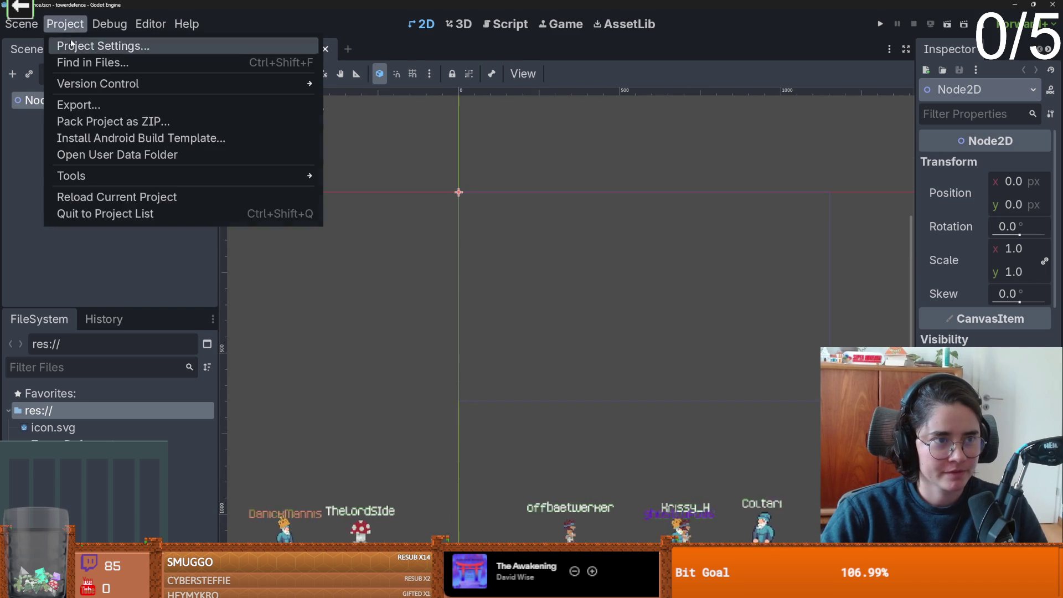
pyautogui.click(105, 43)
pyautogui.scroll(-1, 319, 333)
pyautogui.scroll(1, 298, 317)
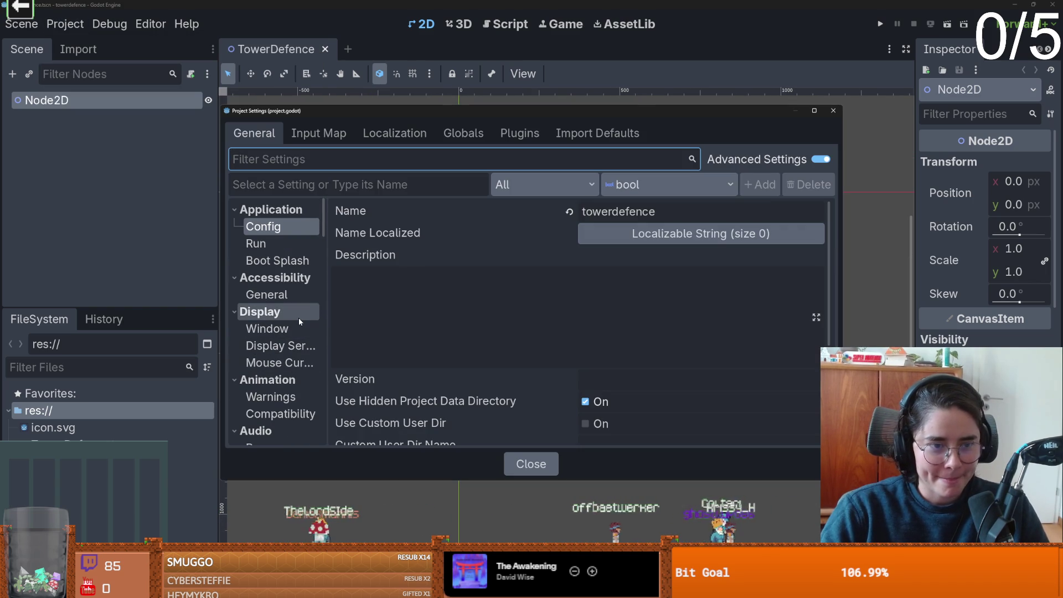
pyautogui.scroll(-2, 298, 318)
pyautogui.click(267, 268)
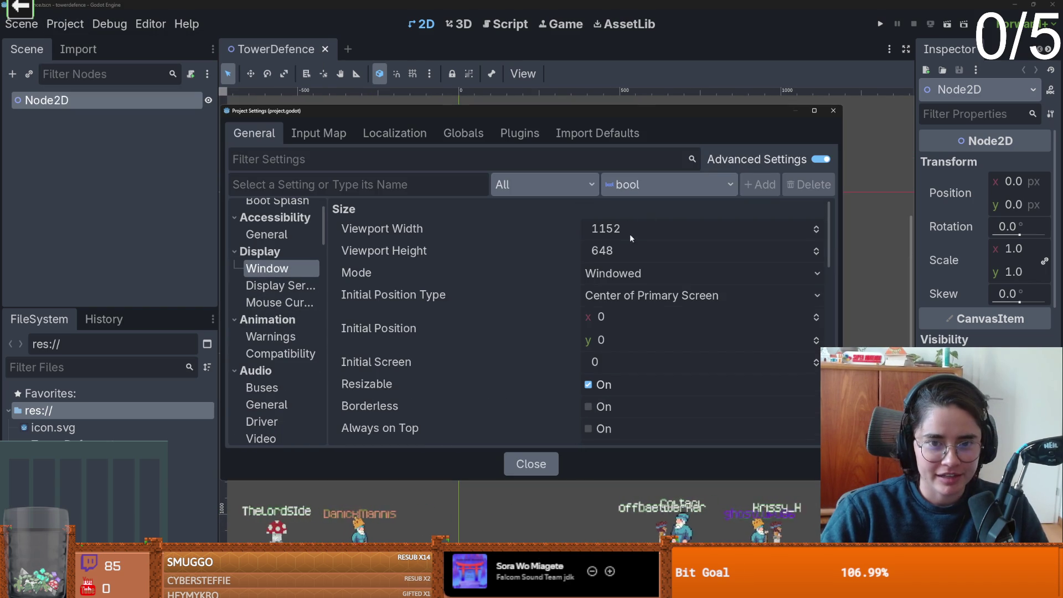
pyautogui.click(669, 228)
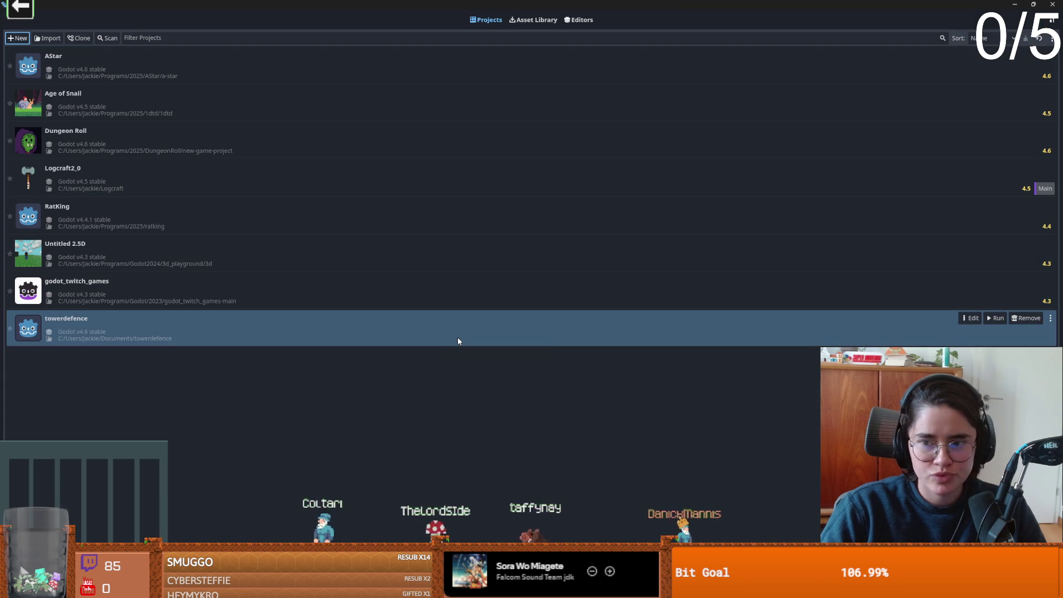
# Select Age of Snail in the Project Manager and open it for editing with Godot v4.5.
pyautogui.rightClick(474, 331)
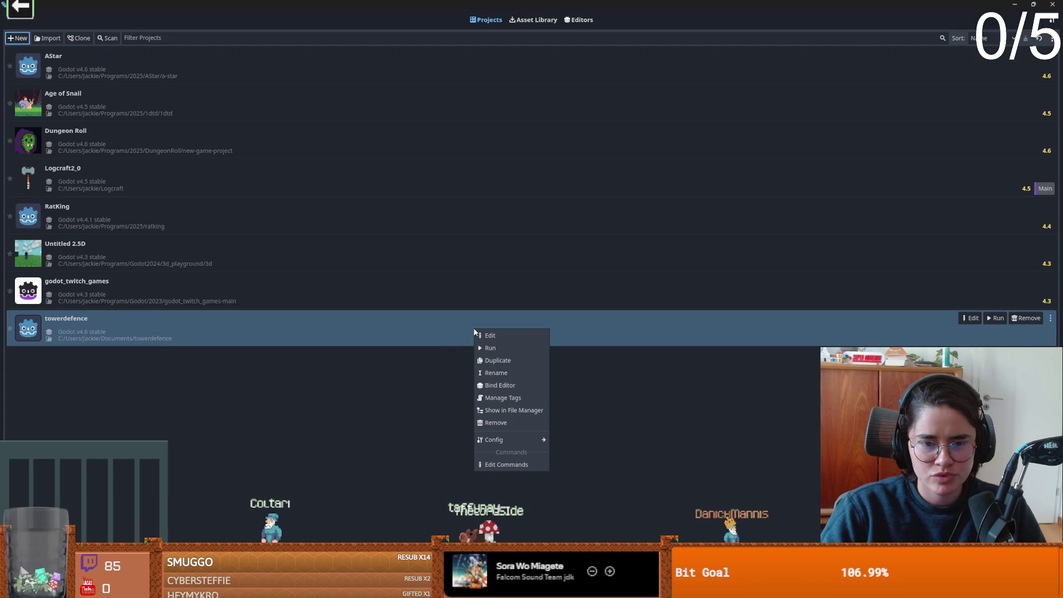
pyautogui.moveTo(510, 440)
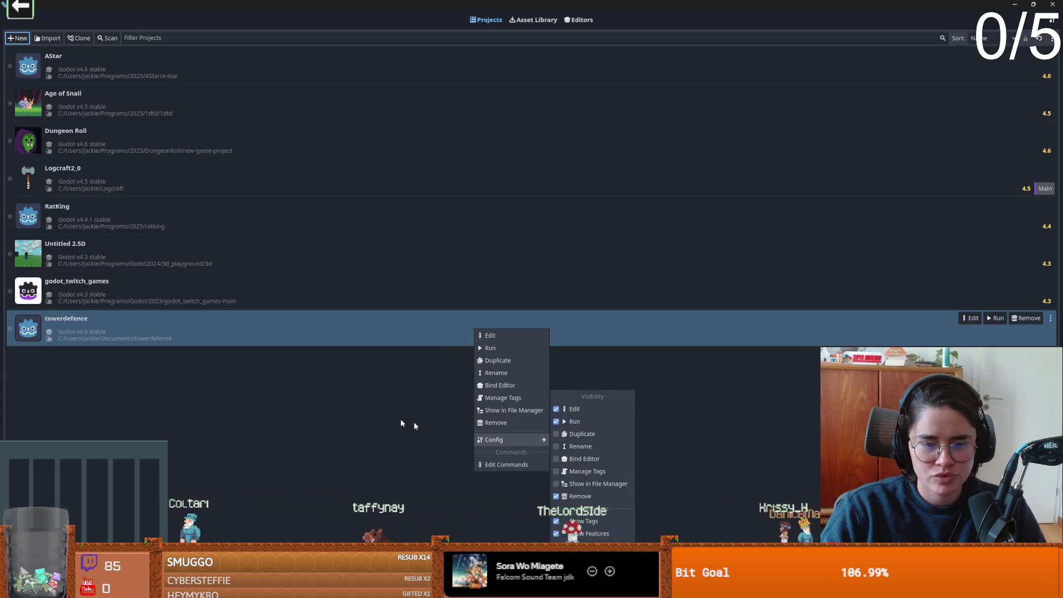
pyautogui.click(457, 500)
pyautogui.click(125, 115)
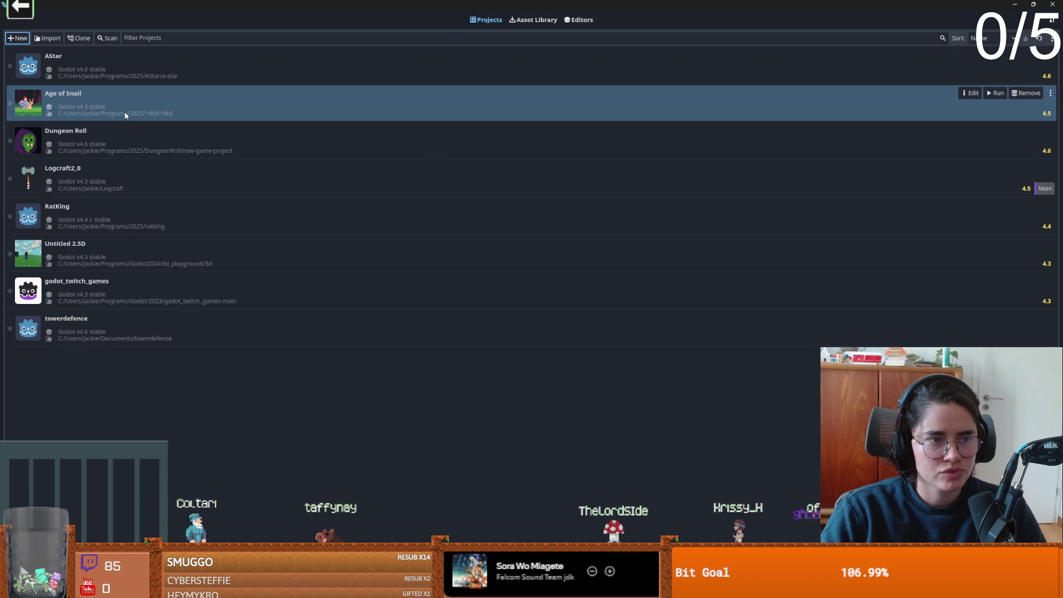
pyautogui.rightClick(125, 115)
pyautogui.click(74, 112)
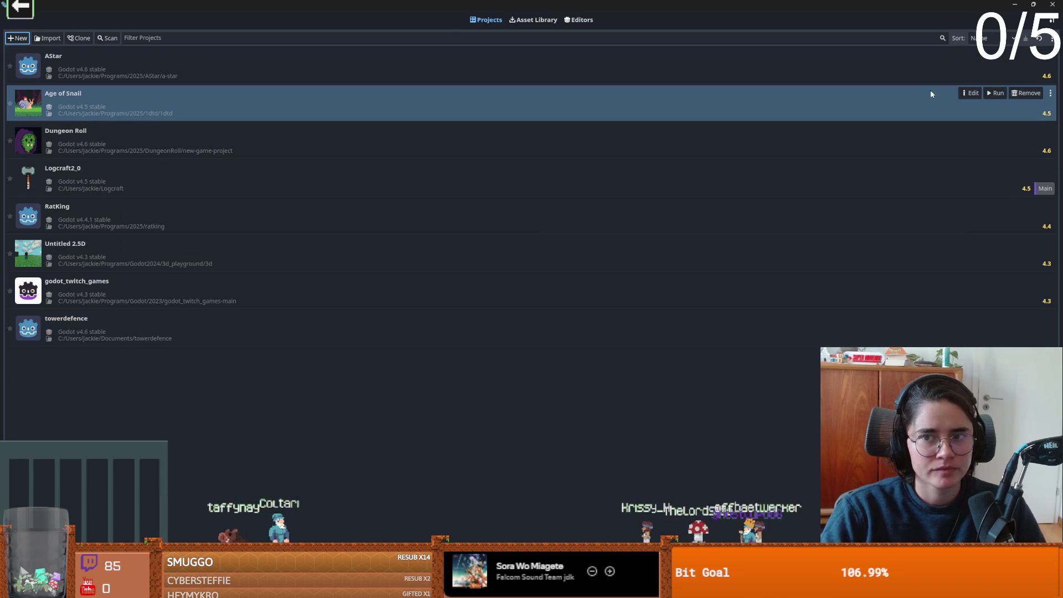
pyautogui.click(965, 94)
pyautogui.click(501, 320)
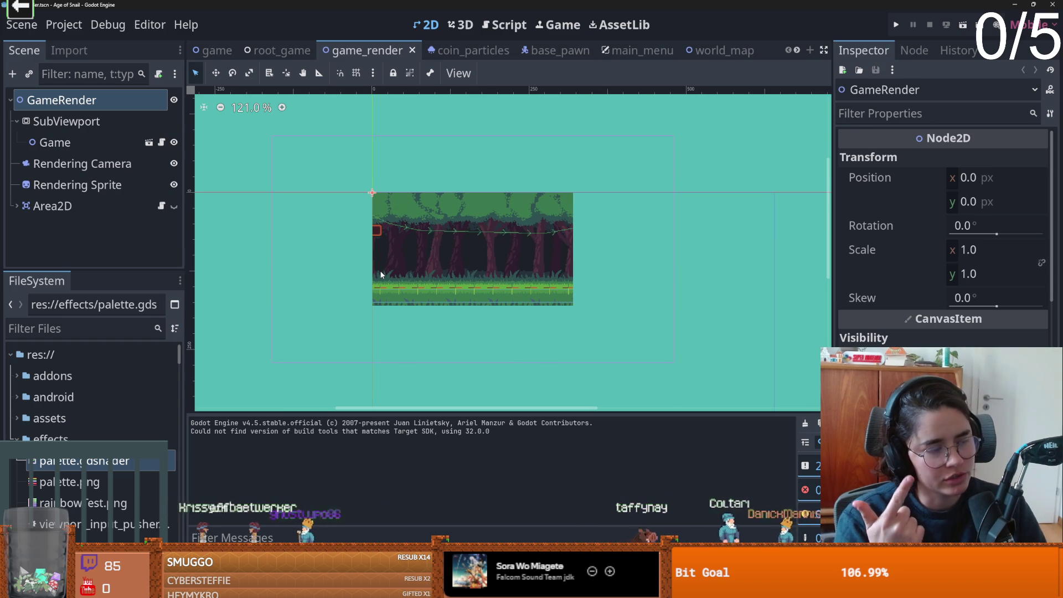
# Check Age of Snail's 640×360 Display > Window size, then quit to the project list.
pyautogui.scroll(3, 395, 170)
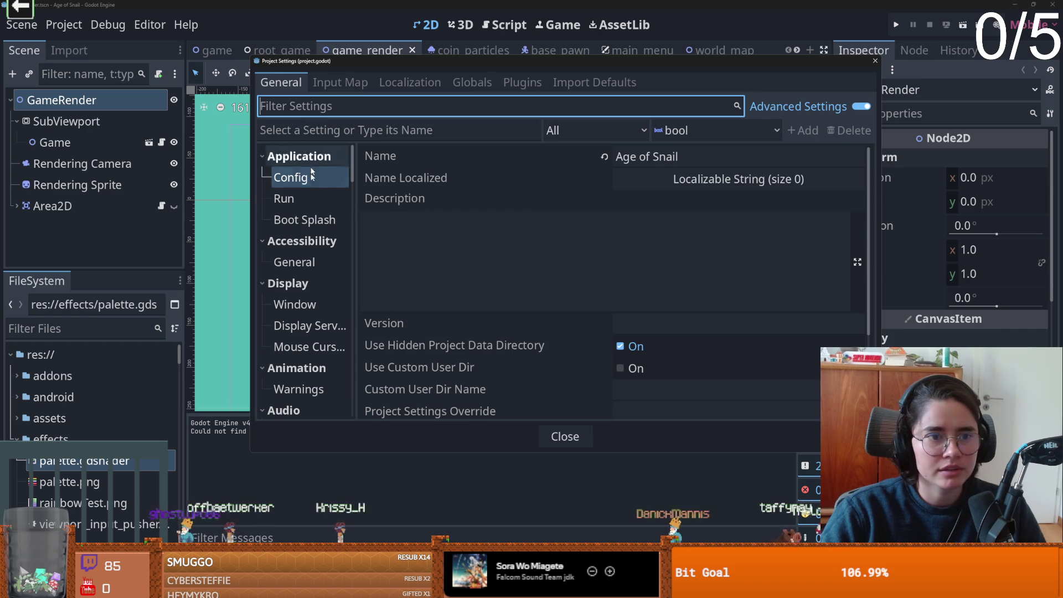
pyautogui.scroll(-2, 588, 228)
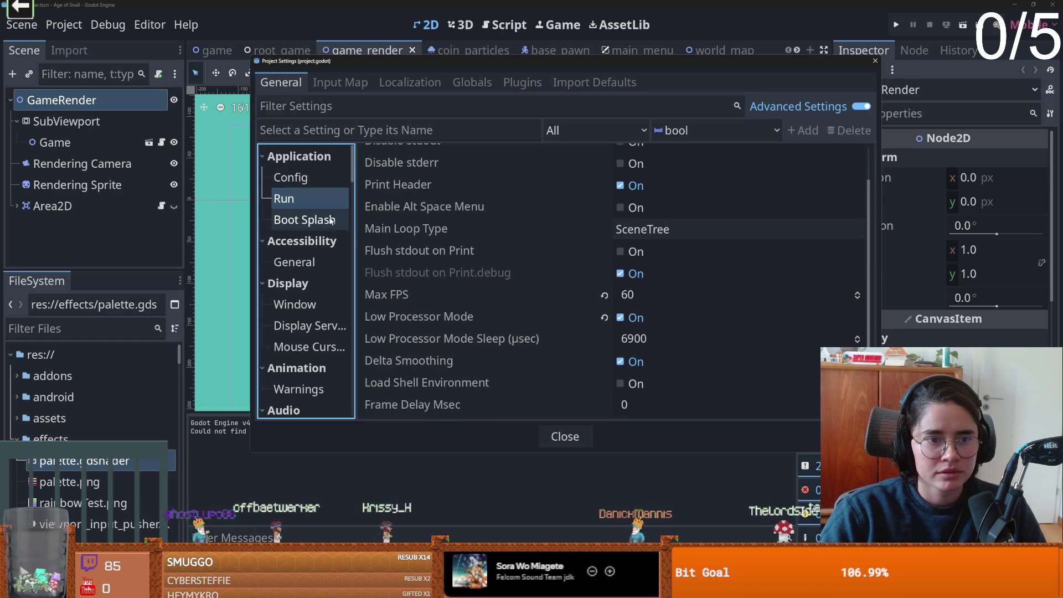
pyautogui.click(305, 285)
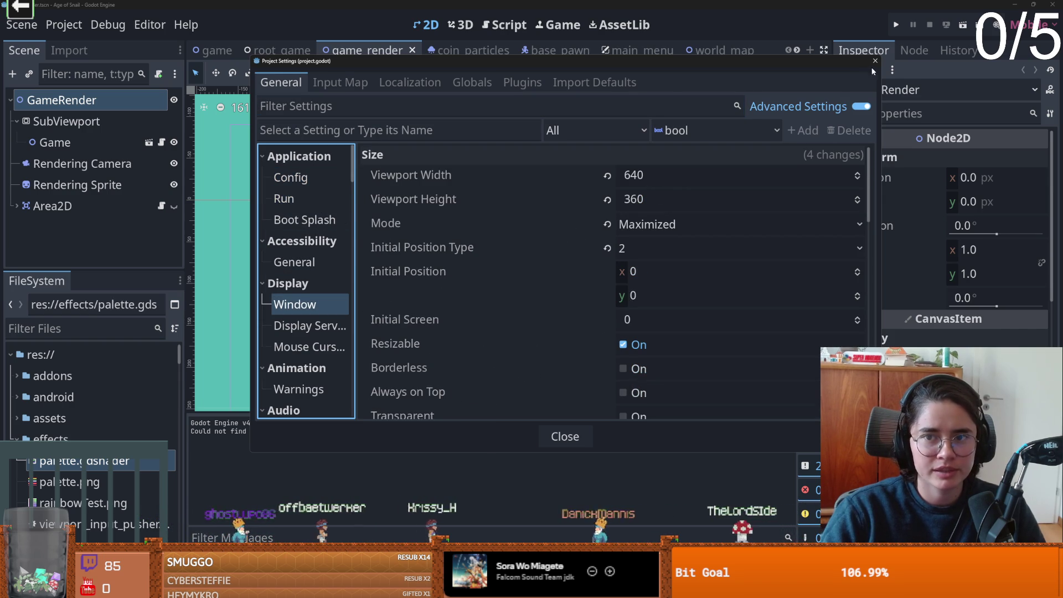
pyautogui.click(875, 61)
pyautogui.hotkey('ctrl', 'shift', 'q')
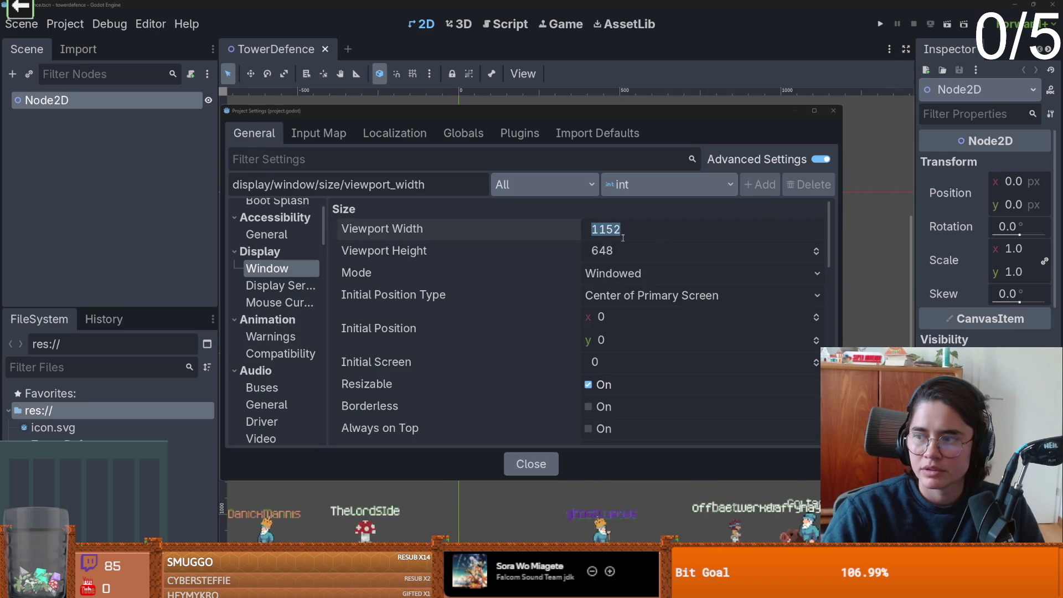
# Set the viewport width to 640 and height to 360, then close Project Settings.
pyautogui.write('64')
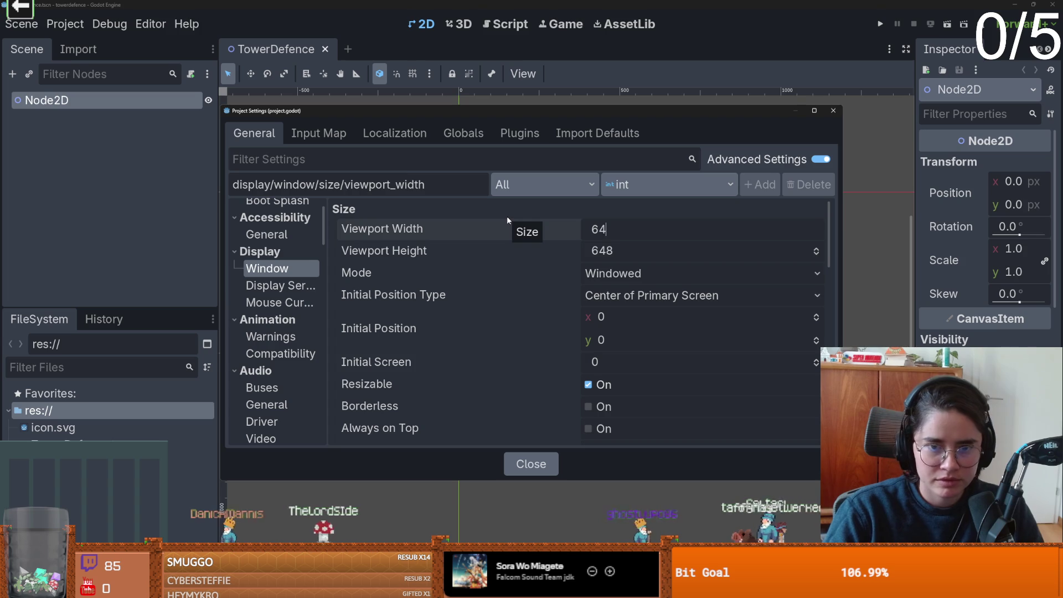
pyautogui.write('0')
pyautogui.press('Tab')
pyautogui.write('360')
pyautogui.press('Return')
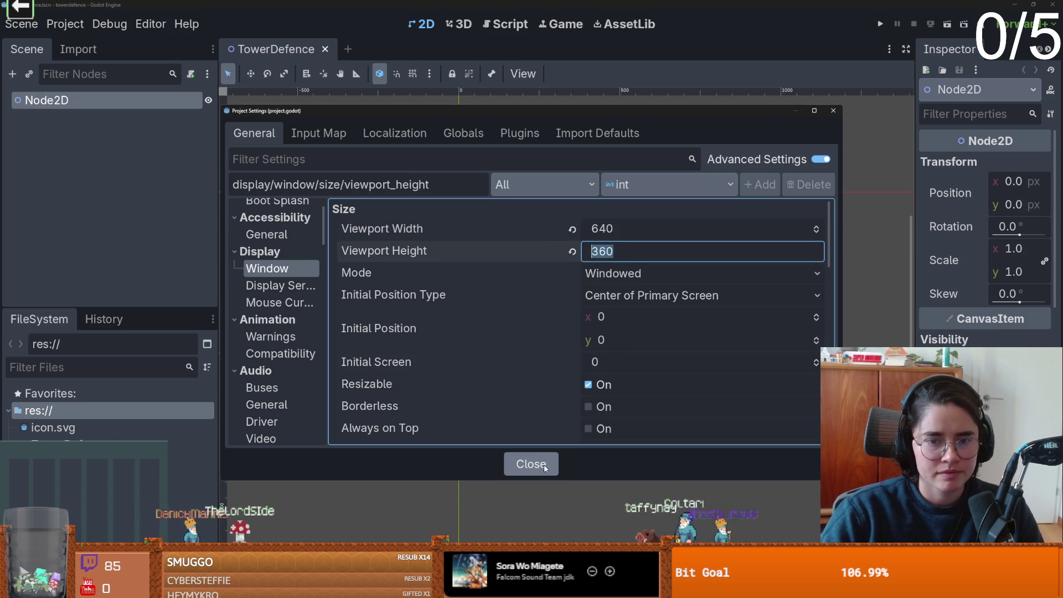
pyautogui.click(544, 468)
# Reopen Project Settings to verify the size, then switch to Aseprite.
pyautogui.scroll(2, 465, 256)
pyautogui.scroll(-2, 426, 219)
pyautogui.click(65, 24)
pyautogui.click(89, 48)
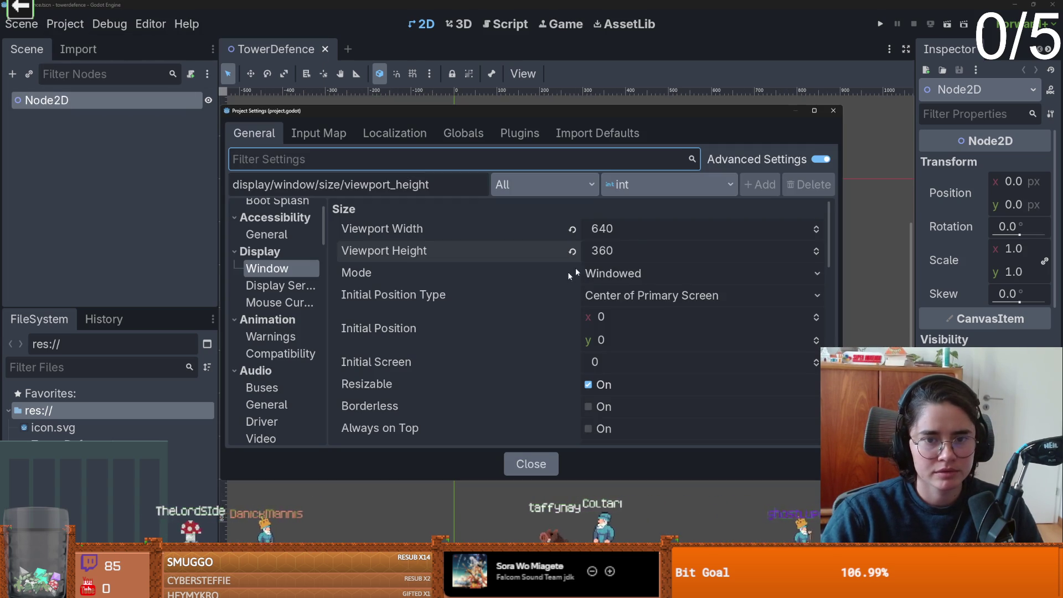
pyautogui.press('Escape')
pyautogui.scroll(6, 596, 301)
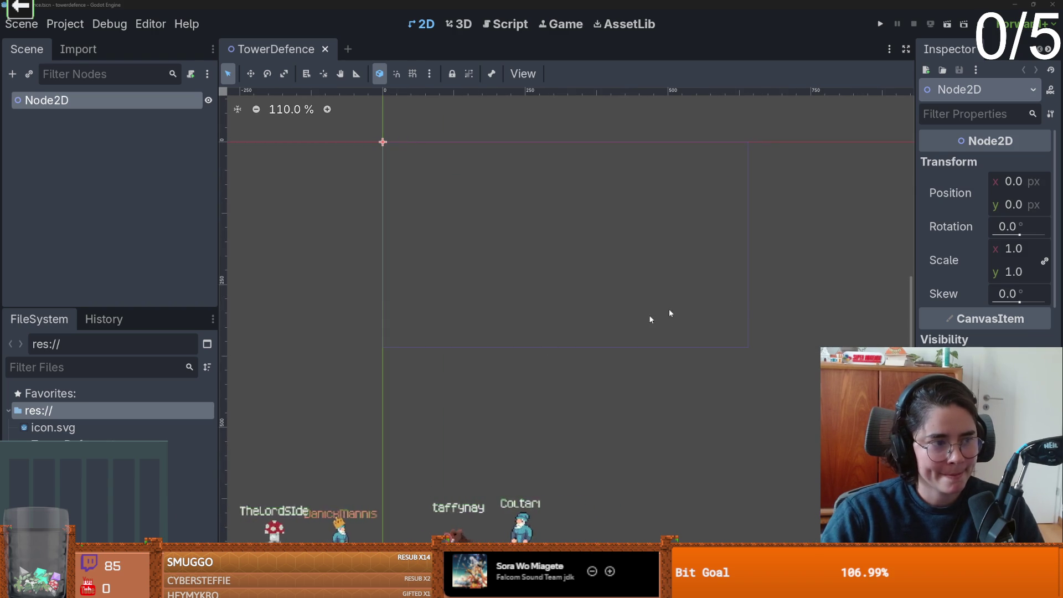
pyautogui.hotkey('alt', 'Tab')
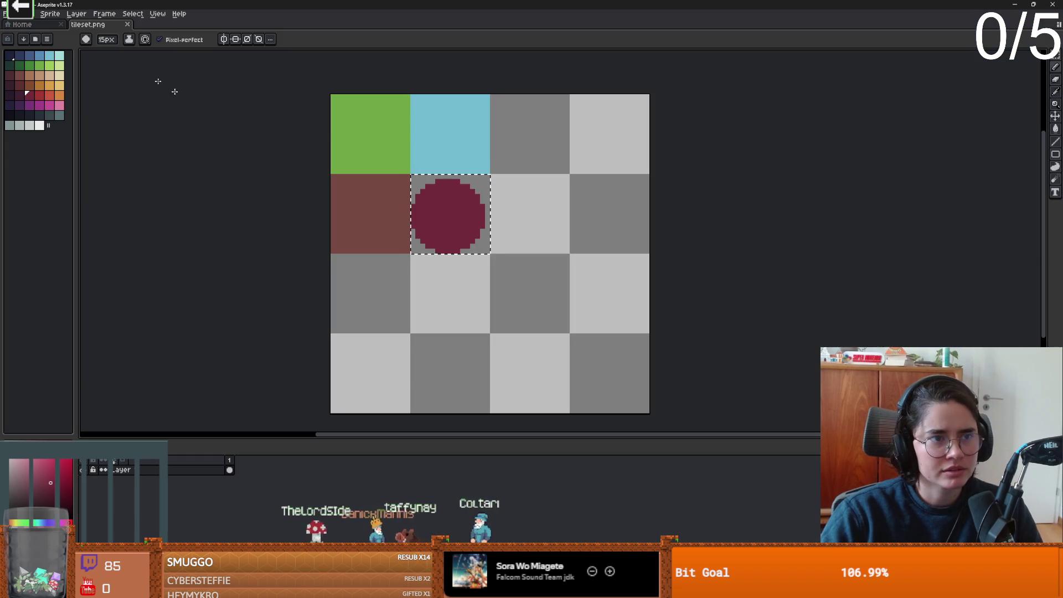
# Close tileset.png with Ctrl+W and open the File menu on the Home page.
pyautogui.hotkey('ctrl', 'w')
pyautogui.click(5, 13)
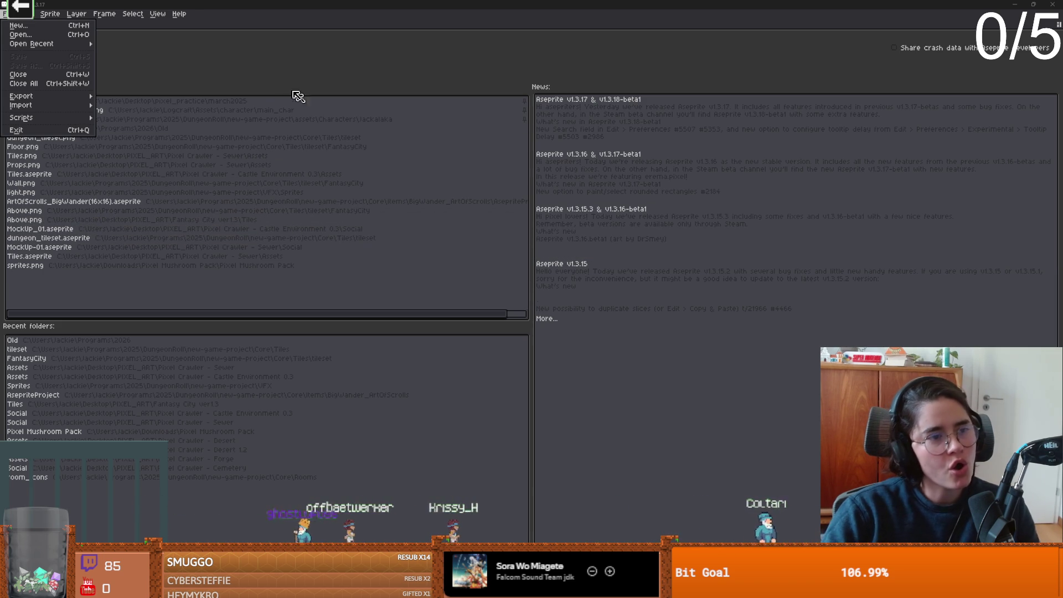
pyautogui.press('Escape')
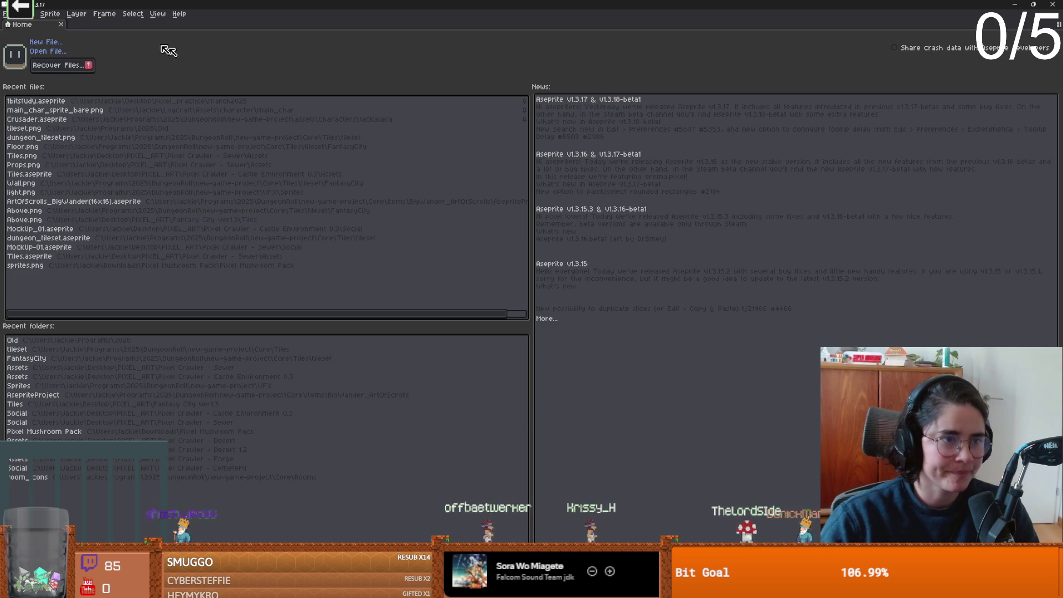
pyautogui.click(20, 14)
pyautogui.moveTo(6, 13)
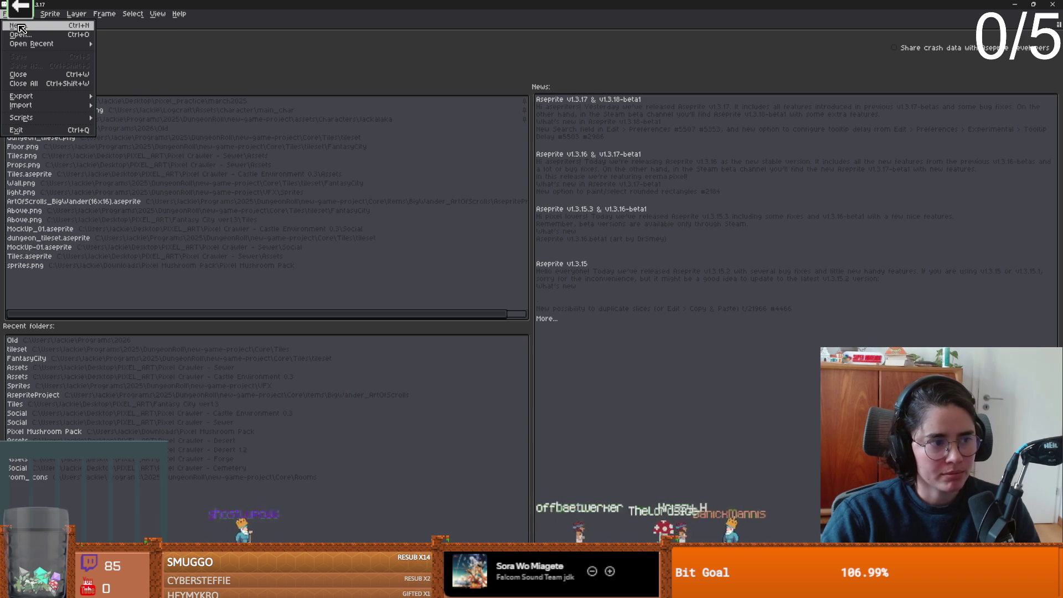
# Create a new 640×360 sprite.
pyautogui.click(21, 27)
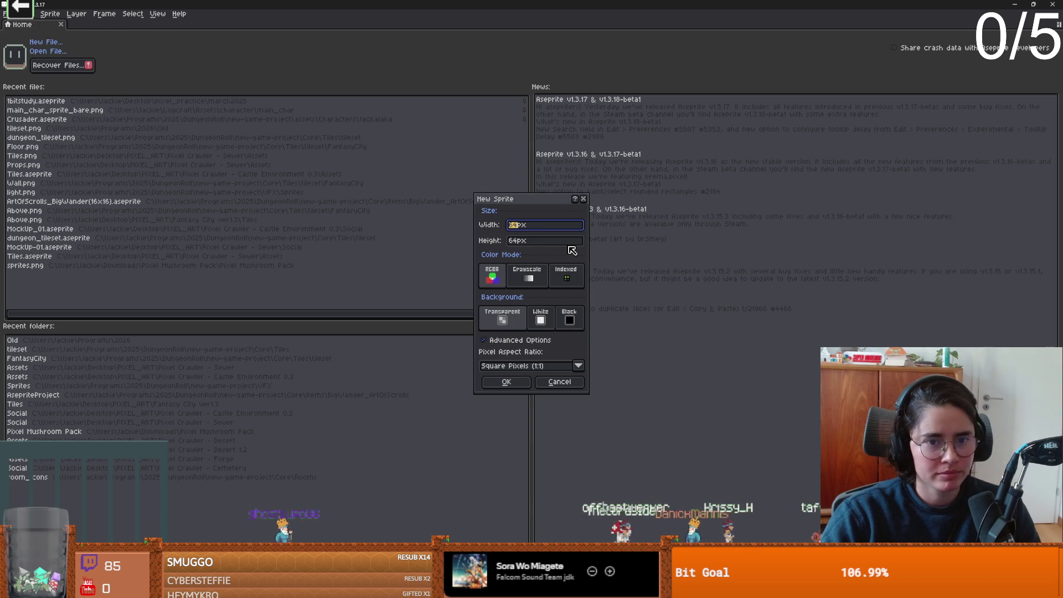
pyautogui.write('640')
pyautogui.press('Tab')
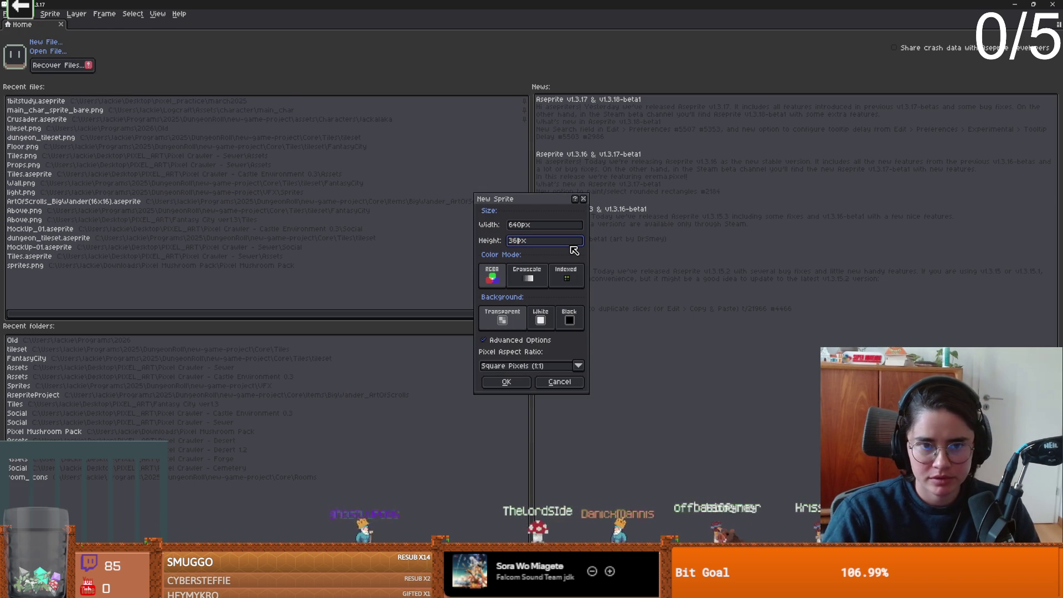
pyautogui.write('0')
pyautogui.press('Return')
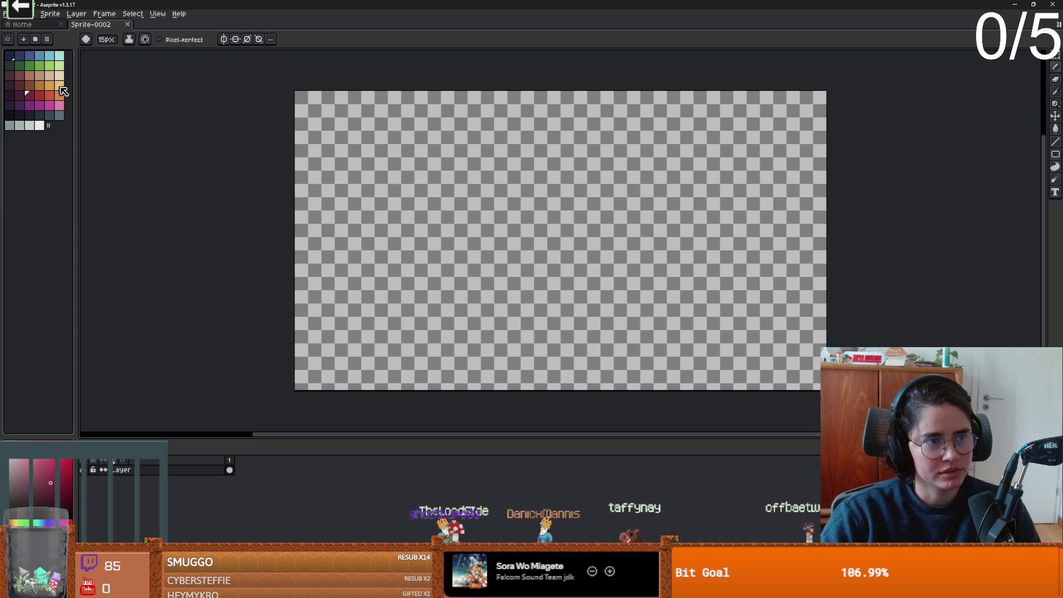
# Fill the whole canvas solid green with the Paint Bucket.
pyautogui.click(30, 66)
pyautogui.press('g')
pyautogui.click(444, 214)
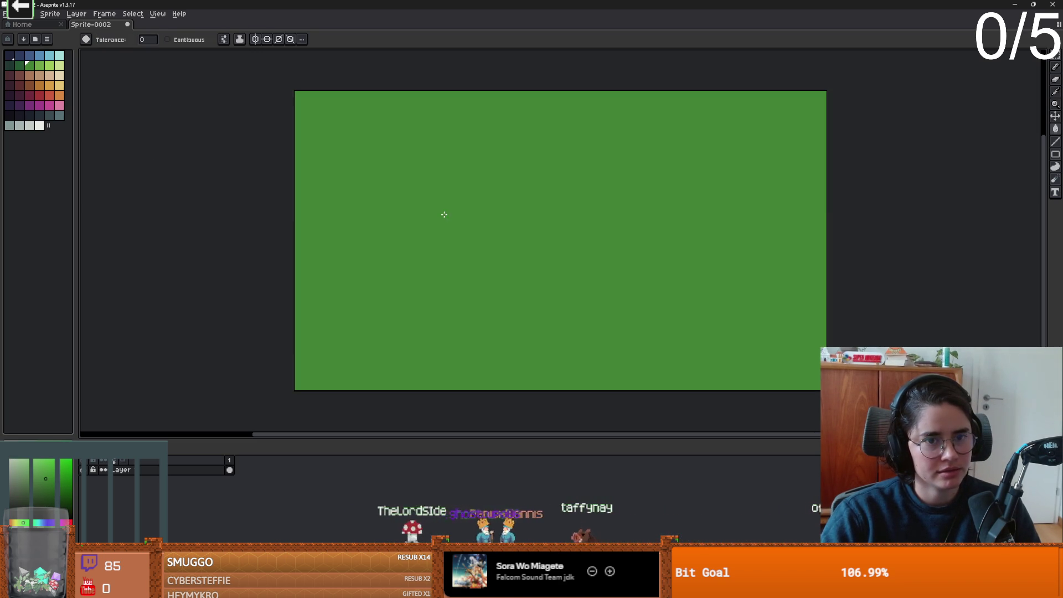
pyautogui.scroll(2, 444, 214)
# Save the sprite as bg.aseprite in the Documents/towerdefence folder.
pyautogui.hotkey('ctrl', 's')
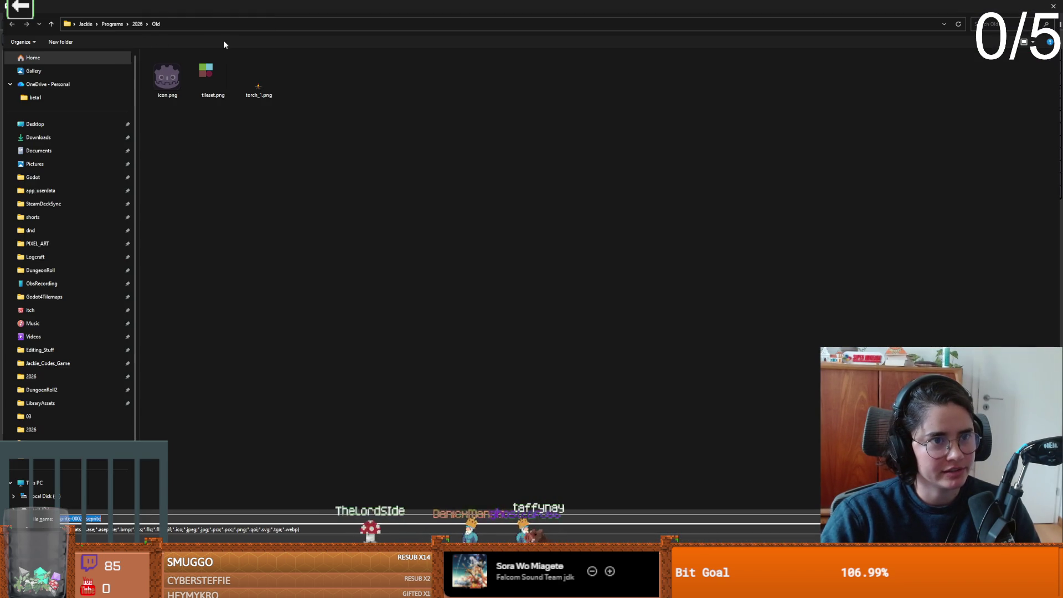
pyautogui.click(137, 24)
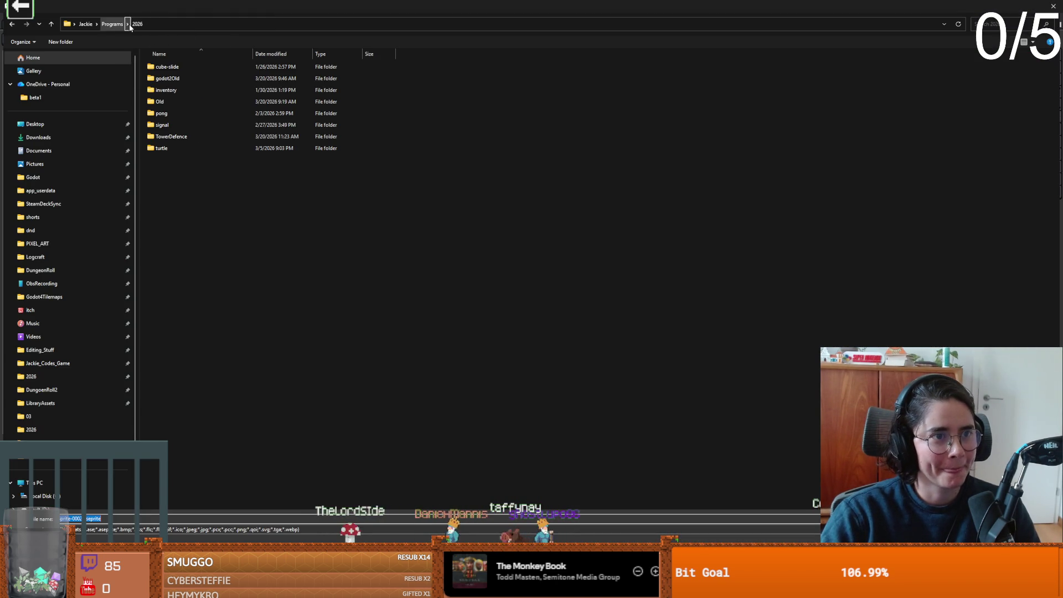
pyautogui.doubleClick(188, 143)
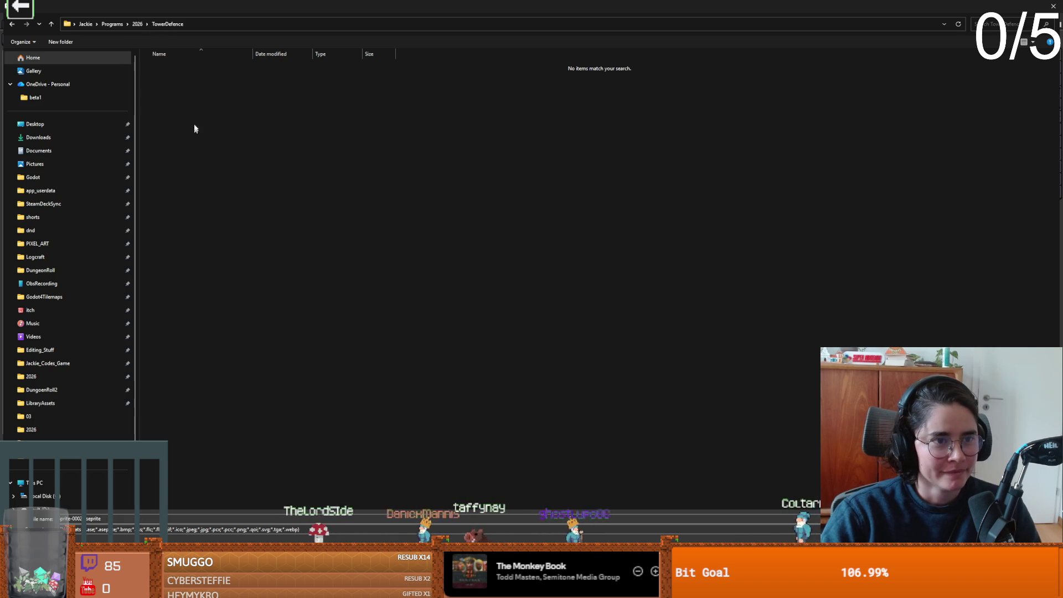
pyautogui.click(65, 151)
pyautogui.scroll(-5, 211, 291)
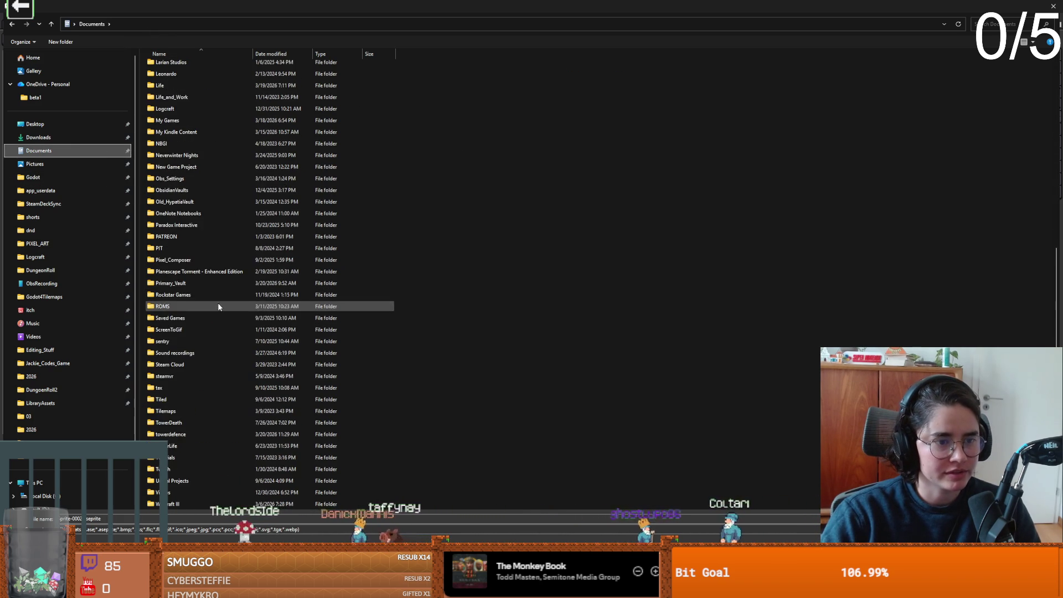
pyautogui.scroll(-1, 237, 324)
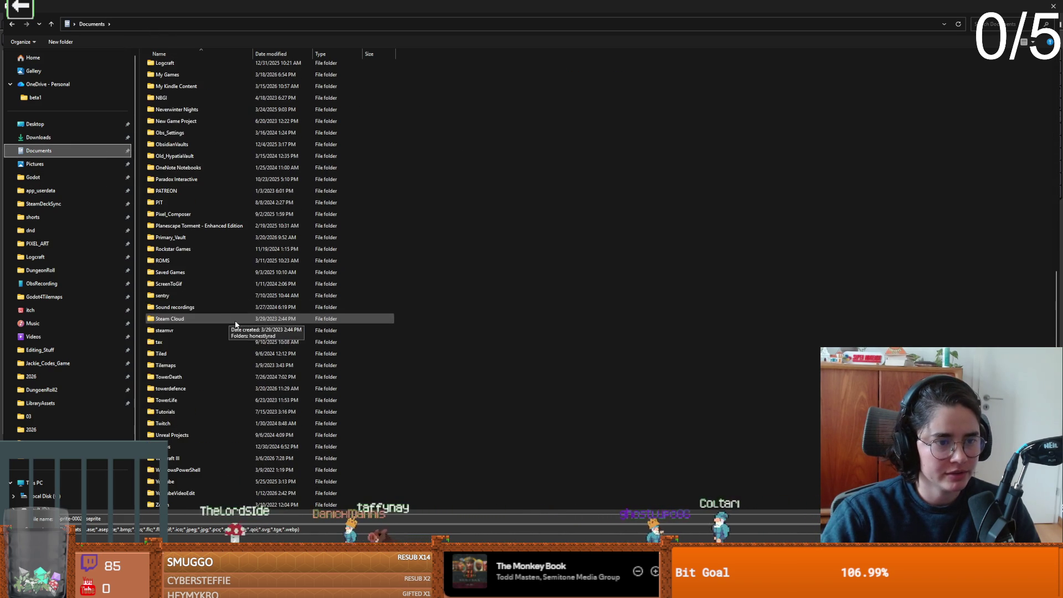
pyautogui.doubleClick(193, 389)
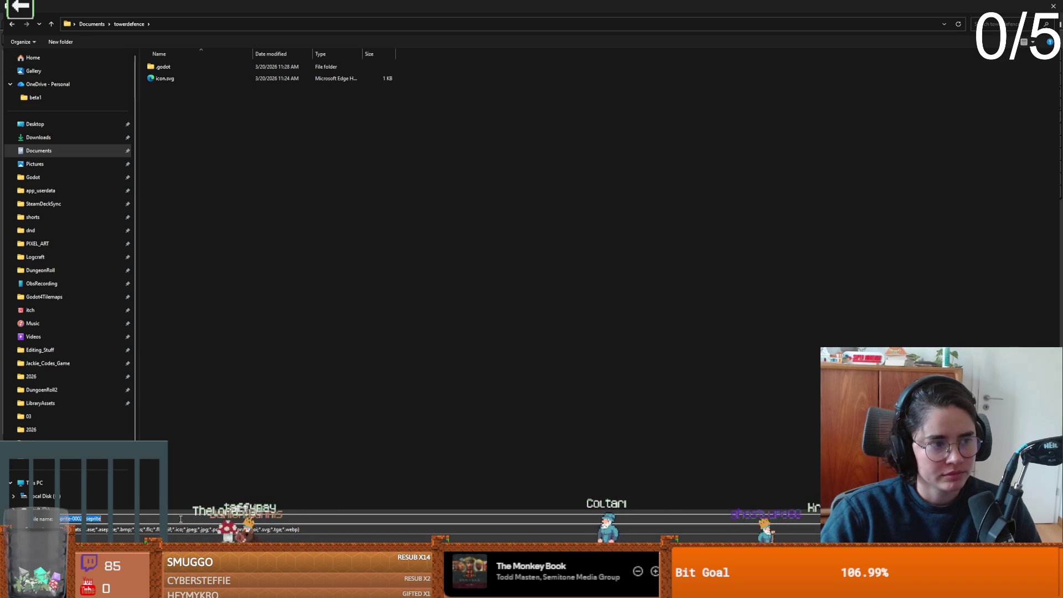
pyautogui.press('Return')
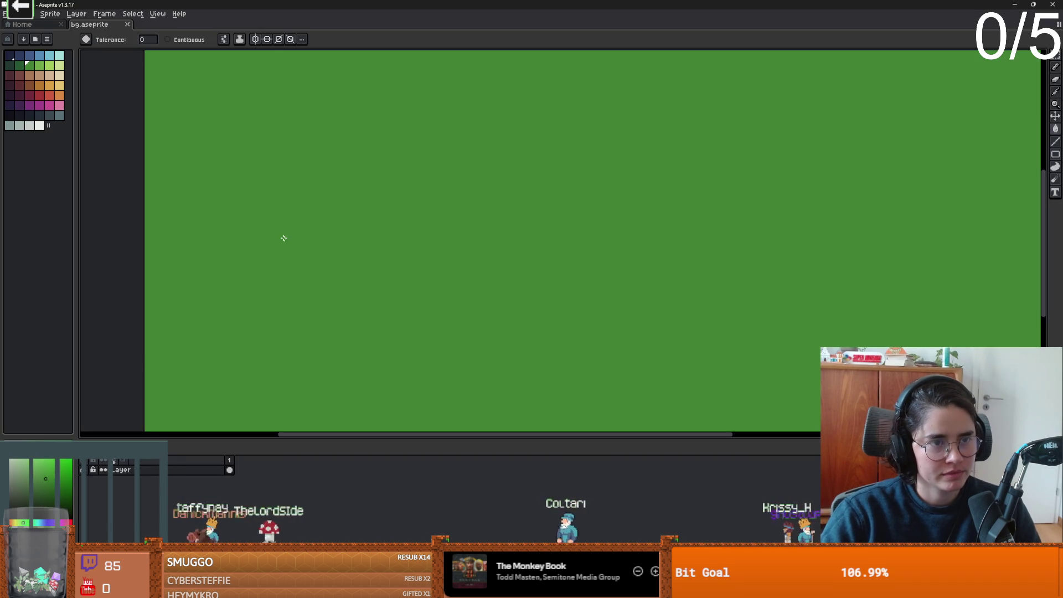
# Save As with PNG chosen as the file format, producing bg.png.
pyautogui.click(4, 14)
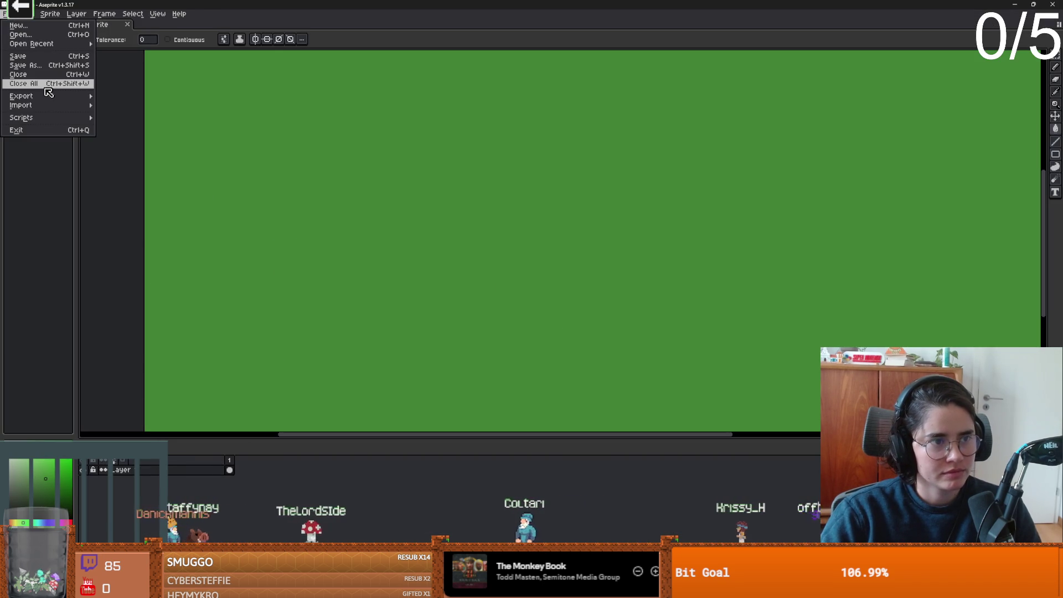
pyautogui.press('Return')
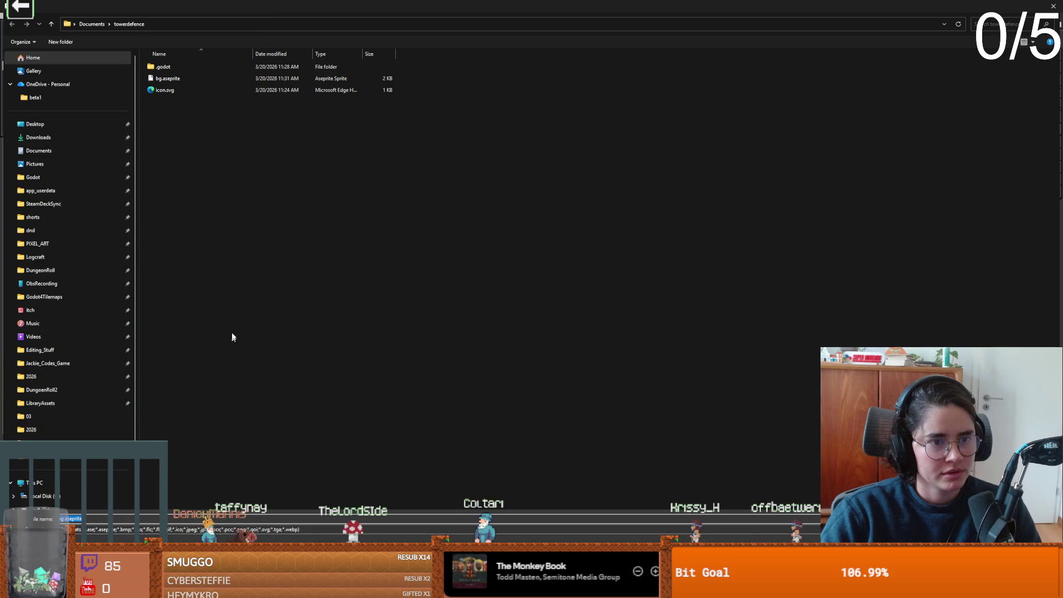
pyautogui.click(183, 529)
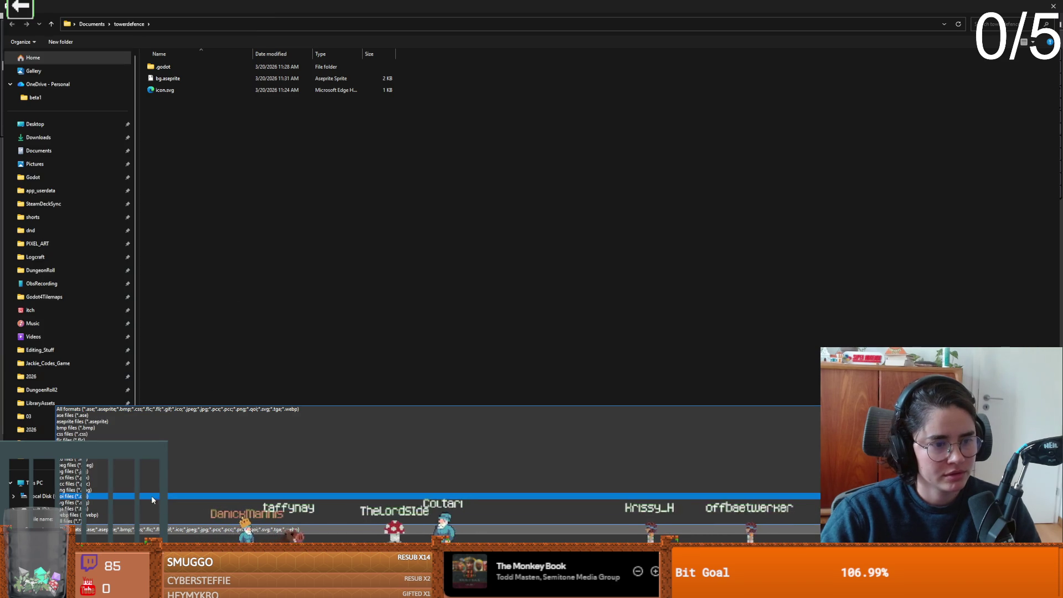
pyautogui.click(268, 466)
pyautogui.press('Return')
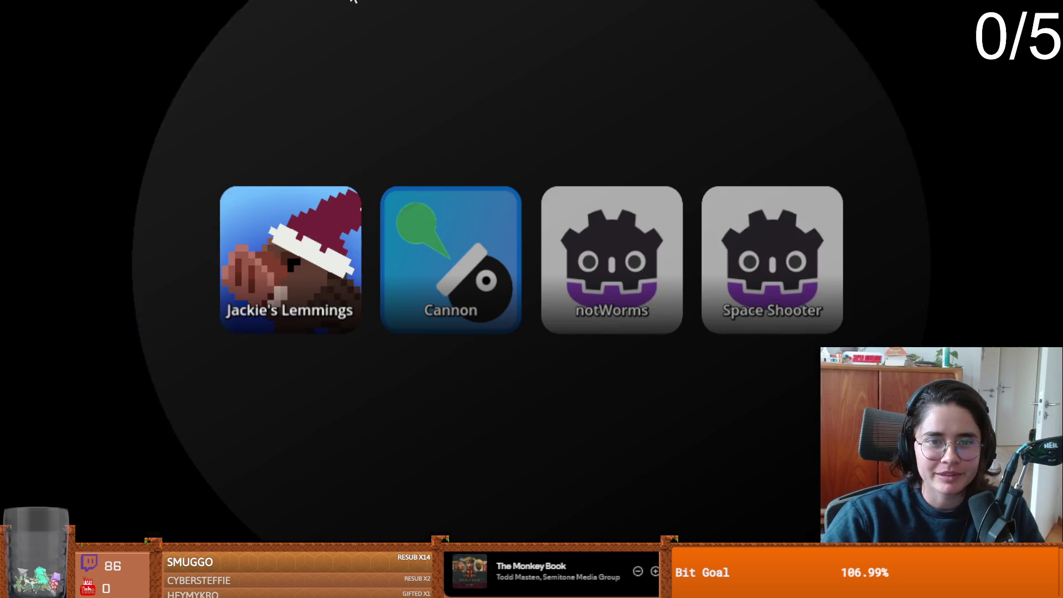
pyautogui.scroll(-3, 469, 252)
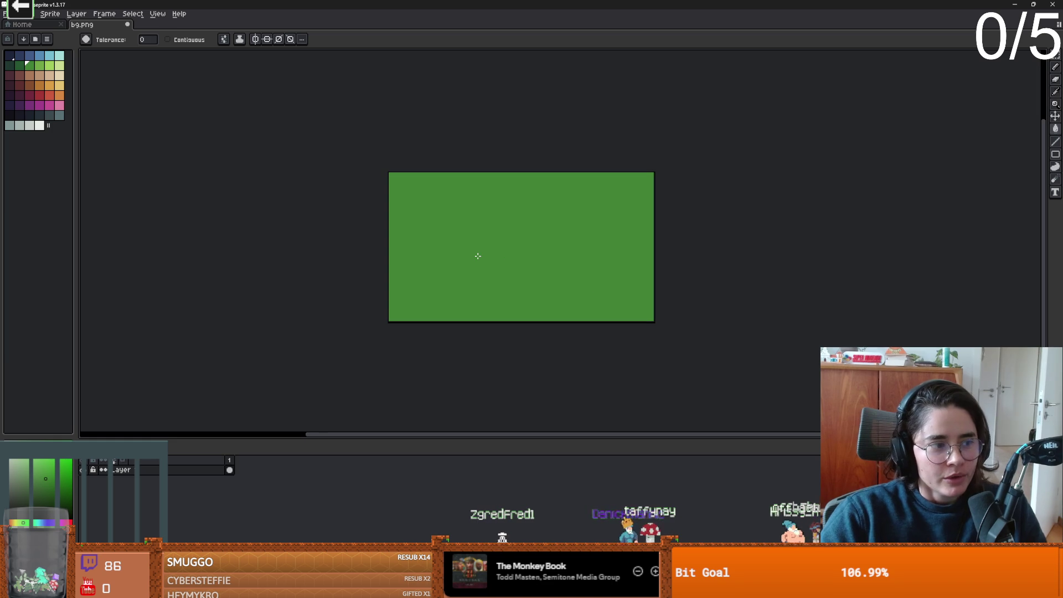
# On a new layer, paint a dark red S-shaped path from the top edge with a 26px pencil.
pyautogui.scroll(1, 457, 260)
pyautogui.moveTo(456, 261); pyautogui.dragTo(416, 259)
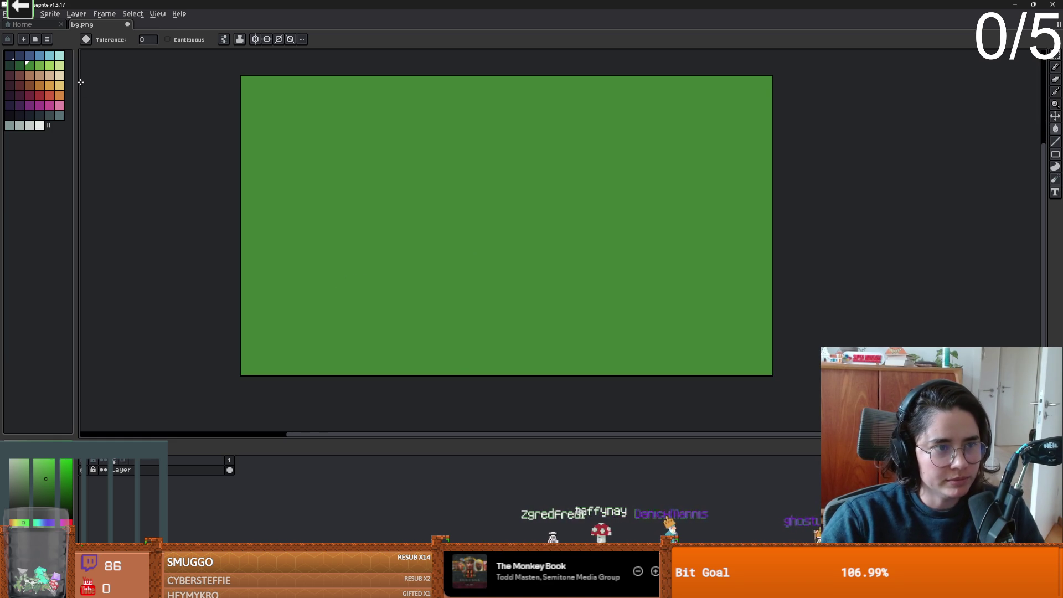
pyautogui.click(25, 88)
pyautogui.press('b')
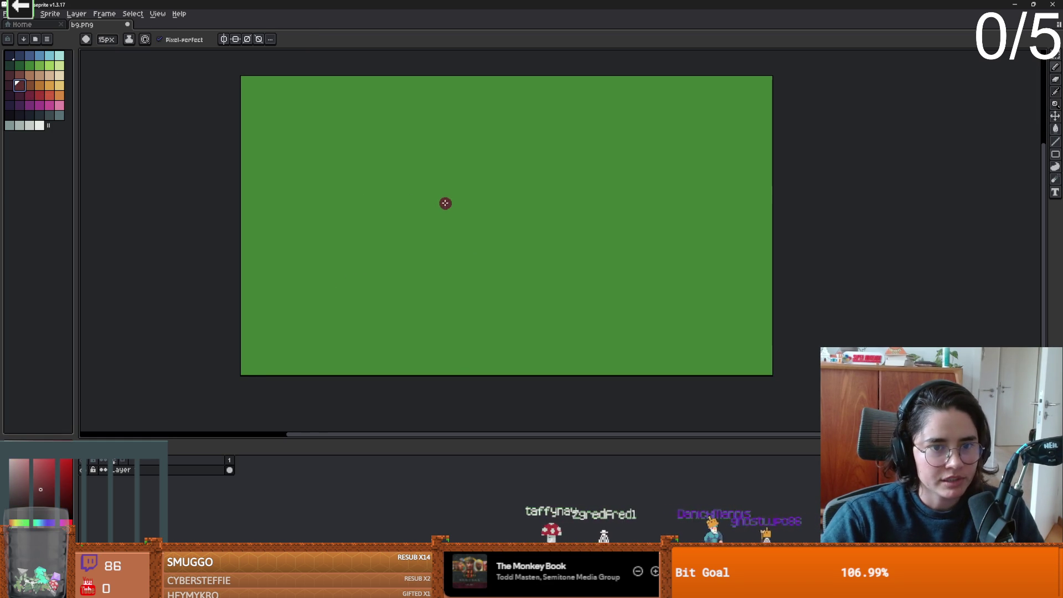
pyautogui.hotkey('shift', 'n')
pyautogui.press('+')
pyautogui.press('+')
pyautogui.press('+')
pyautogui.moveTo(612, 69)
pyautogui.mouseDown()
pyautogui.moveTo(398, 147)
pyautogui.moveTo(370, 228)
pyautogui.moveTo(611, 301)
pyautogui.mouseUp()
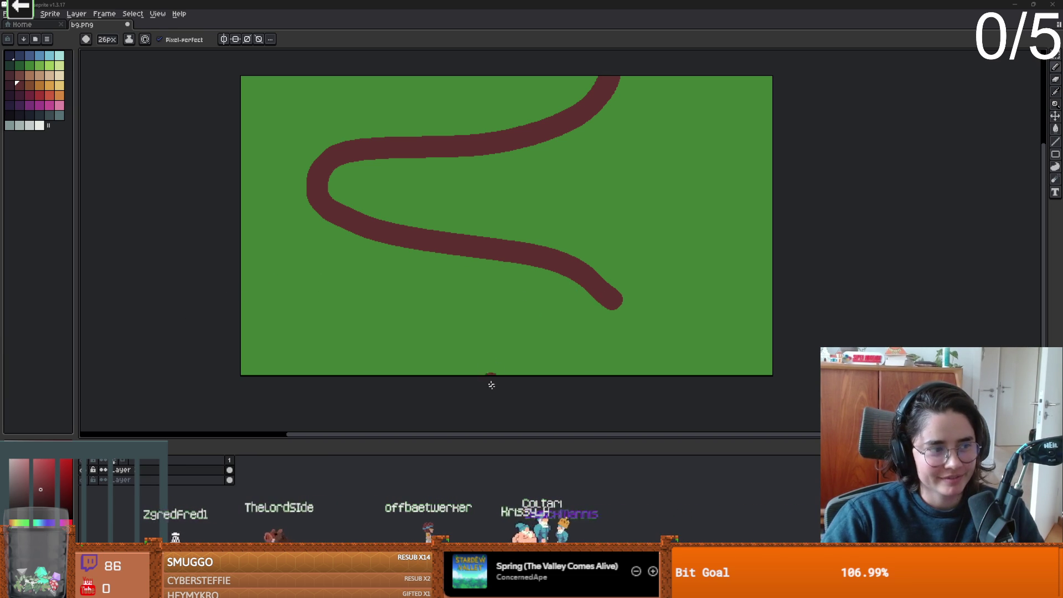
# Enlarge the pencil brush to 42px.
pyautogui.press('+')
pyautogui.press('+')
pyautogui.press('+')
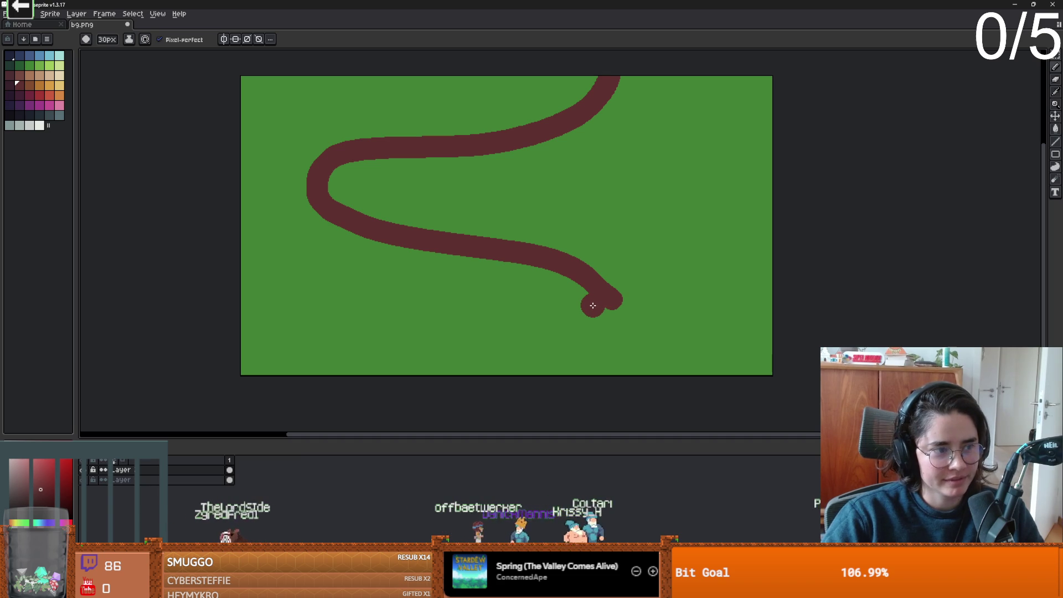
pyautogui.press('+')
pyautogui.press('+')
pyautogui.press('+')
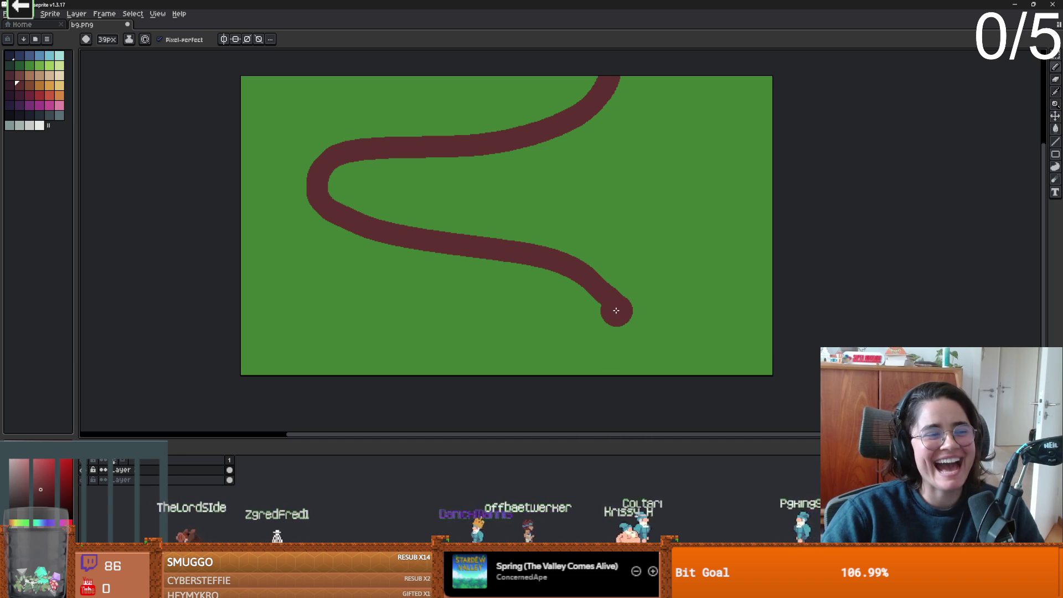
pyautogui.press('+')
pyautogui.press('+')
pyautogui.press('+')
# Repaint the path's upper band and left bend wider, undoing stray strokes.
pyautogui.moveTo(615, 308)
pyautogui.mouseDown()
pyautogui.moveTo(579, 277)
pyautogui.moveTo(486, 244)
pyautogui.moveTo(383, 244)
pyautogui.moveTo(313, 195)
pyautogui.moveTo(385, 151)
pyautogui.moveTo(553, 126)
pyautogui.moveTo(615, 68)
pyautogui.moveTo(559, 113)
pyautogui.mouseUp()
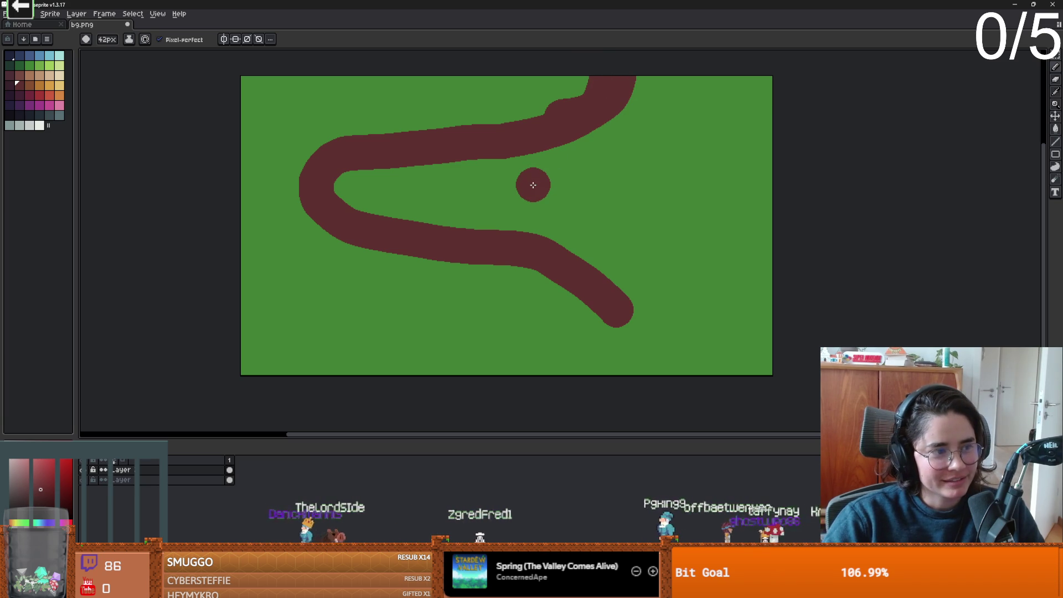
pyautogui.click(516, 130)
pyautogui.moveTo(617, 71)
pyautogui.mouseDown()
pyautogui.moveTo(489, 147)
pyautogui.moveTo(343, 177)
pyautogui.moveTo(479, 221)
pyautogui.moveTo(622, 301)
pyautogui.moveTo(301, 377)
pyautogui.mouseUp()
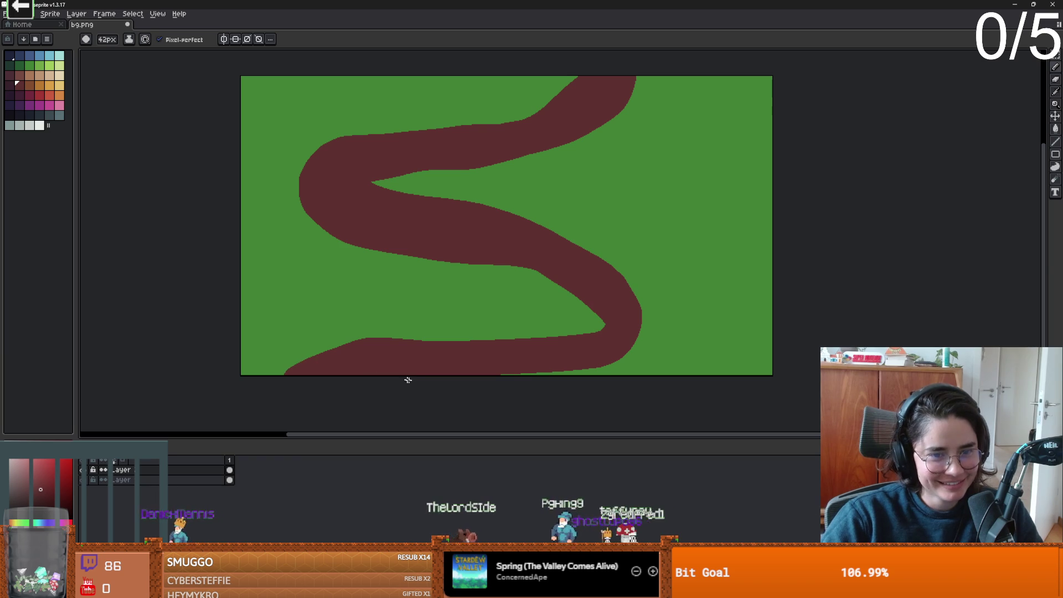
pyautogui.scroll(3, 397, 377)
pyautogui.hotkey('ctrl', 'z')
pyautogui.scroll(-3, 540, 311)
pyautogui.click(543, 299)
pyautogui.hotkey('ctrl', 'z')
pyautogui.moveTo(564, 99)
pyautogui.mouseDown()
pyautogui.moveTo(417, 169)
pyautogui.moveTo(325, 180)
pyautogui.moveTo(329, 222)
pyautogui.mouseUp()
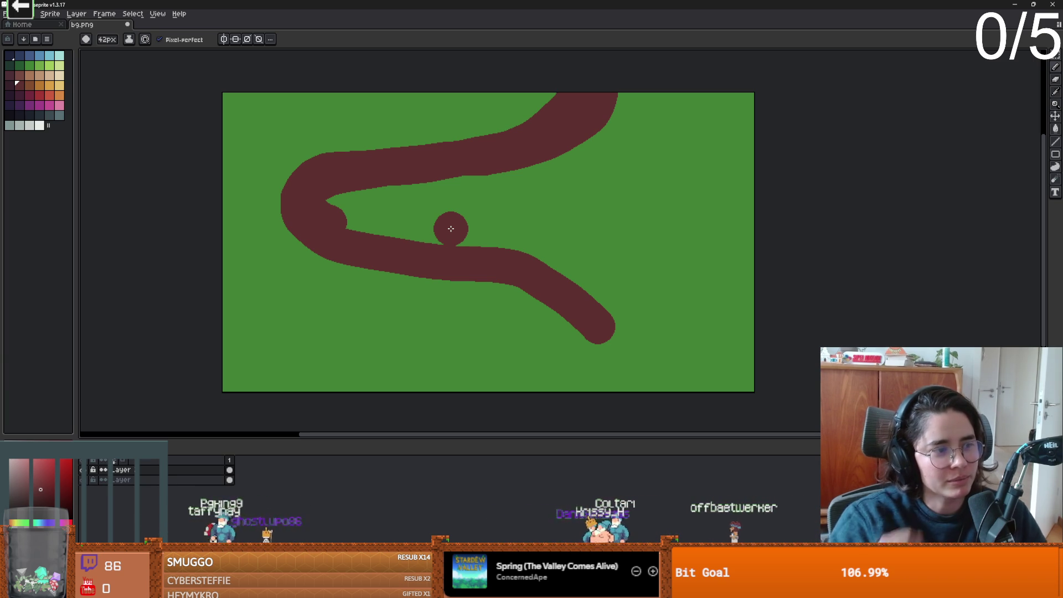
# Extend the path to the bottom edge, touch up its middle, and save bg.png as PNG.
pyautogui.moveTo(609, 321)
pyautogui.mouseDown()
pyautogui.moveTo(545, 390)
pyautogui.moveTo(456, 395)
pyautogui.mouseUp()
pyautogui.moveTo(590, 370)
pyautogui.mouseDown()
pyautogui.moveTo(571, 294)
pyautogui.moveTo(330, 211)
pyautogui.moveTo(374, 181)
pyautogui.moveTo(505, 164)
pyautogui.moveTo(617, 95)
pyautogui.mouseUp()
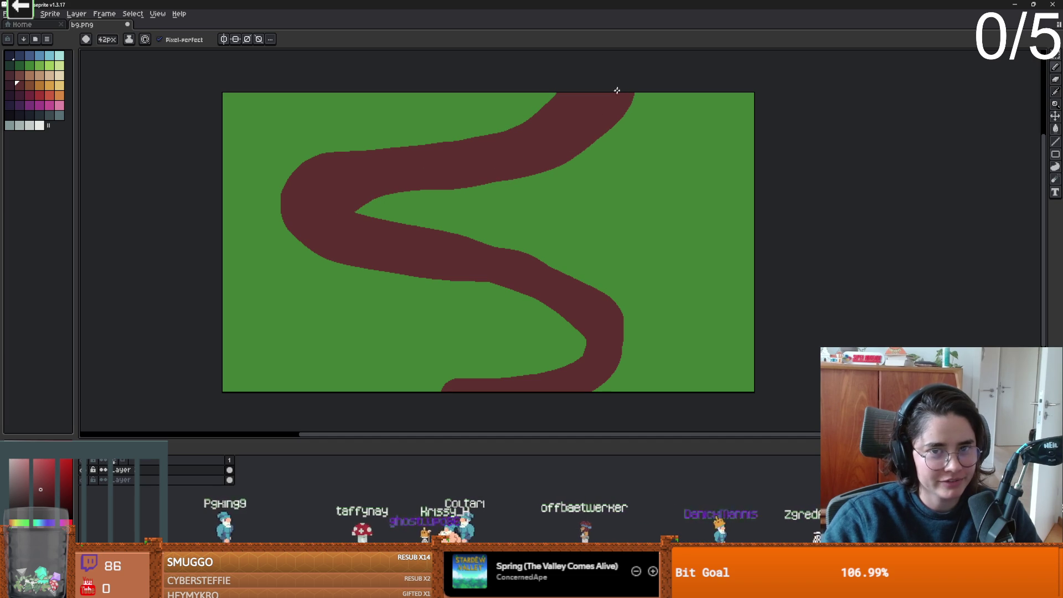
pyautogui.click(440, 389)
pyautogui.moveTo(420, 406)
pyautogui.mouseDown()
pyautogui.moveTo(543, 370)
pyautogui.moveTo(572, 330)
pyautogui.moveTo(410, 263)
pyautogui.mouseUp()
pyautogui.scroll(-2, 494, 297)
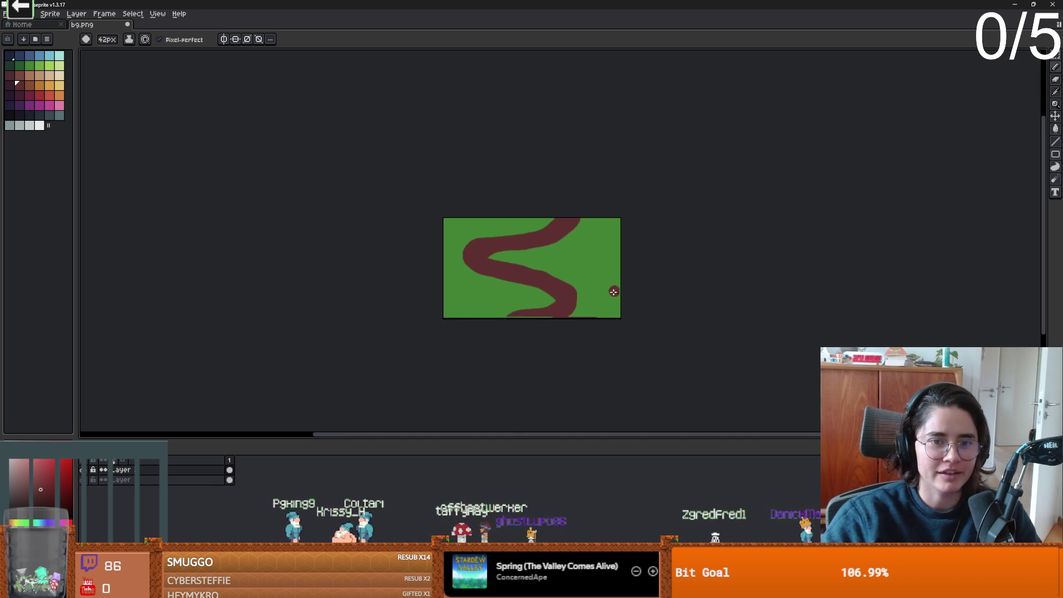
pyautogui.hotkey('ctrl', 's')
pyautogui.click(504, 340)
# Add a Sprite2D child node under Node2D.
pyautogui.hotkey('alt', 'Tab')
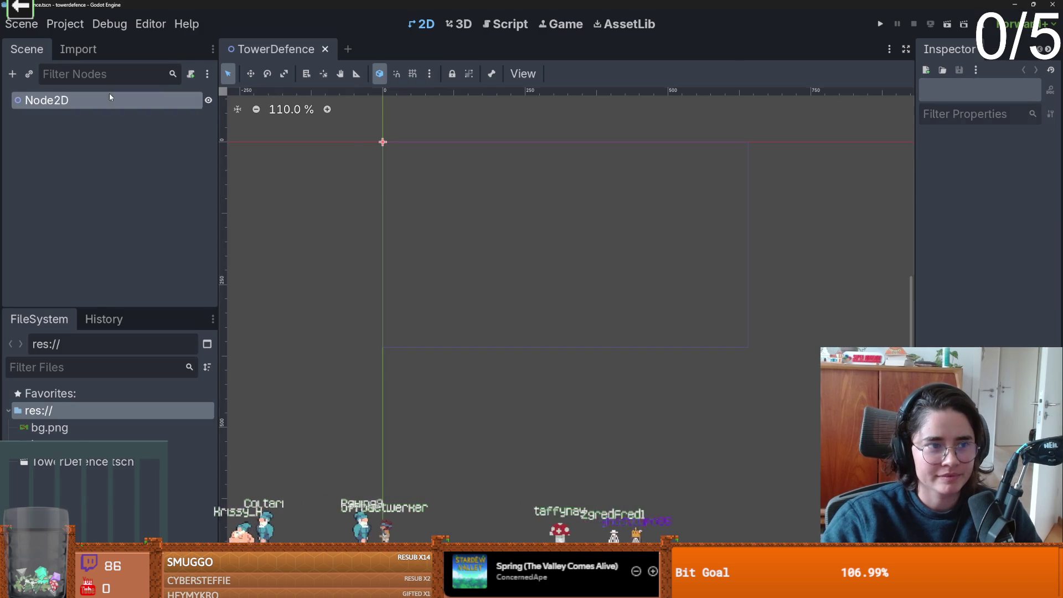
pyautogui.rightClick(109, 98)
pyautogui.click(142, 108)
pyautogui.write('s0r8te')
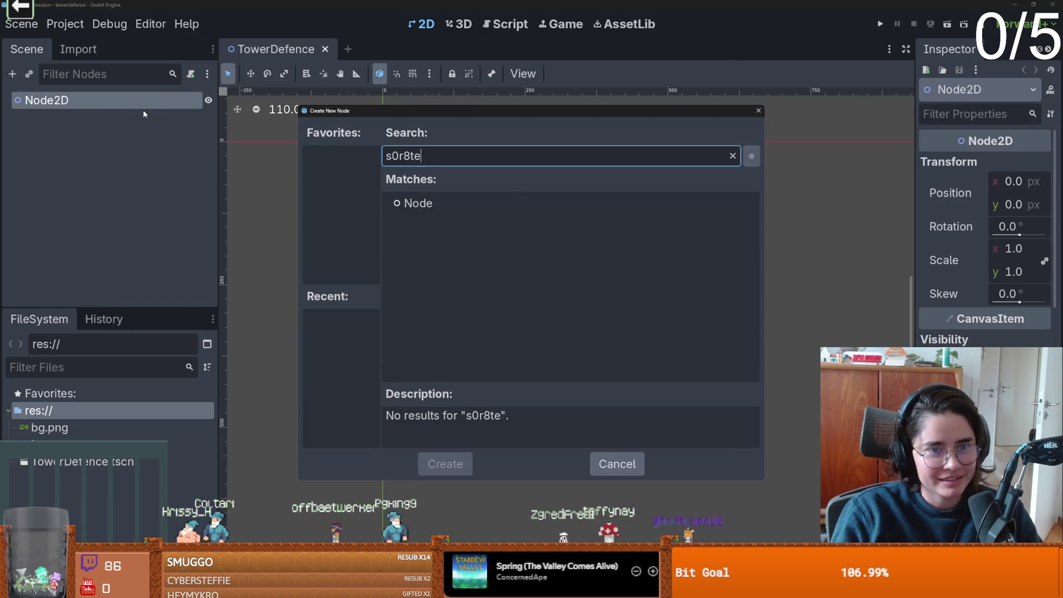
pyautogui.press('BackSpace')
pyautogui.press('BackSpace')
pyautogui.press('BackSpace')
pyautogui.write('prite')
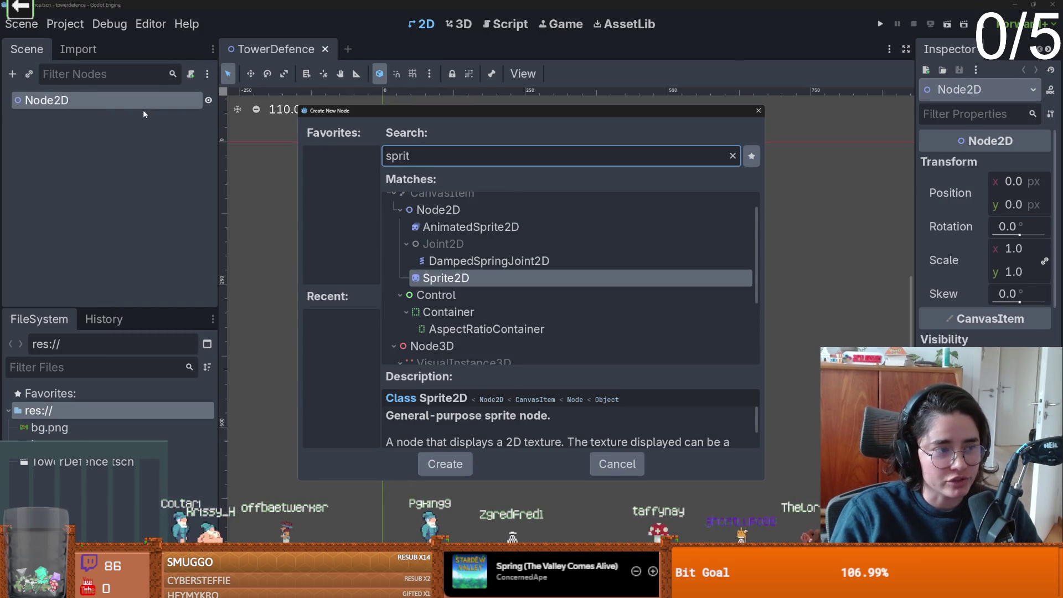
pyautogui.press('Return')
# Quick Load bg.png as the Sprite2D texture, move the road map into place, and save.
pyautogui.click(1043, 164)
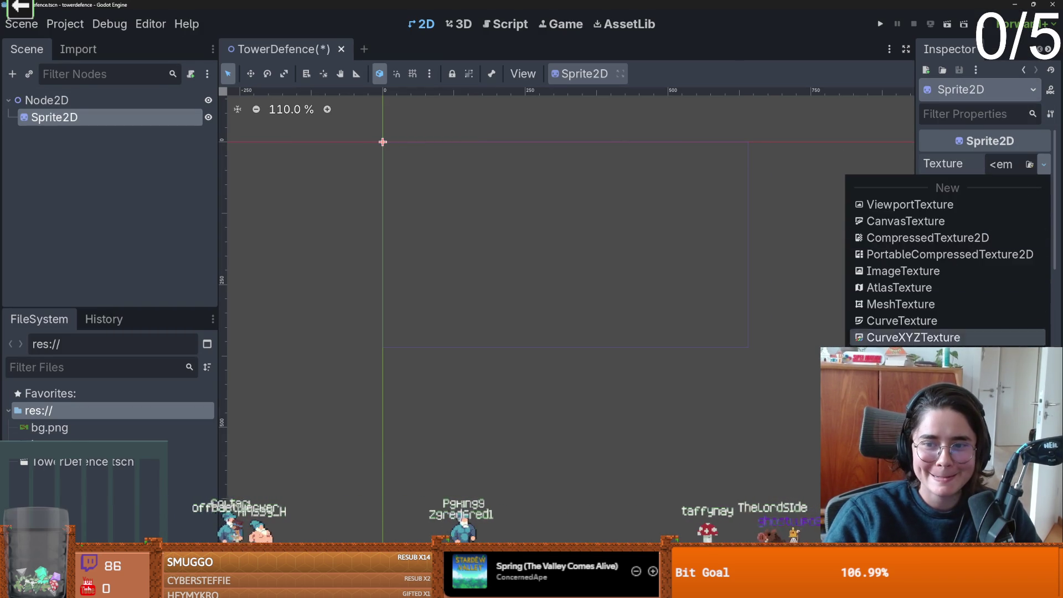
pyautogui.click(897, 526)
pyautogui.doubleClick(367, 190)
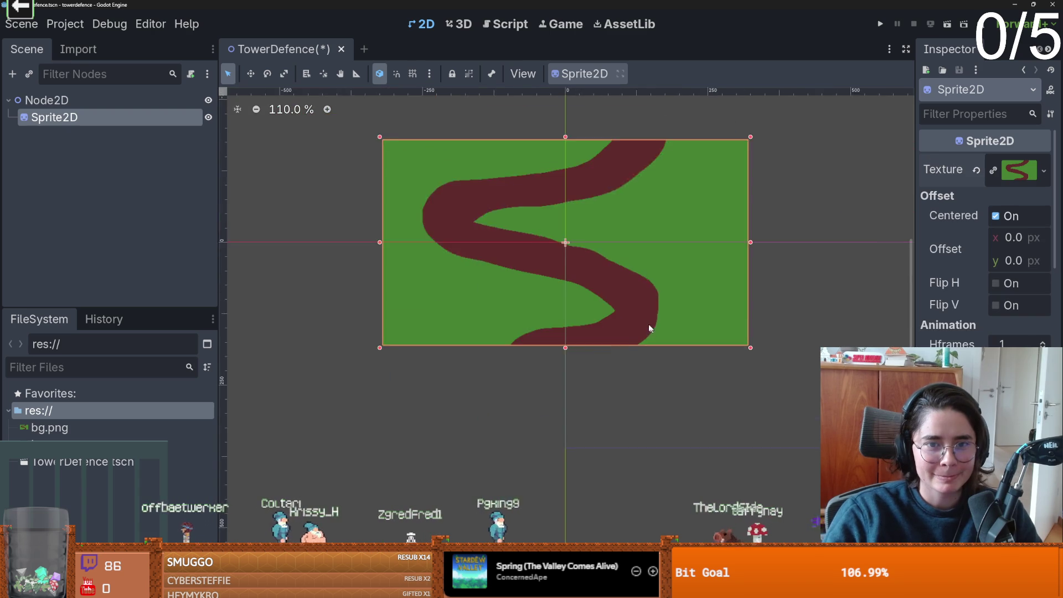
pyautogui.moveTo(488, 221)
pyautogui.mouseDown()
pyautogui.moveTo(688, 304)
pyautogui.moveTo(656, 312)
pyautogui.mouseUp()
pyautogui.hotkey('ctrl', 's')
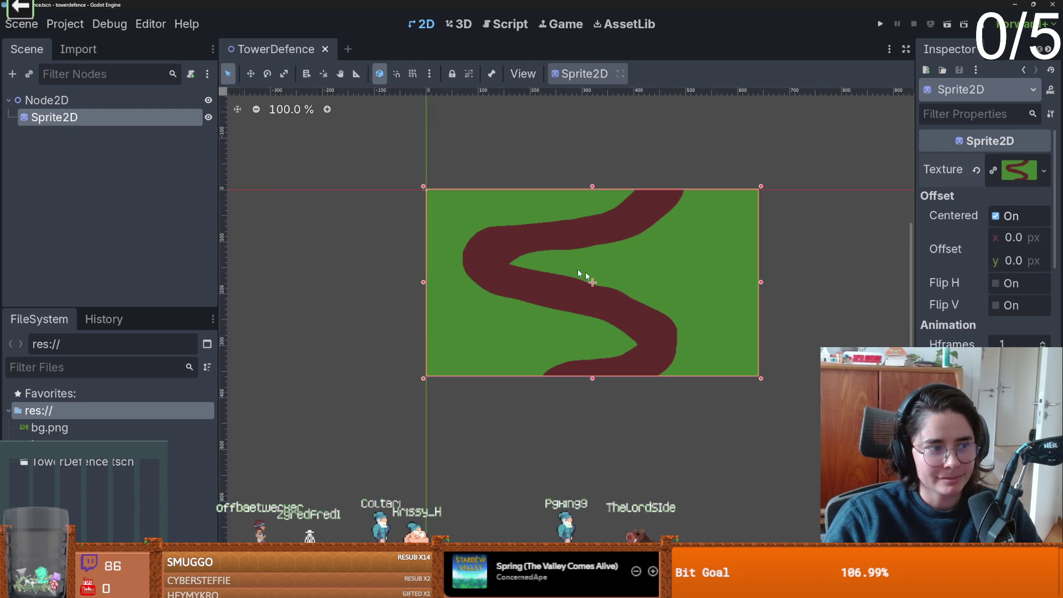
# Snap the sprite's top-left corner to the (0,0) origin and save the scene again.
pyautogui.scroll(3, 587, 278)
pyautogui.scroll(8, 371, 162)
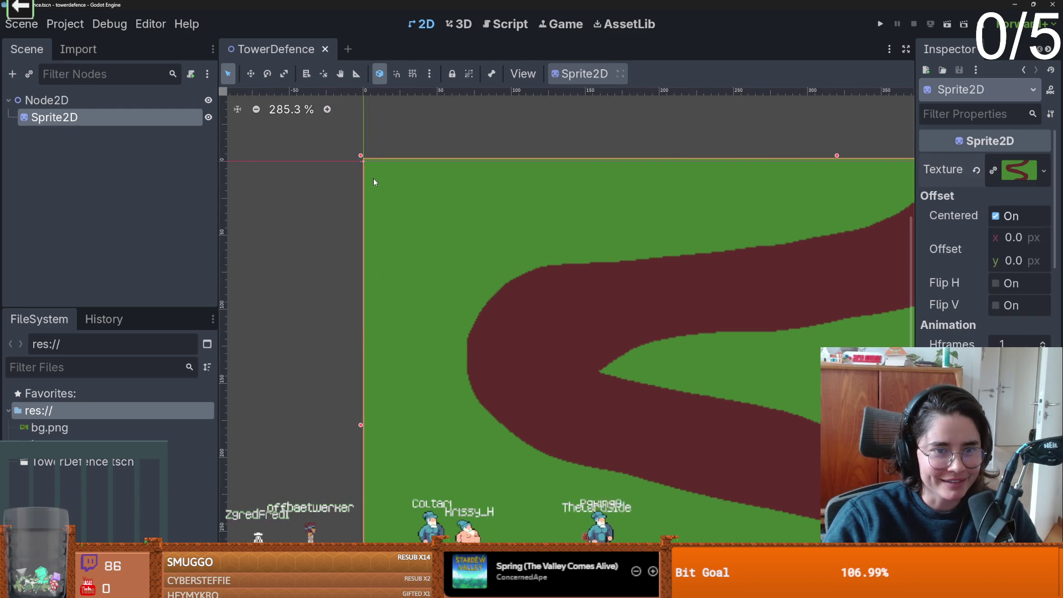
pyautogui.moveTo(373, 180); pyautogui.dragTo(373, 178)
pyautogui.scroll(-1, 412, 193)
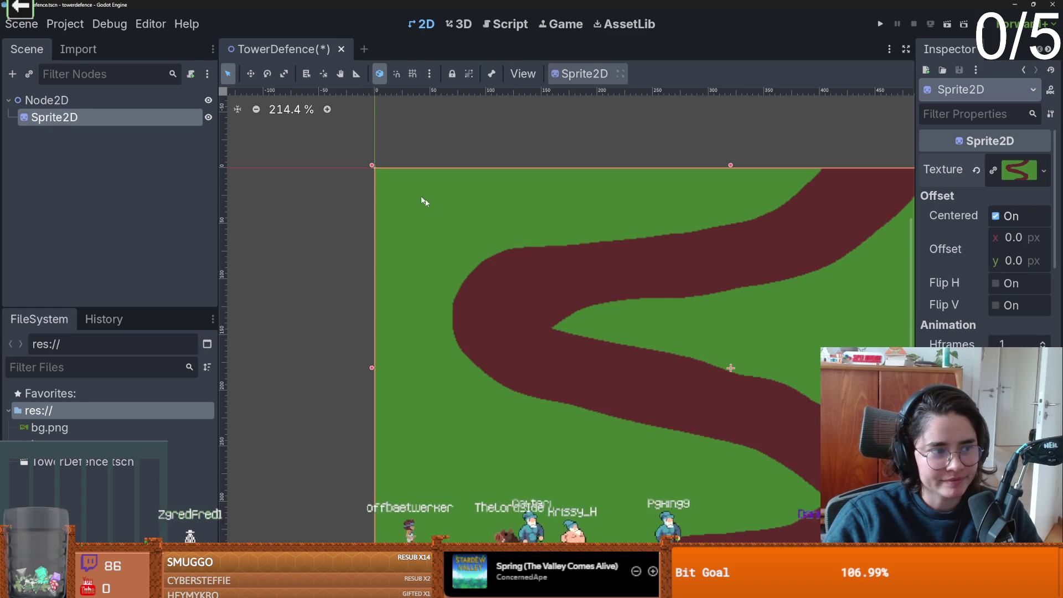
pyautogui.hotkey('ctrl', 's')
pyautogui.press('f')
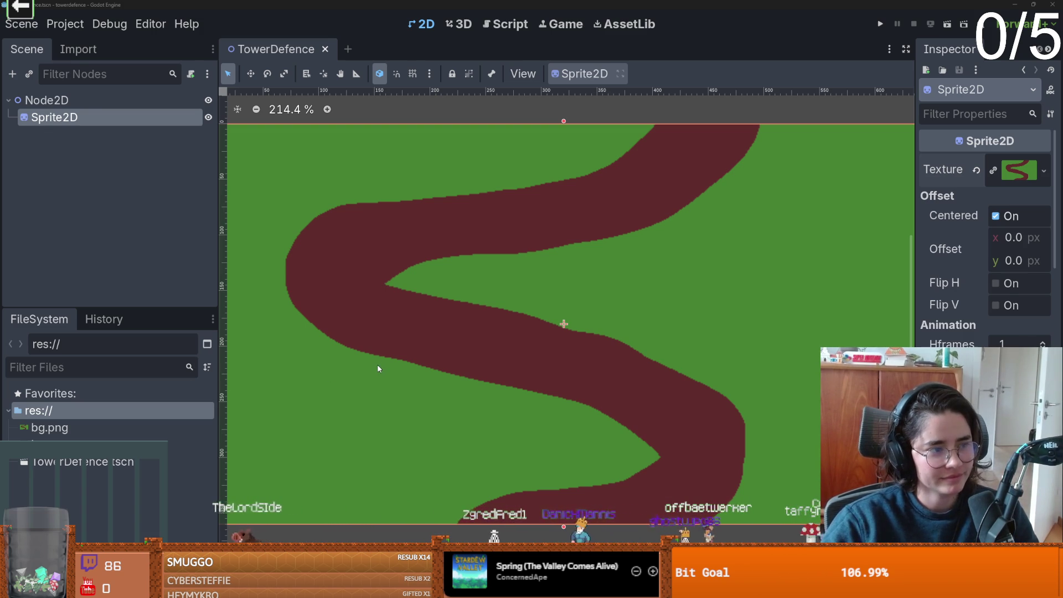
pyautogui.hscroll(2, 423, 340)
pyautogui.scroll(1, 427, 340)
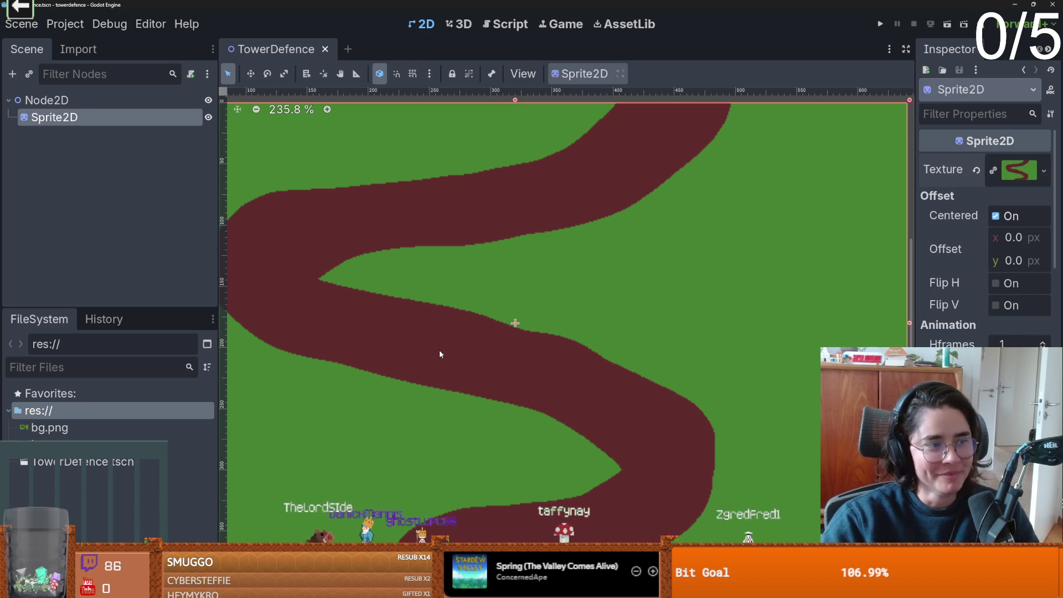
pyautogui.scroll(-2, 607, 374)
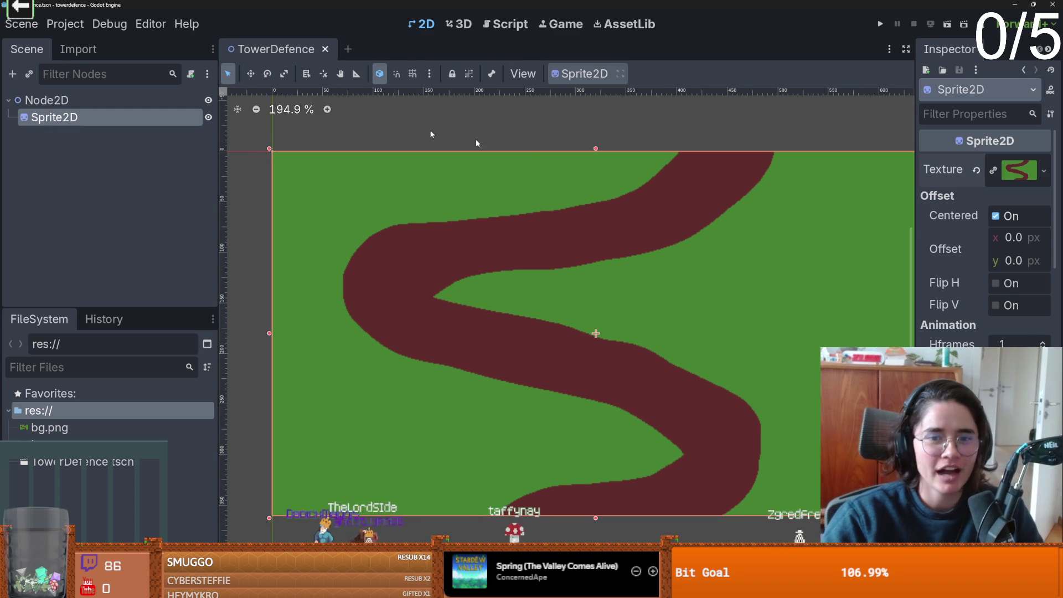
# In Aseprite, brush more road onto bg.png to thicken the upper bend.
pyautogui.scroll(1, 511, 260)
pyautogui.scroll(1, 510, 279)
pyautogui.scroll(-1, 518, 280)
pyautogui.scroll(1, 554, 293)
pyautogui.scroll(-1, 629, 316)
pyautogui.hotkey('alt', 'Tab')
pyautogui.click(454, 130)
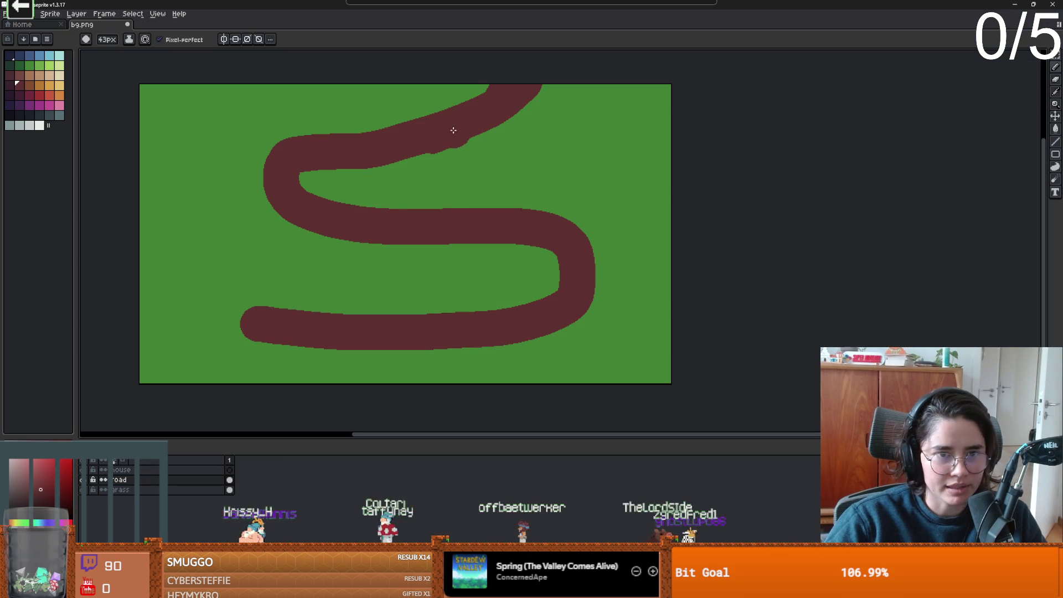
pyautogui.moveTo(433, 139); pyautogui.dragTo(535, 53)
pyautogui.moveTo(378, 143)
pyautogui.mouseDown()
pyautogui.moveTo(287, 164)
pyautogui.moveTo(318, 188)
pyautogui.mouseUp()
pyautogui.scroll(-3, 427, 208)
pyautogui.scroll(5, 355, 292)
# On the house layer, paint a white house with a dark magenta roof using a 28px brush.
pyautogui.click(138, 470)
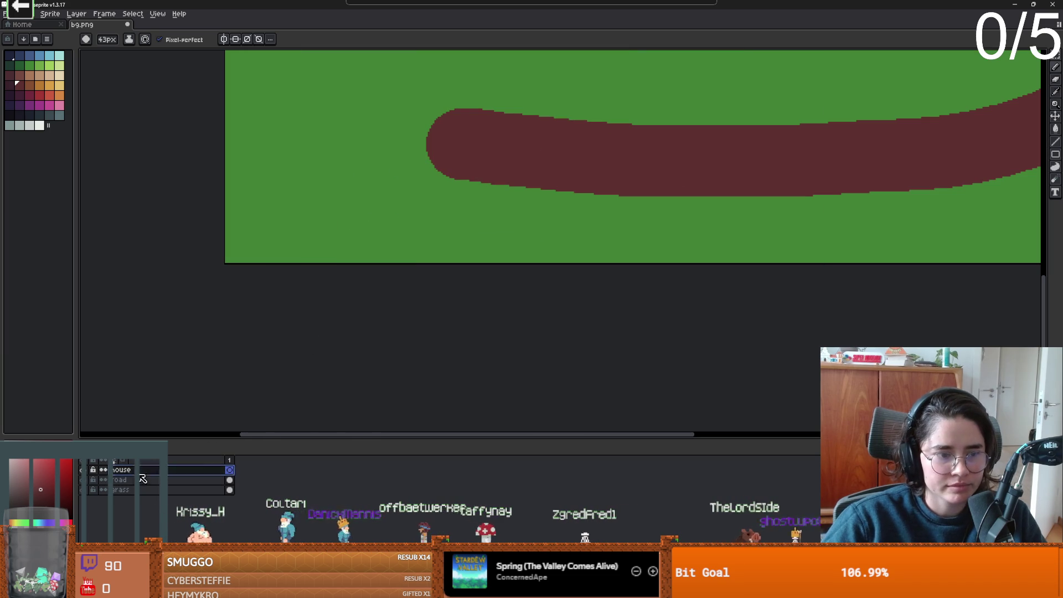
pyautogui.click(39, 125)
pyautogui.moveTo(331, 165)
pyautogui.mouseDown()
pyautogui.moveTo(317, 239)
pyautogui.moveTo(261, 166)
pyautogui.moveTo(277, 205)
pyautogui.mouseUp()
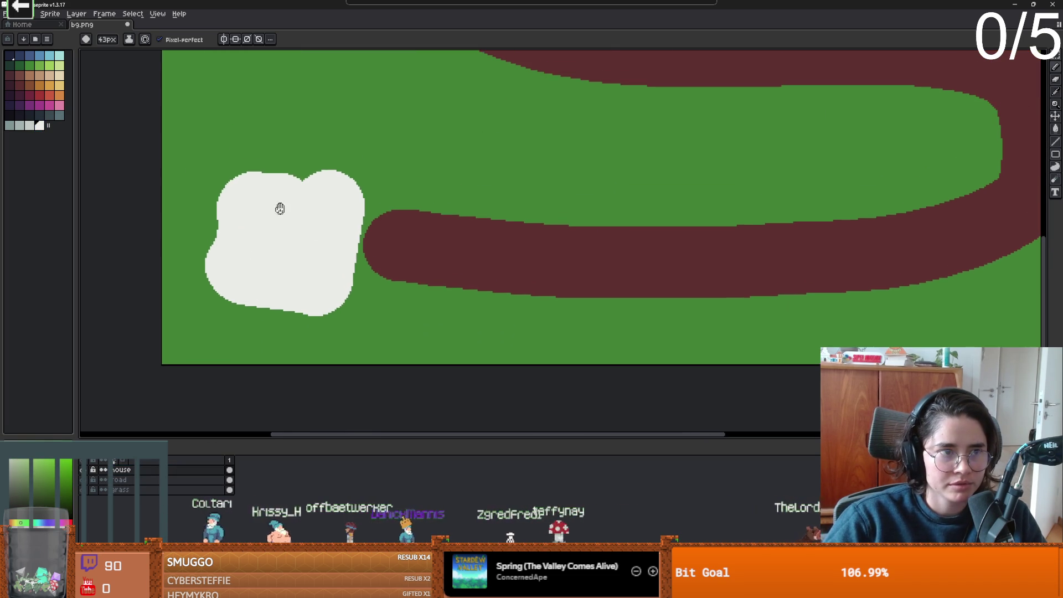
pyautogui.click(29, 95)
pyautogui.press('-')
pyautogui.press('-')
pyautogui.press('-')
pyautogui.moveTo(239, 177)
pyautogui.mouseDown()
pyautogui.moveTo(284, 141)
pyautogui.moveTo(335, 174)
pyautogui.moveTo(301, 171)
pyautogui.mouseUp()
pyautogui.scroll(-5, 301, 171)
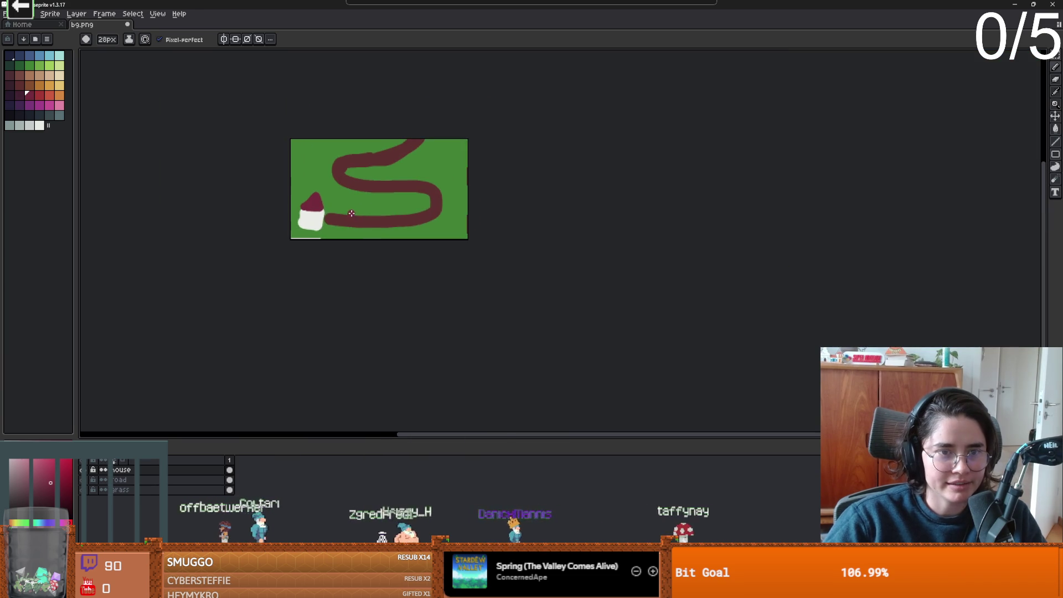
# Save bg.png as a flat PNG without layers and return to Godot.
pyautogui.hotkey('ctrl', 's')
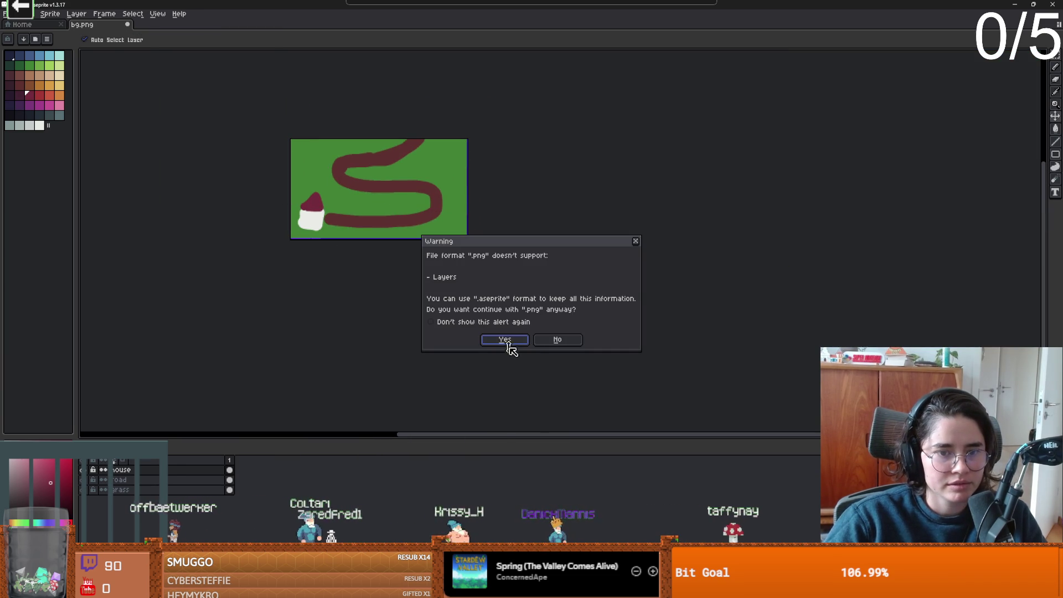
pyautogui.click(504, 340)
pyautogui.hotkey('alt', 'Tab')
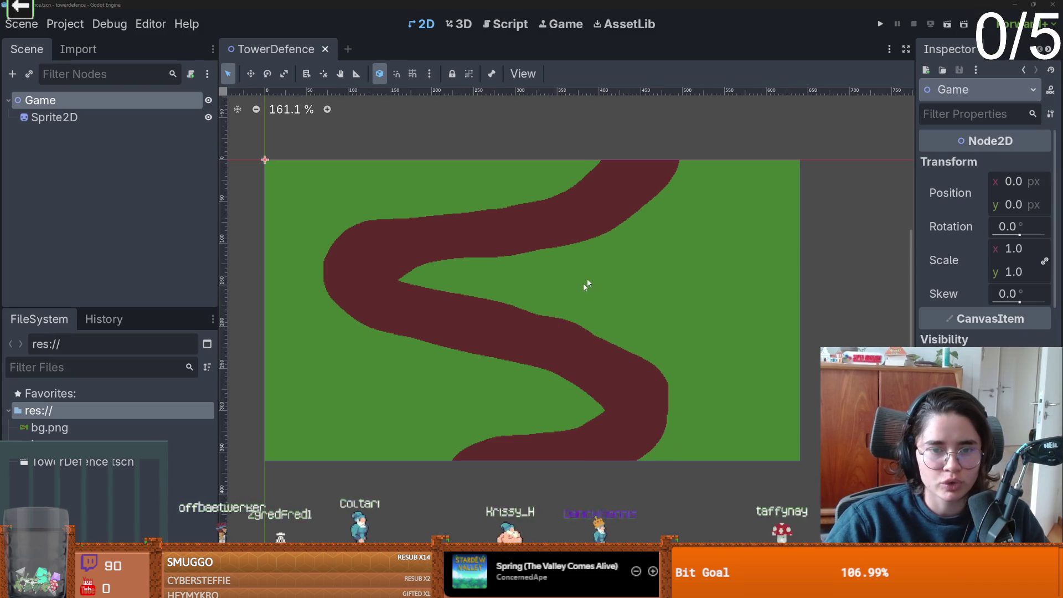
# Add a Path2D child node under Game.
pyautogui.scroll(2, 607, 258)
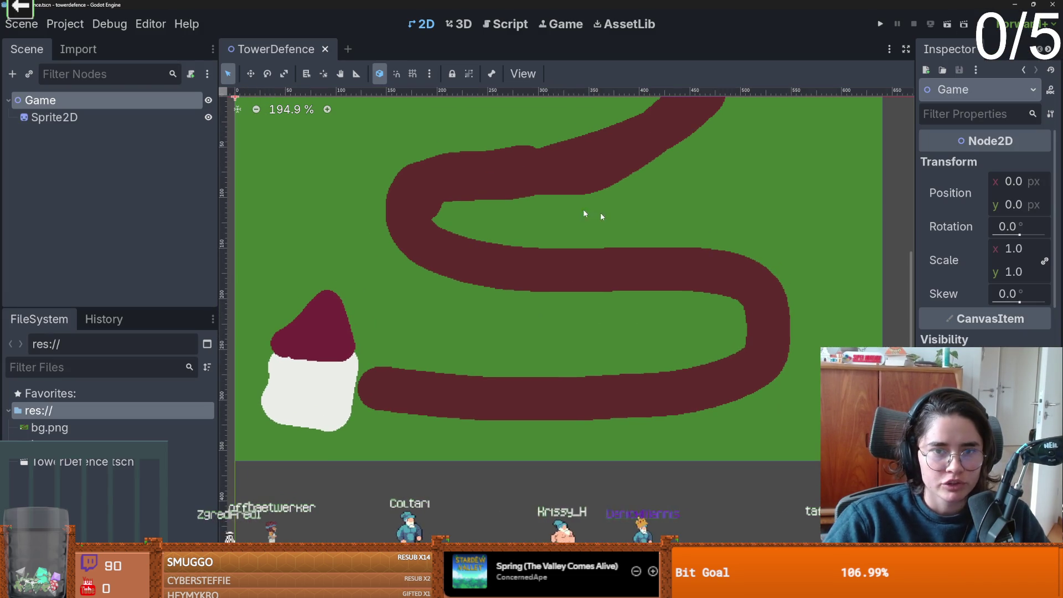
pyautogui.rightClick(77, 105)
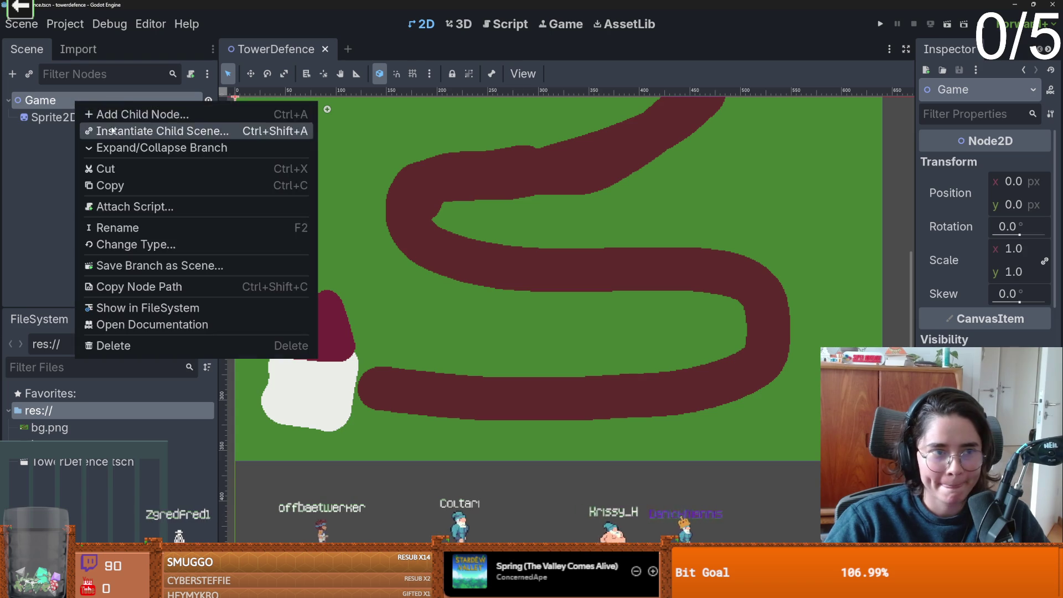
pyautogui.click(131, 118)
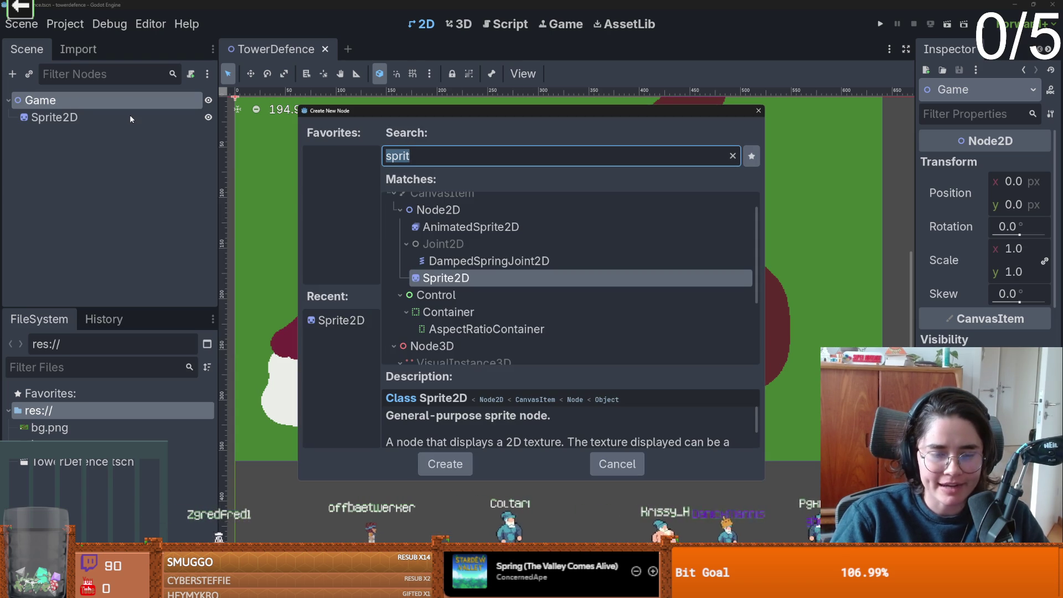
pyautogui.write('0')
pyautogui.press('BackSpace')
pyautogui.press('BackSpace')
pyautogui.write('path')
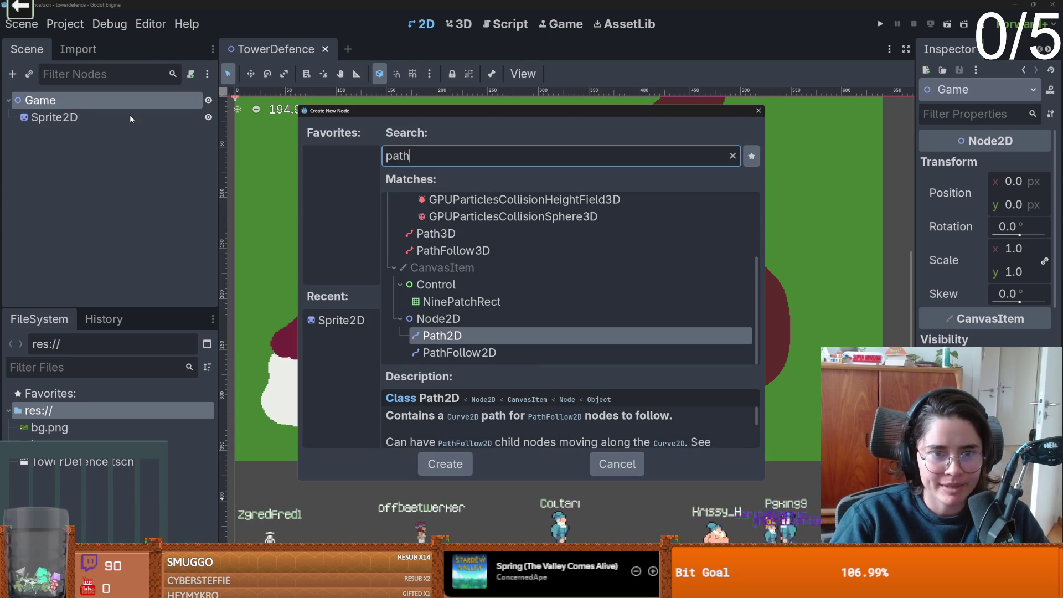
pyautogui.press('Return')
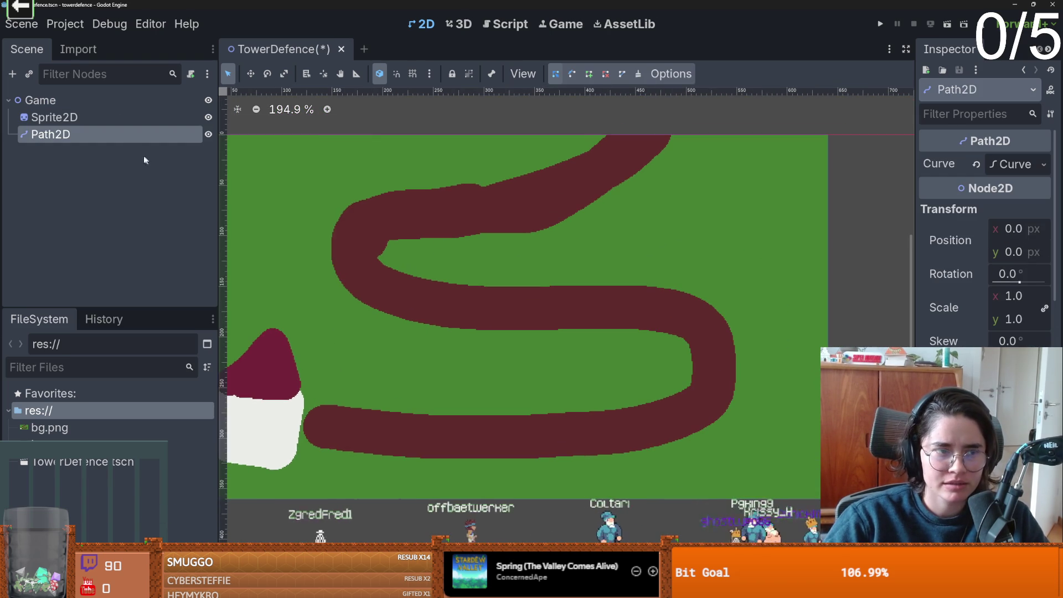
# Place the first curve points along the road's upper-left bend and adjust them onto the road.
pyautogui.rightClick(115, 135)
pyautogui.click(592, 76)
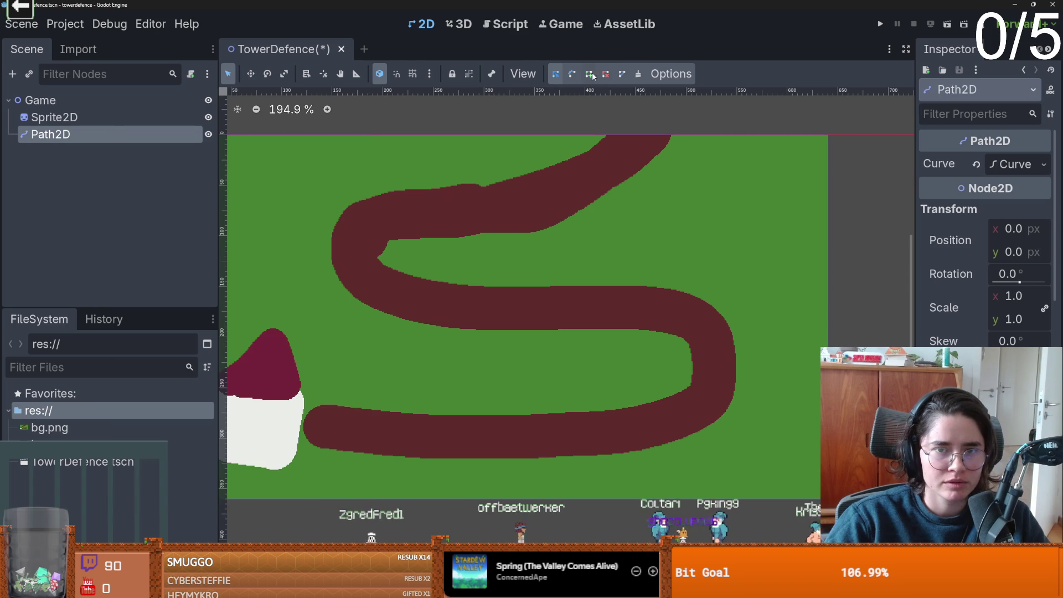
pyautogui.click(589, 74)
pyautogui.click(376, 220)
pyautogui.moveTo(377, 223); pyautogui.dragTo(366, 277)
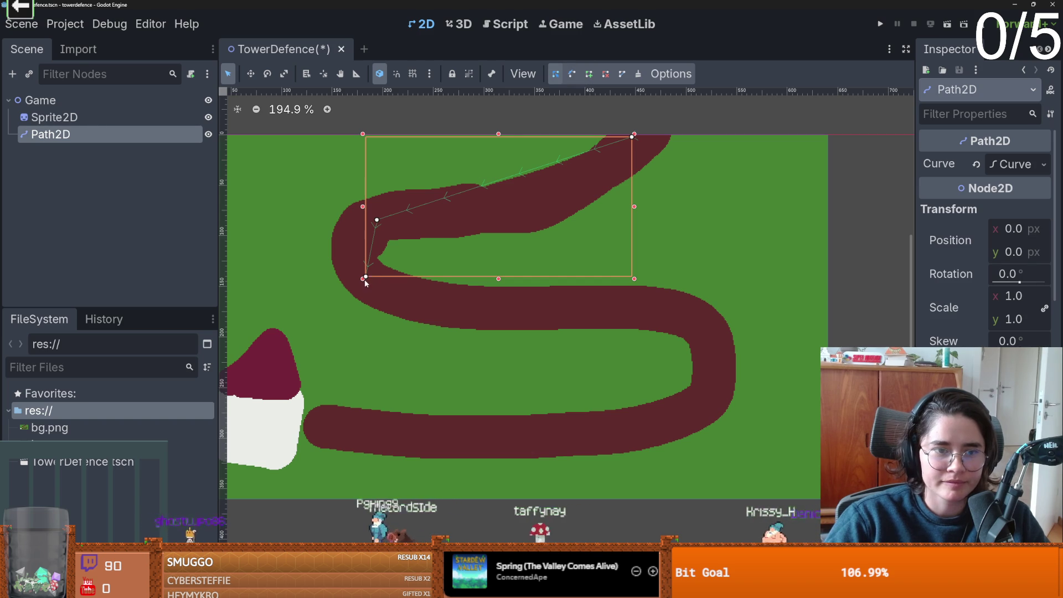
pyautogui.moveTo(365, 278); pyautogui.dragTo(374, 290)
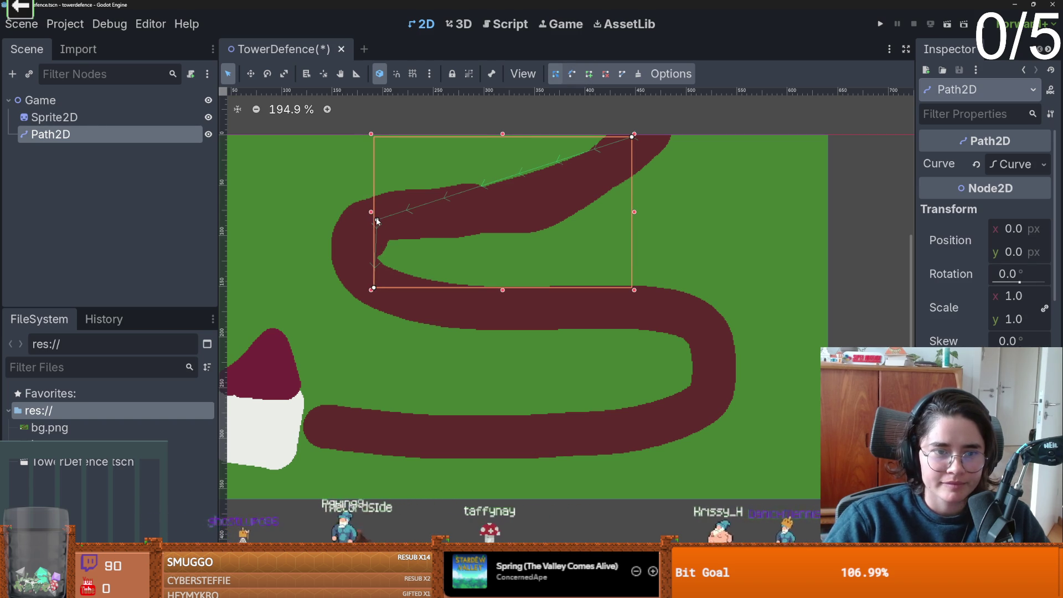
pyautogui.moveTo(375, 220)
pyautogui.mouseDown()
pyautogui.moveTo(364, 219)
pyautogui.moveTo(370, 232)
pyautogui.moveTo(409, 212)
pyautogui.moveTo(406, 186)
pyautogui.mouseUp()
pyautogui.click(576, 76)
pyautogui.scroll(3, 382, 222)
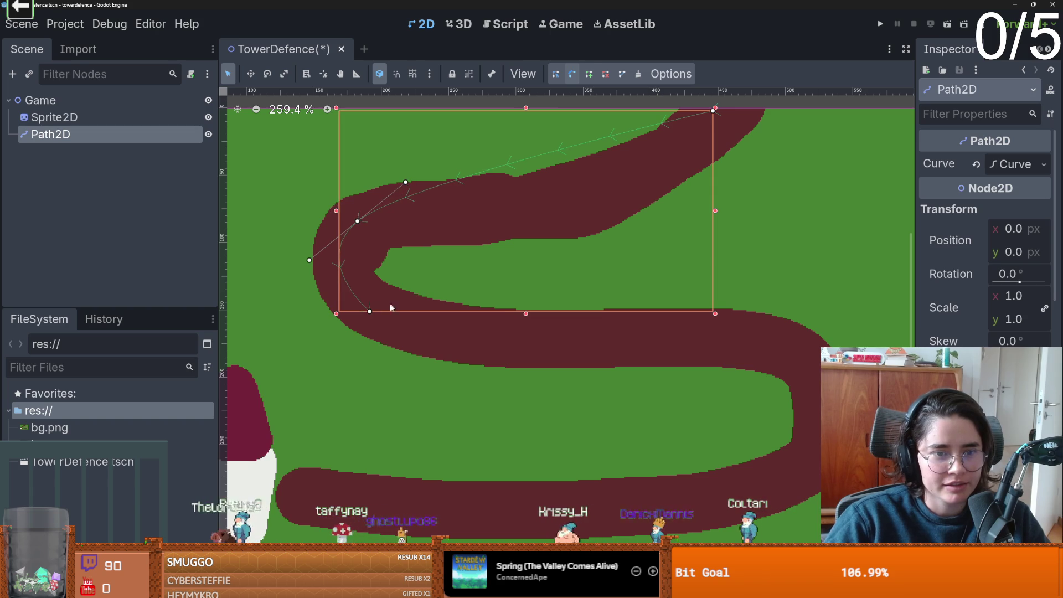
pyautogui.moveTo(371, 315); pyautogui.dragTo(372, 315)
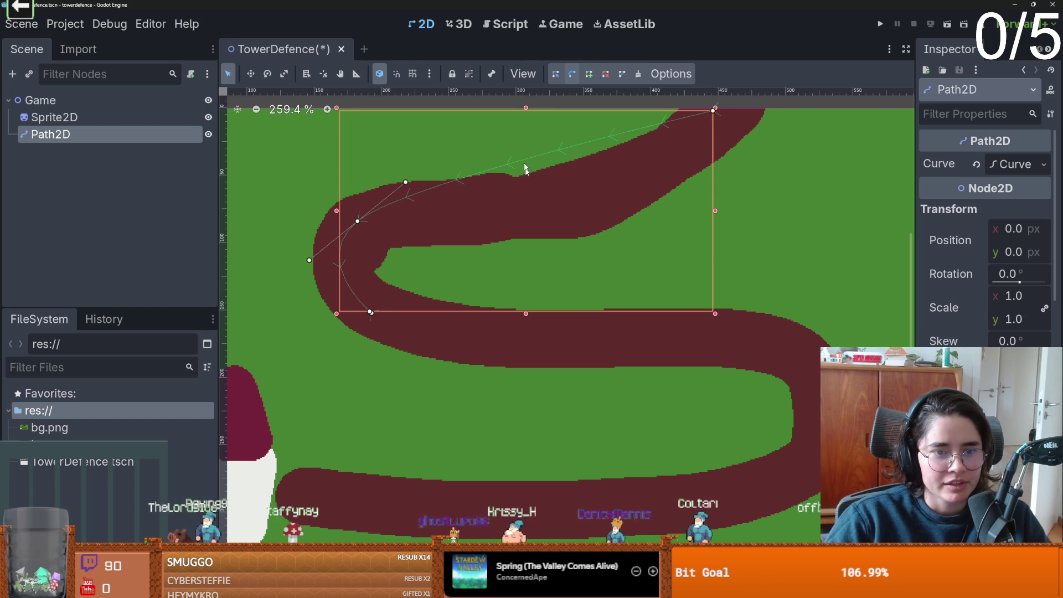
pyautogui.hotkey('ctrl', 'z')
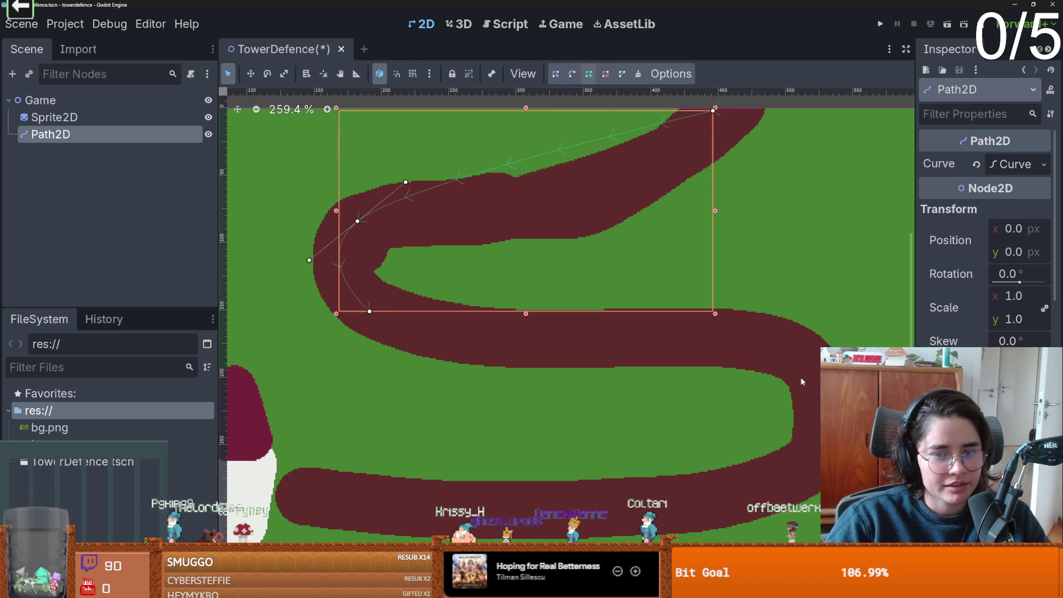
# Add a point where the middle stretch turns and pull out a handle to curve it.
pyautogui.click(814, 410)
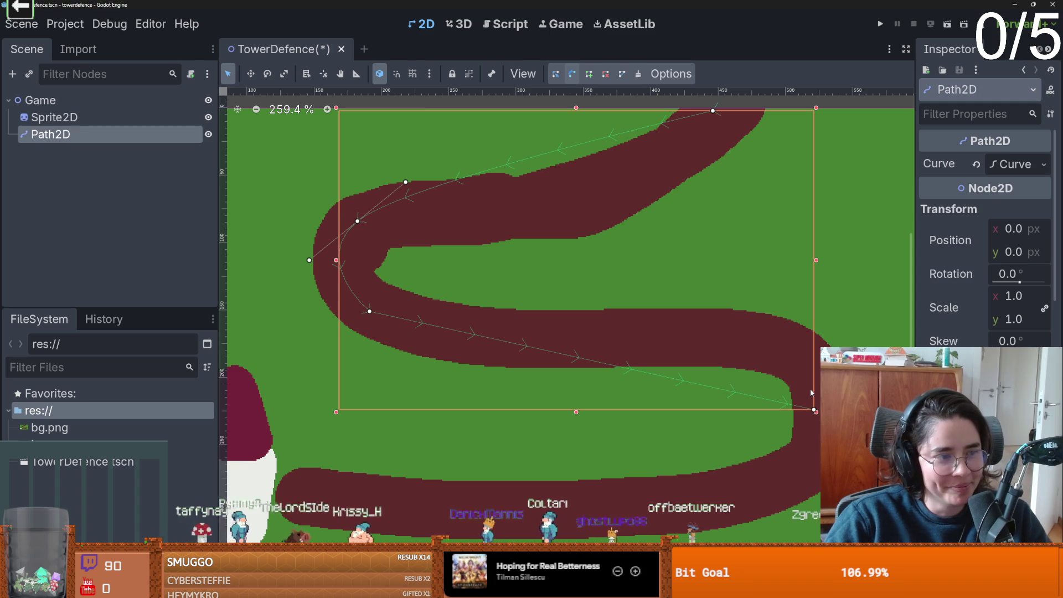
pyautogui.moveTo(813, 409)
pyautogui.mouseDown()
pyautogui.moveTo(835, 294)
pyautogui.moveTo(908, 318)
pyautogui.moveTo(839, 322)
pyautogui.moveTo(851, 314)
pyautogui.moveTo(841, 328)
pyautogui.mouseUp()
pyautogui.click(590, 75)
pyautogui.click(567, 326)
pyautogui.hotkey('ctrl', 'z')
pyautogui.click(555, 73)
pyautogui.click(572, 75)
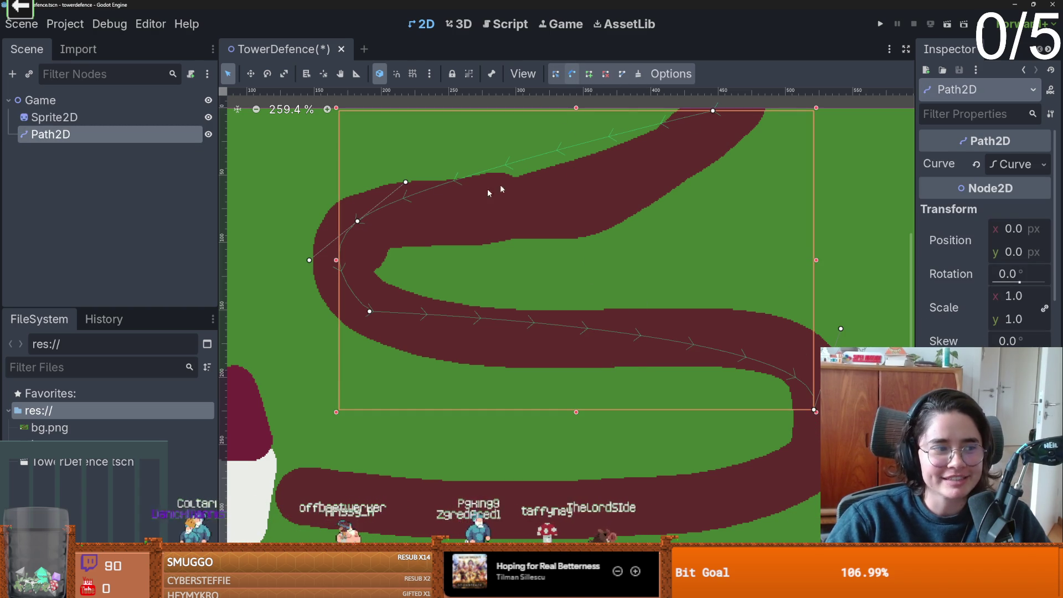
# Add points at the lower-right bend and along the bottom stretch, then insert one on the top segment.
pyautogui.click(588, 76)
pyautogui.click(756, 490)
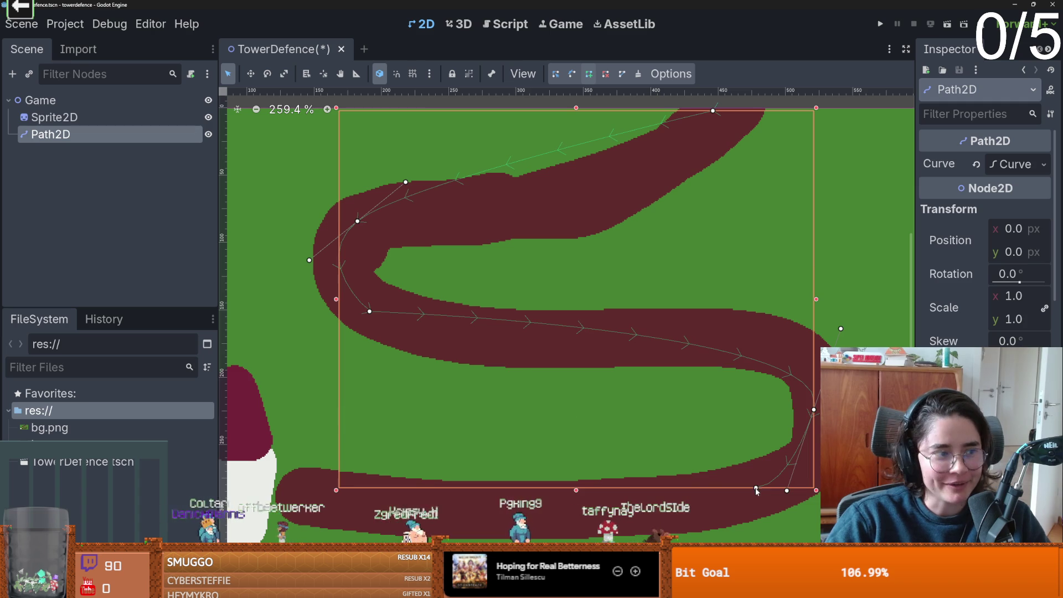
pyautogui.click(274, 495)
pyautogui.scroll(-2, 409, 506)
pyautogui.scroll(1, 426, 459)
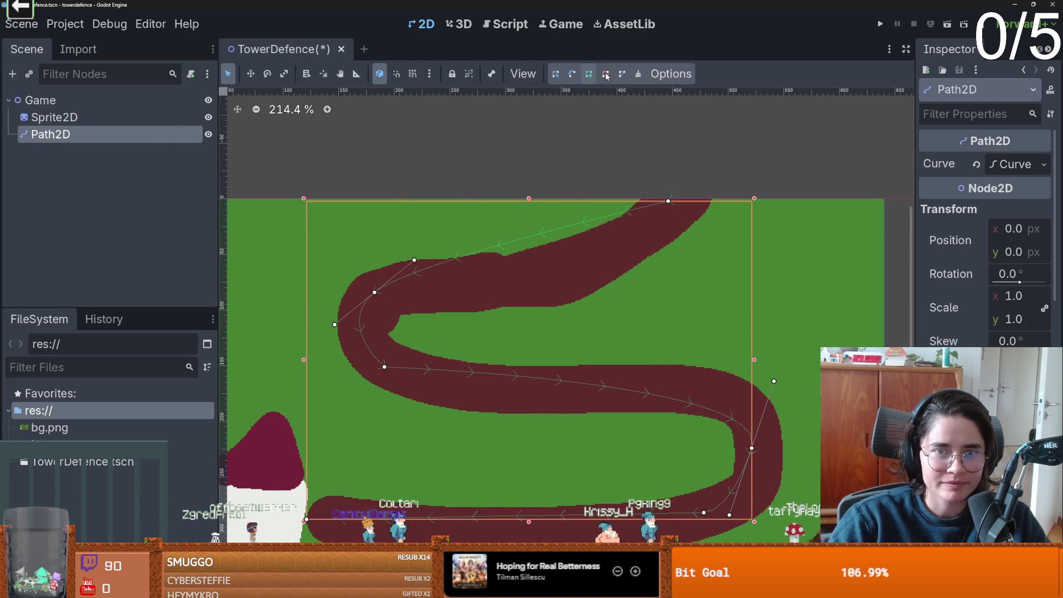
pyautogui.click(571, 77)
pyautogui.click(555, 74)
pyautogui.moveTo(562, 225)
pyautogui.mouseDown()
pyautogui.moveTo(556, 271)
pyautogui.moveTo(542, 283)
pyautogui.mouseUp()
# Bend the path's middle stretch so it follows the road.
pyautogui.moveTo(676, 403); pyautogui.dragTo(694, 386)
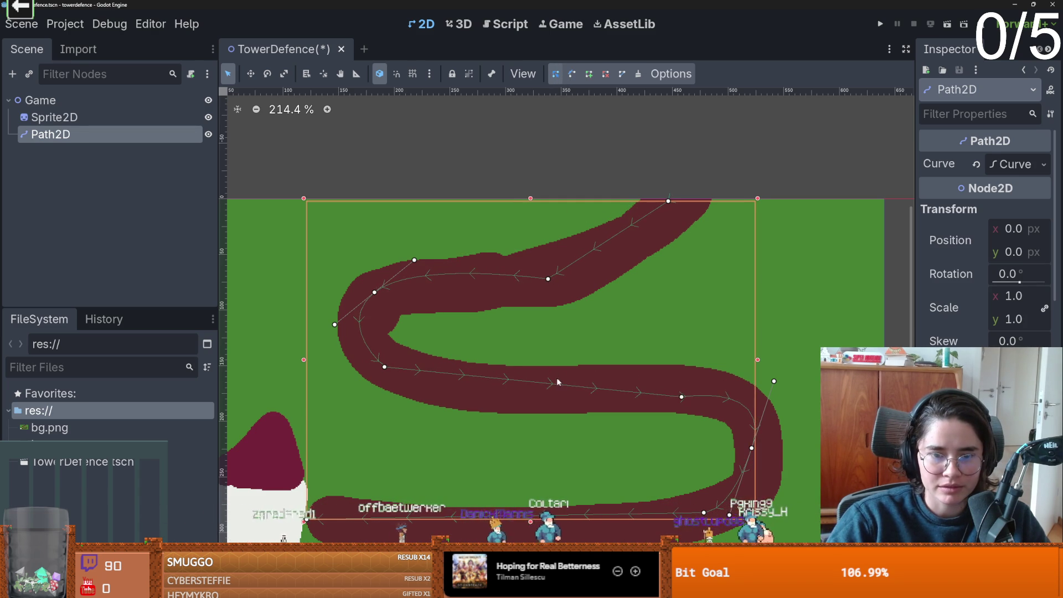
pyautogui.click(532, 396)
pyautogui.scroll(-2, 560, 384)
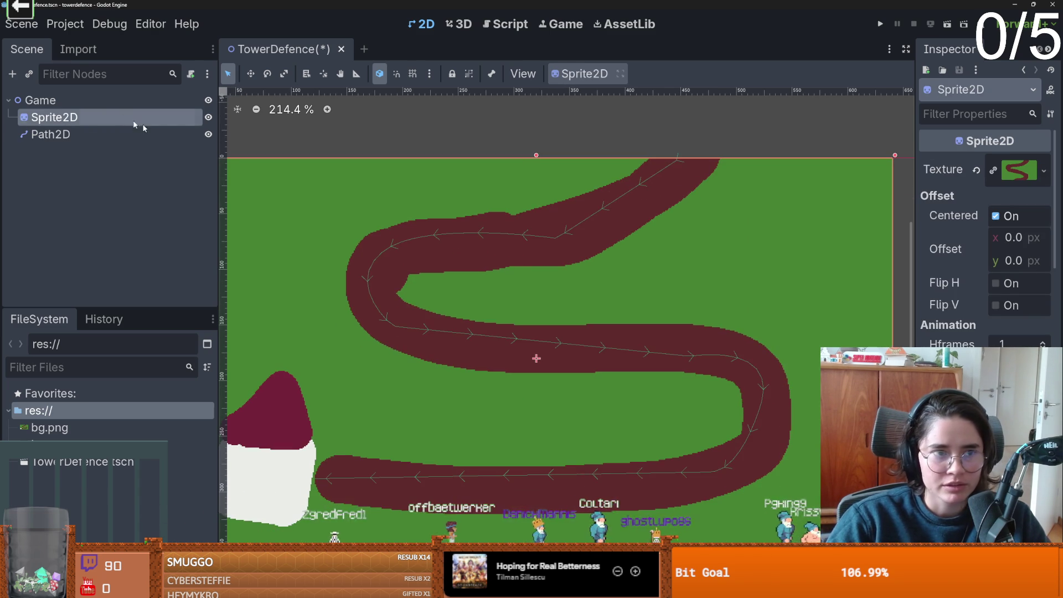
# Add a PathFollow2D child node to Path2D.
pyautogui.click(61, 134)
pyautogui.rightClick(56, 133)
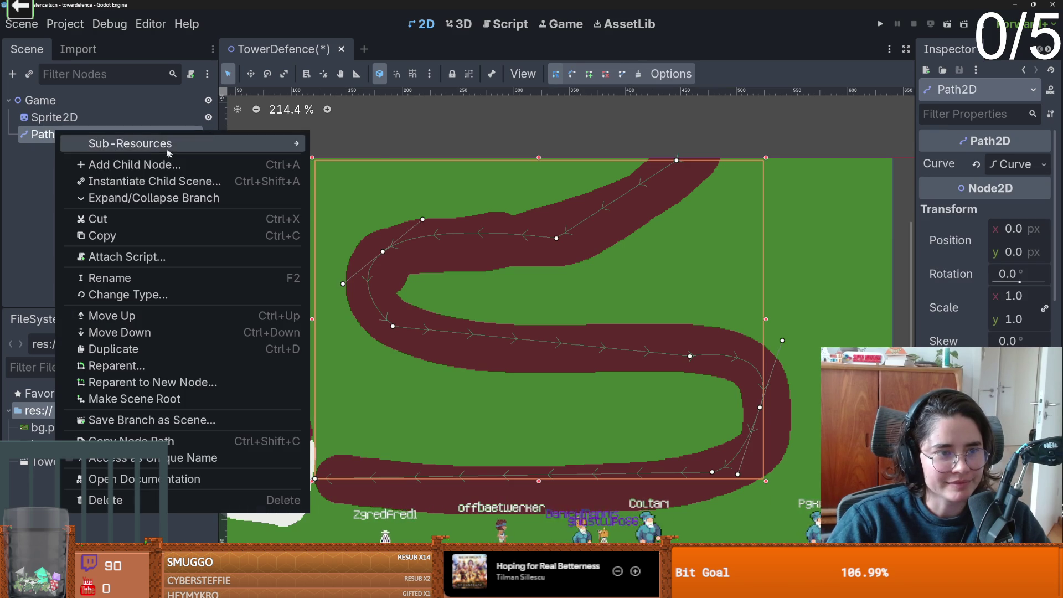
pyautogui.click(150, 170)
pyautogui.press('Down')
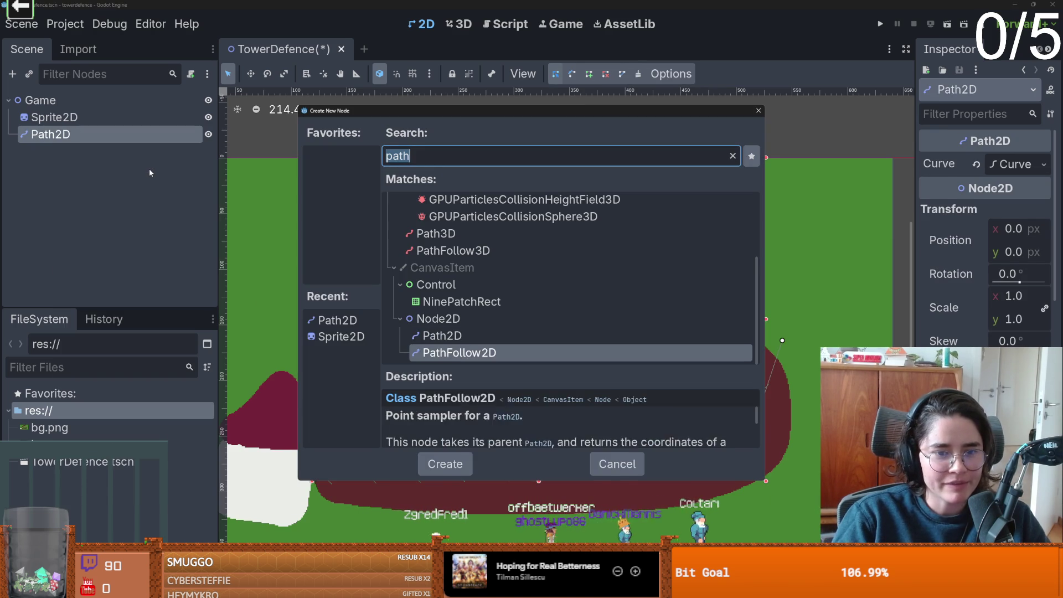
pyautogui.press('Return')
# Add a white ColorRect under PathFollow2D and drag Progress to slide it along the path.
pyautogui.rightClick(98, 165)
pyautogui.press('Escape')
pyautogui.click(78, 151)
pyautogui.press('Escape')
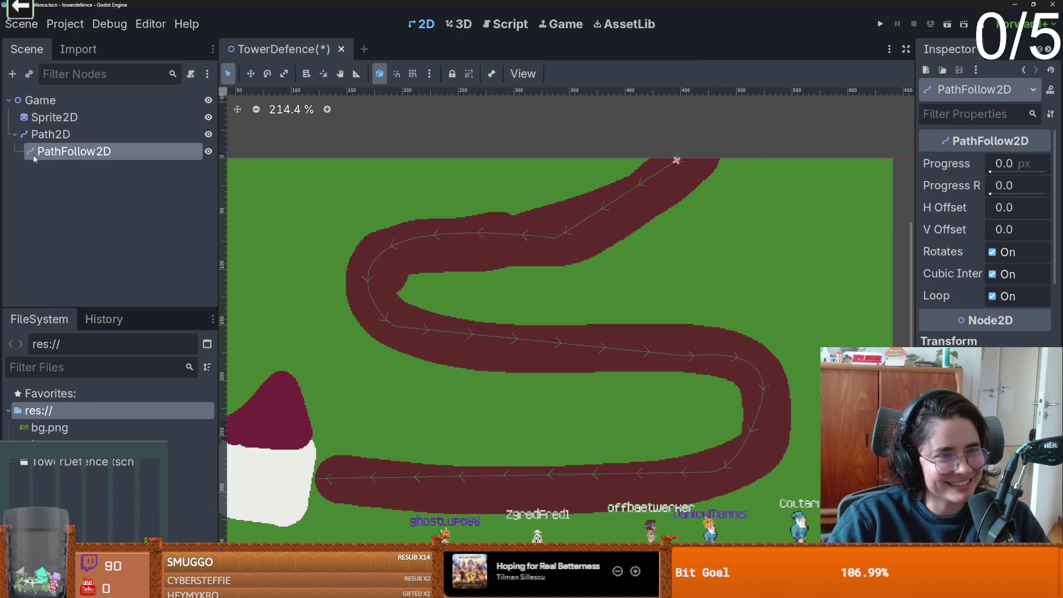
pyautogui.rightClick(67, 153)
pyautogui.click(134, 169)
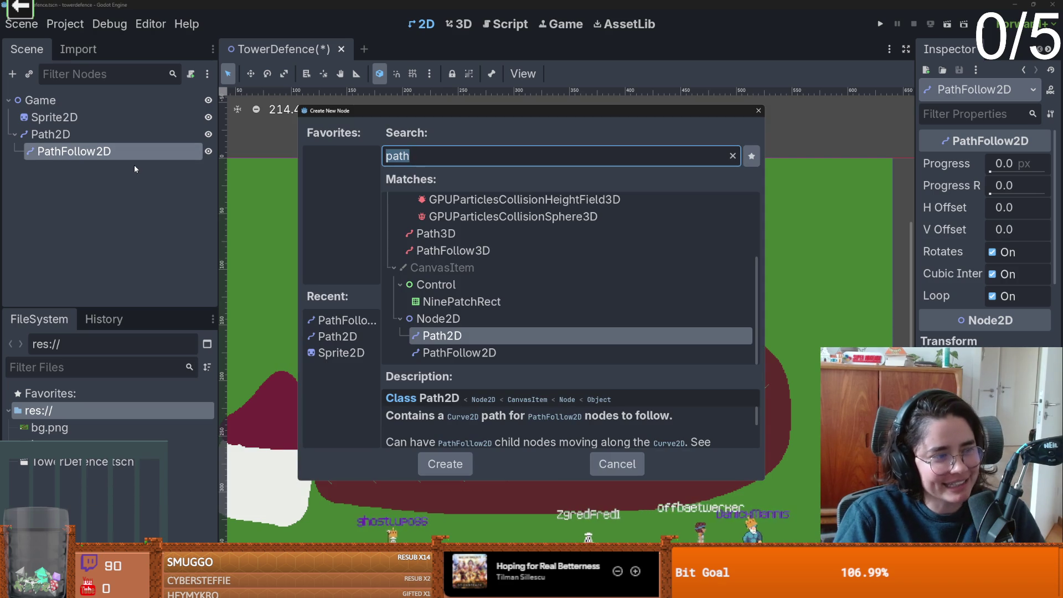
pyautogui.write('pathcolor')
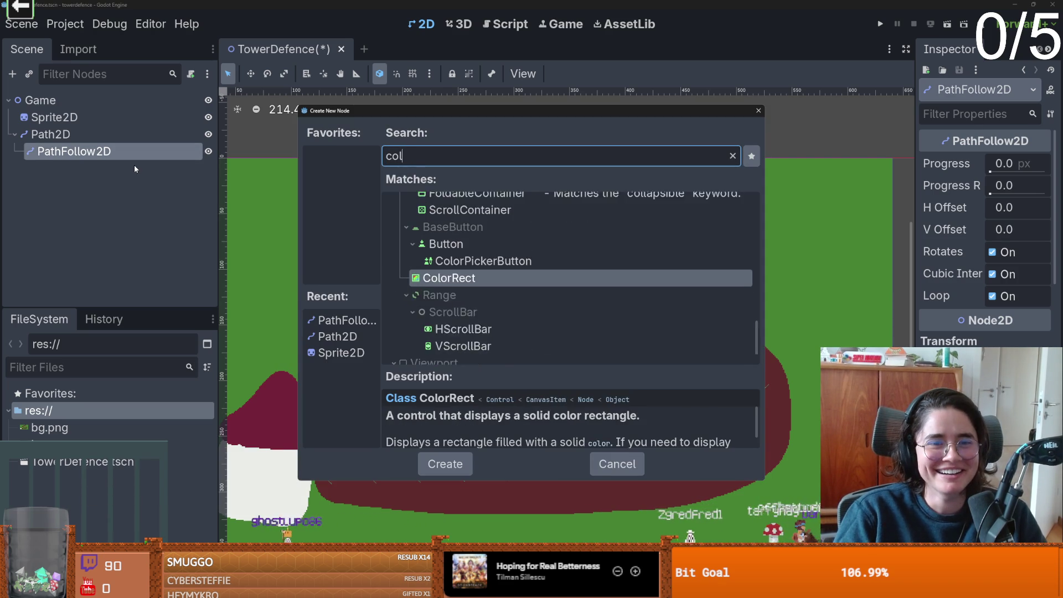
pyautogui.press('Return')
pyautogui.click(200, 152)
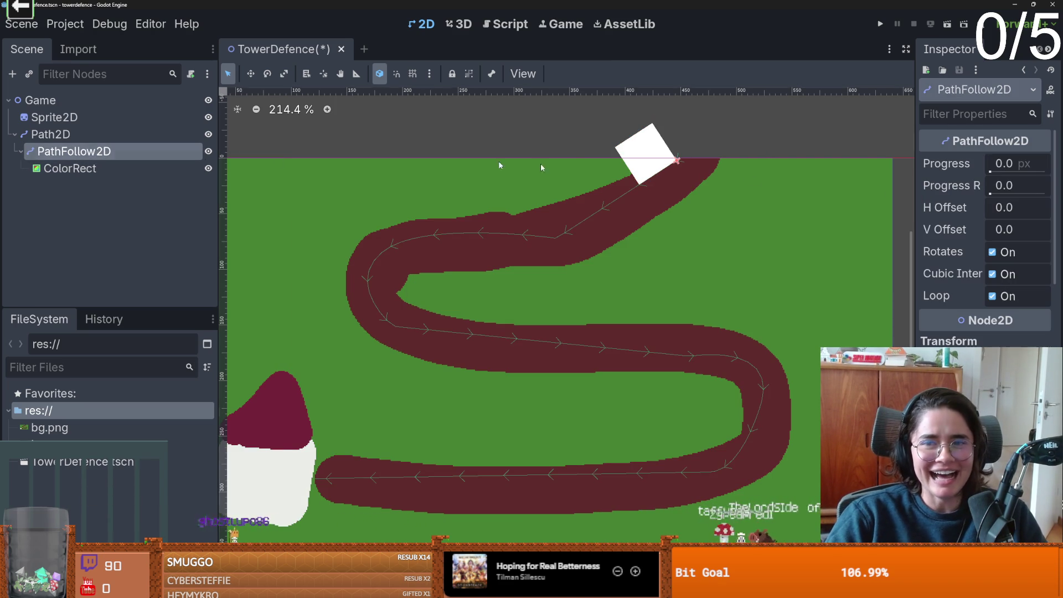
pyautogui.moveTo(999, 173)
pyautogui.mouseDown()
pyautogui.moveTo(1021, 172)
pyautogui.moveTo(980, 195)
pyautogui.moveTo(1045, 194)
pyautogui.moveTo(990, 205)
pyautogui.moveTo(1033, 208)
pyautogui.moveTo(988, 207)
pyautogui.mouseUp()
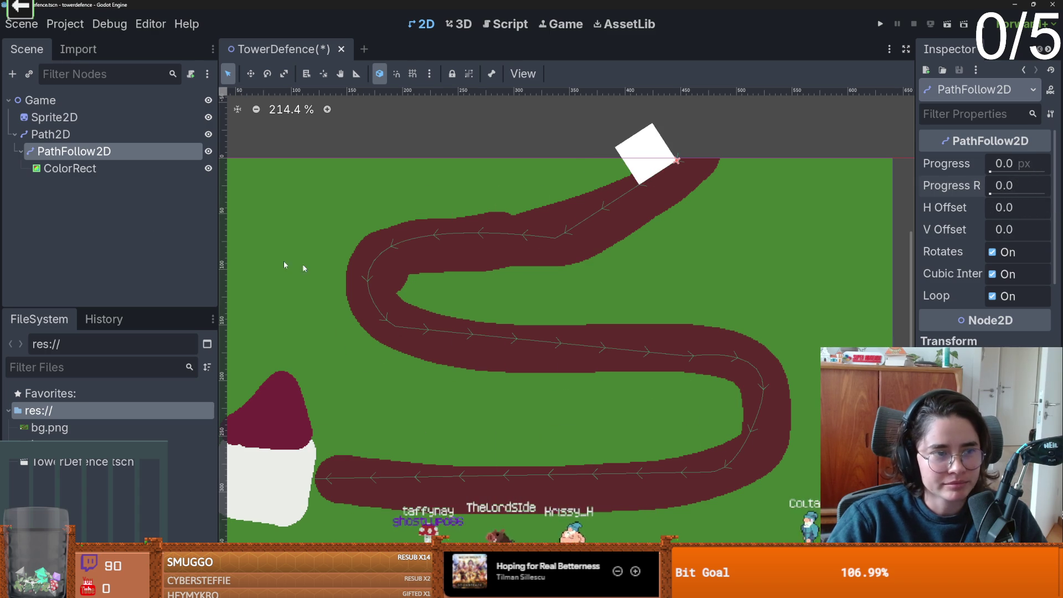
# Add a second ColorRect under PathFollow2D, move it, and test then reset Progress Ratio.
pyautogui.click(93, 170)
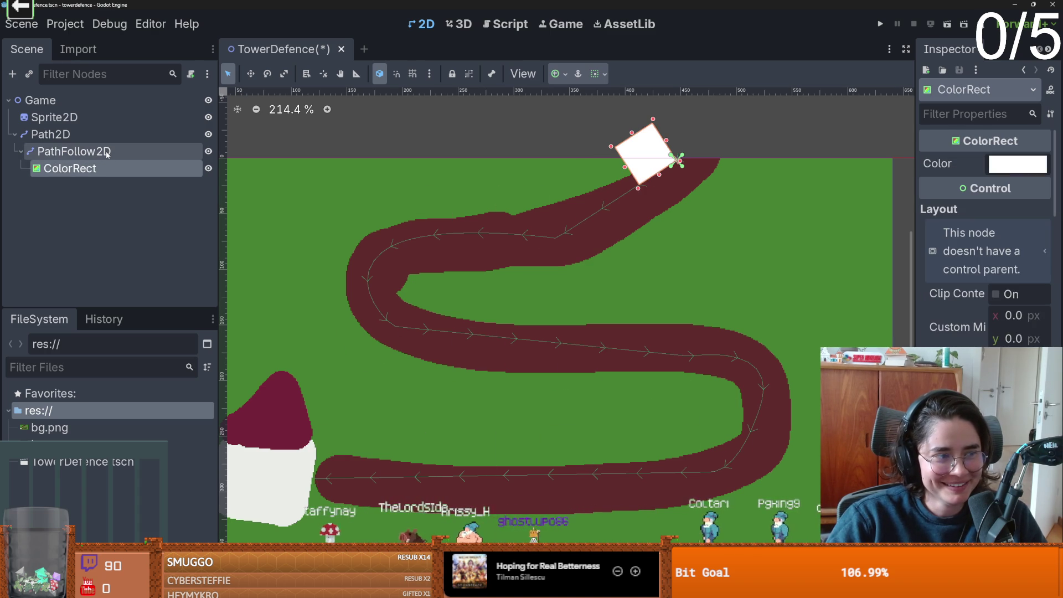
pyautogui.click(107, 155)
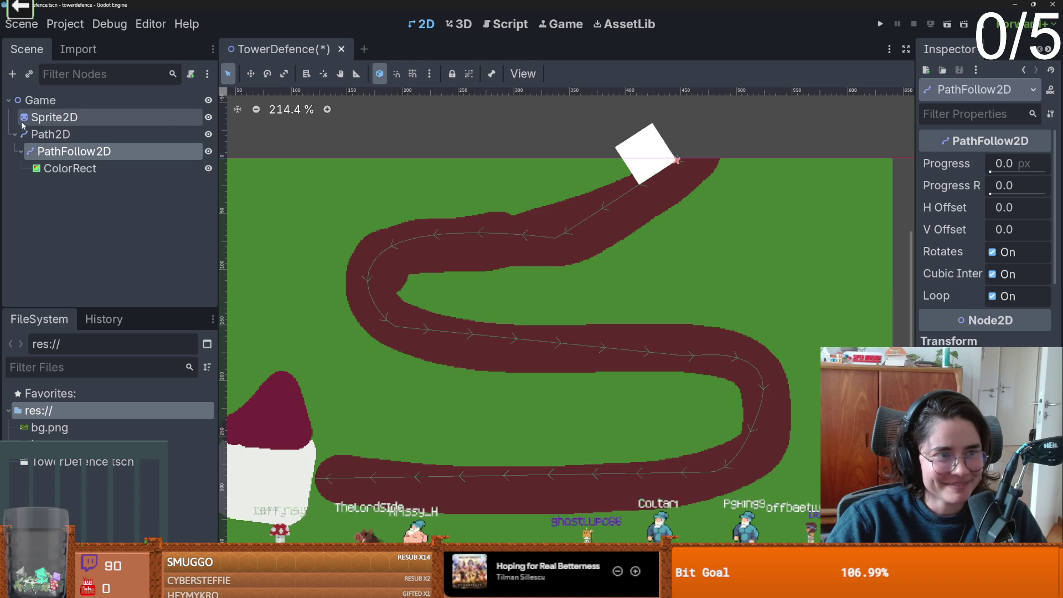
pyautogui.click(13, 74)
pyautogui.press('Return')
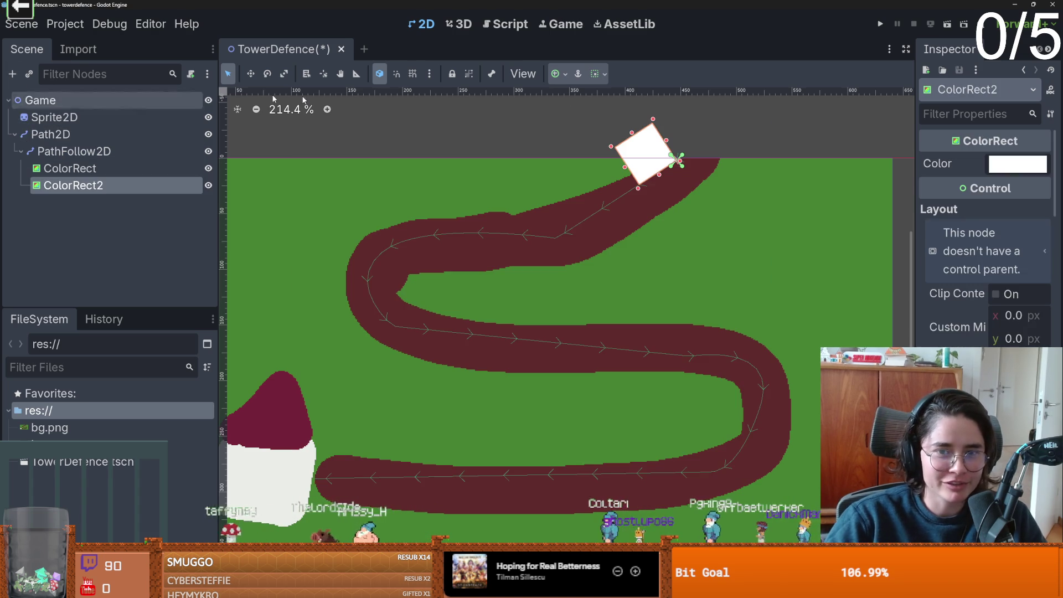
pyautogui.moveTo(669, 160)
pyautogui.mouseDown()
pyautogui.moveTo(592, 193)
pyautogui.moveTo(594, 217)
pyautogui.mouseUp()
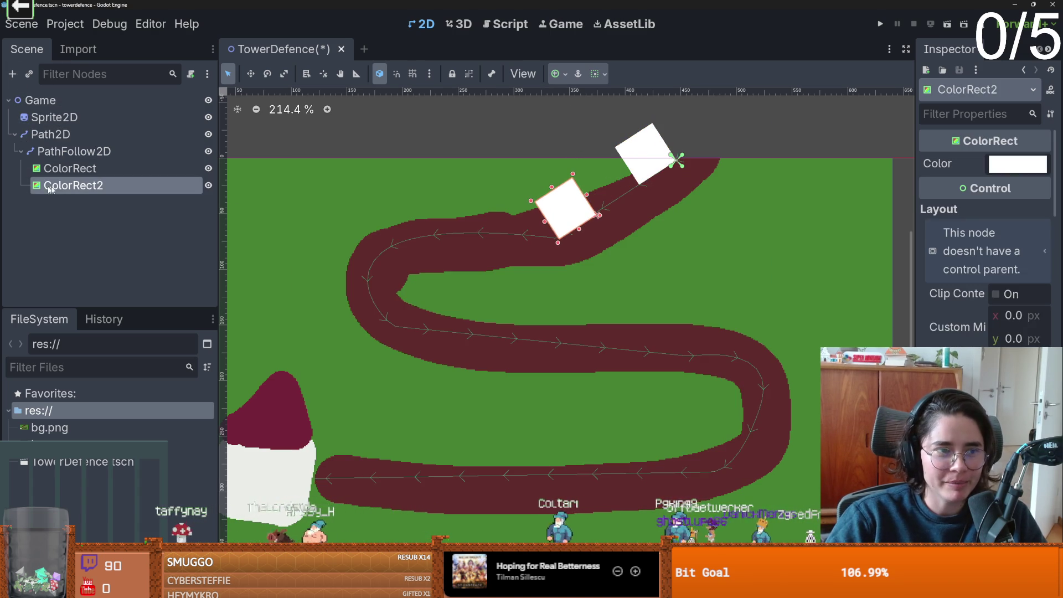
pyautogui.click(83, 151)
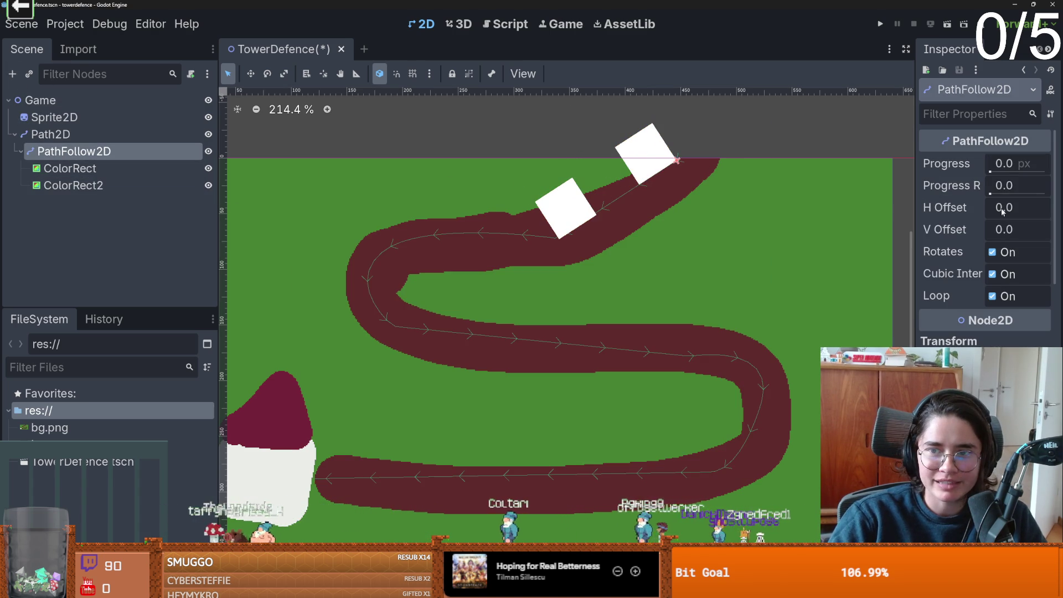
pyautogui.moveTo(990, 194); pyautogui.dragTo(1047, 208)
pyautogui.hotkey('ctrl', 'z')
pyautogui.hotkey('ctrl', 'z')
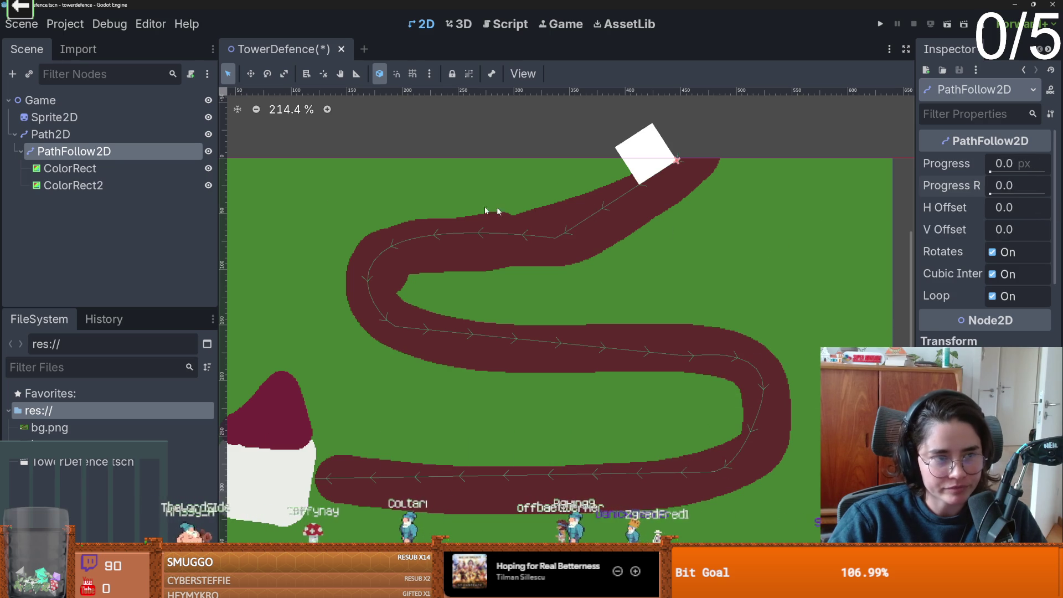
# Delete PathFollow2D together with both ColorRect squares.
pyautogui.click(81, 166)
pyautogui.click(83, 151)
pyautogui.keyDown('shift'); pyautogui.click(83, 185); pyautogui.keyUp('shift')
pyautogui.rightClick(91, 188)
pyautogui.click(142, 500)
pyautogui.click(480, 308)
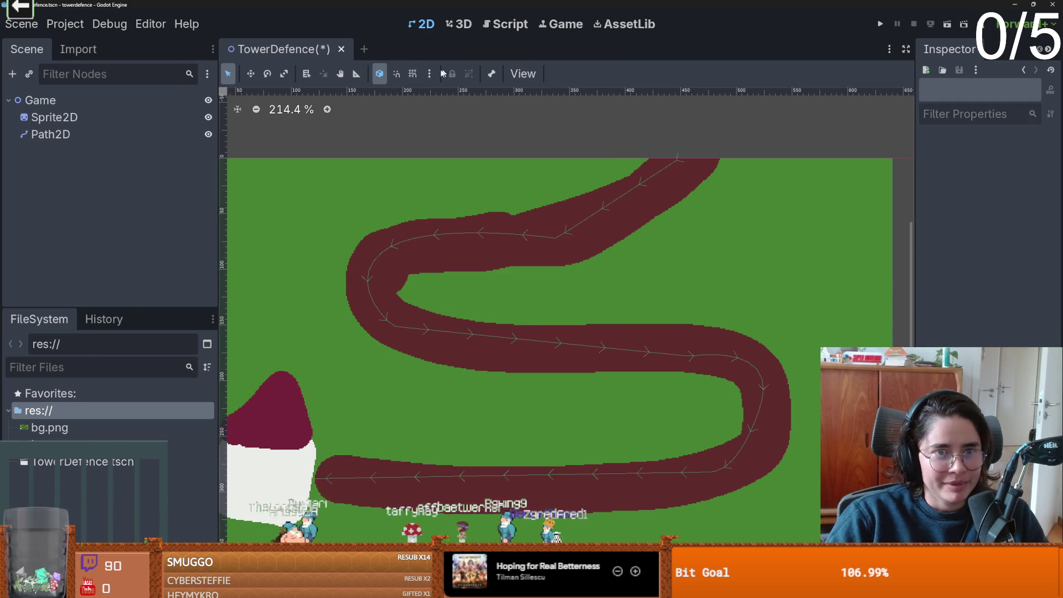
pyautogui.click(363, 49)
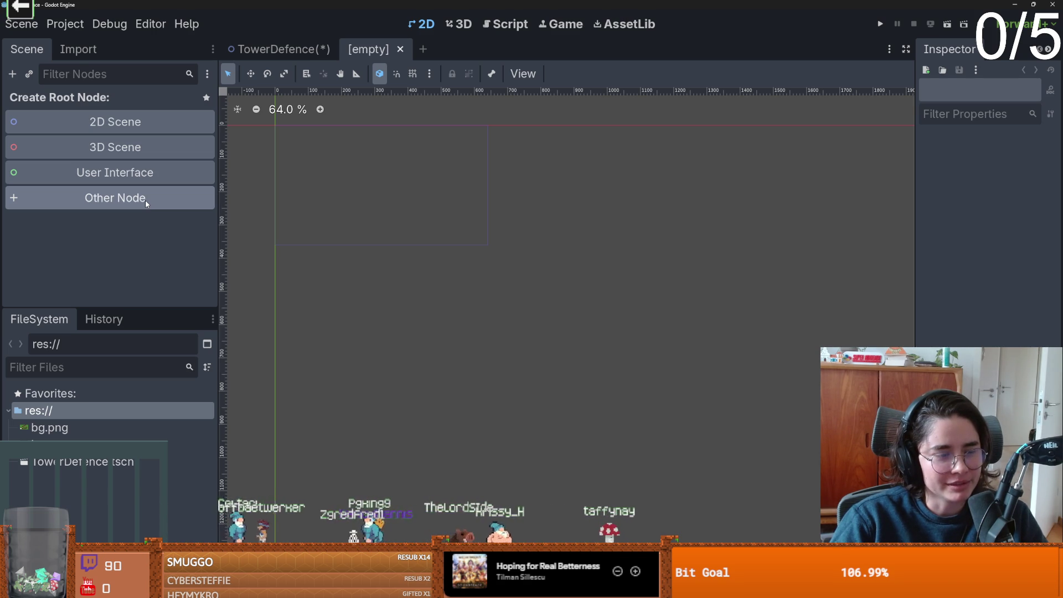
# Make a CharacterBody2D the new scene's root and rename it to enemy.
pyautogui.click(147, 203)
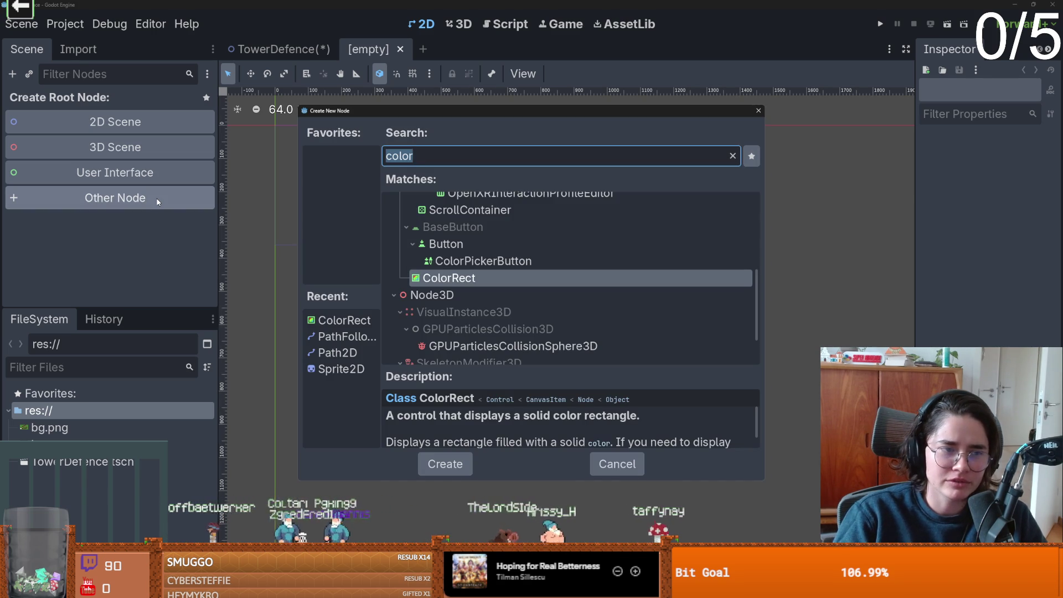
pyautogui.write('cha')
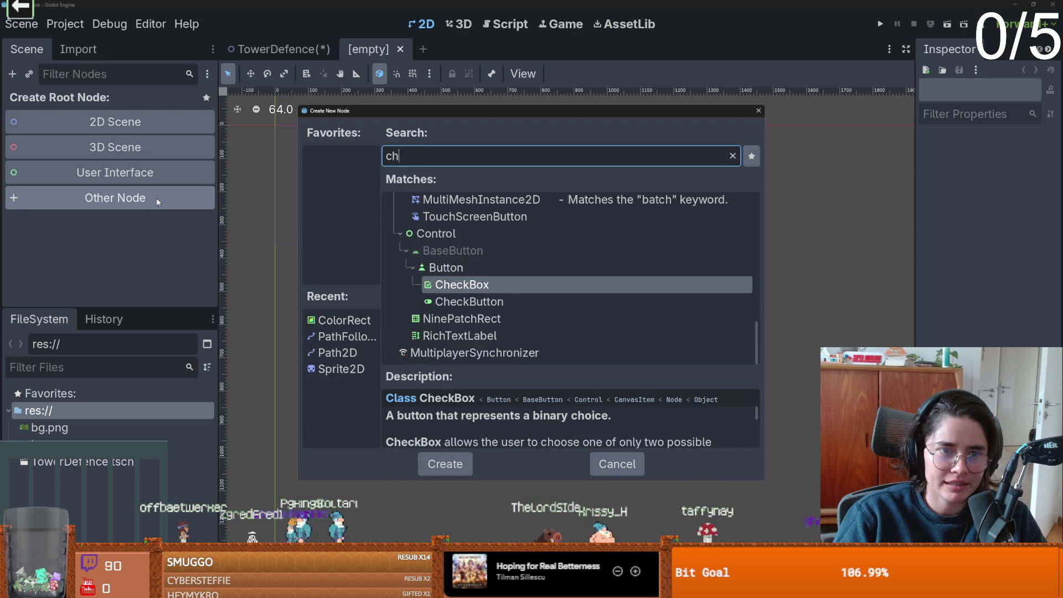
pyautogui.press('Return')
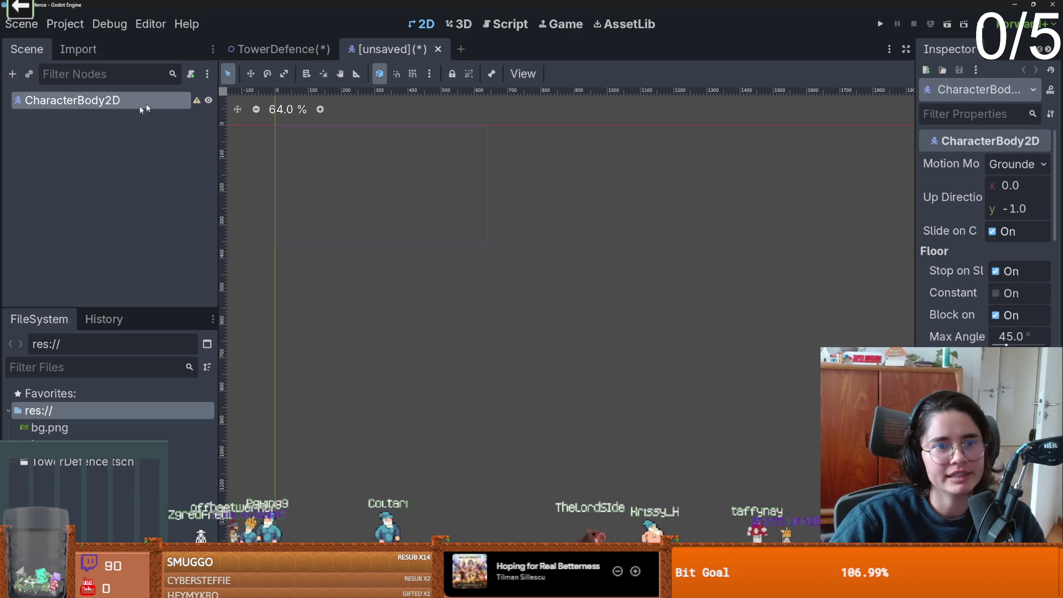
pyautogui.doubleClick(97, 104)
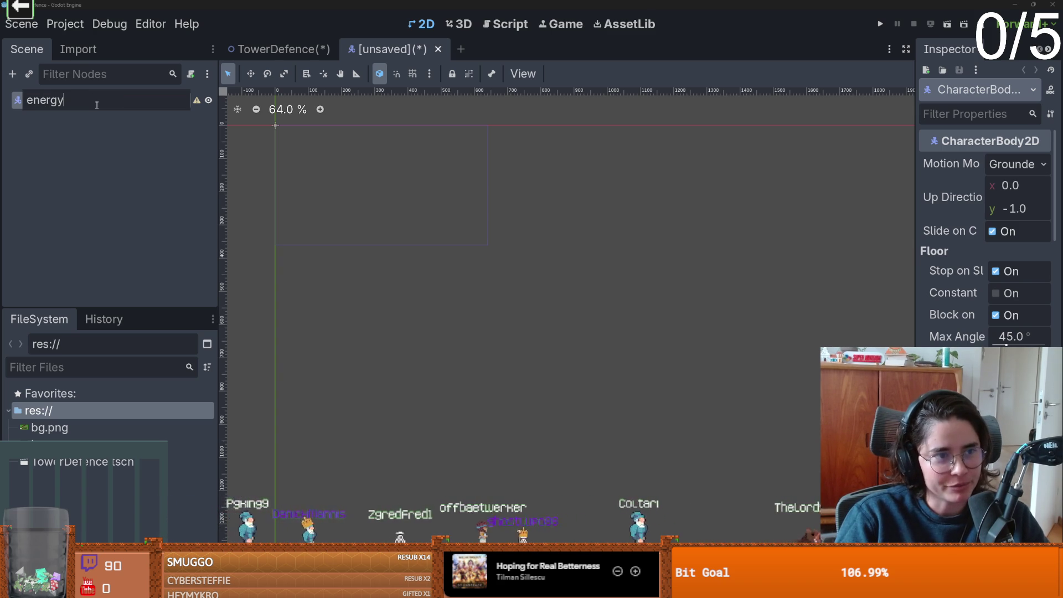
pyautogui.press('Return')
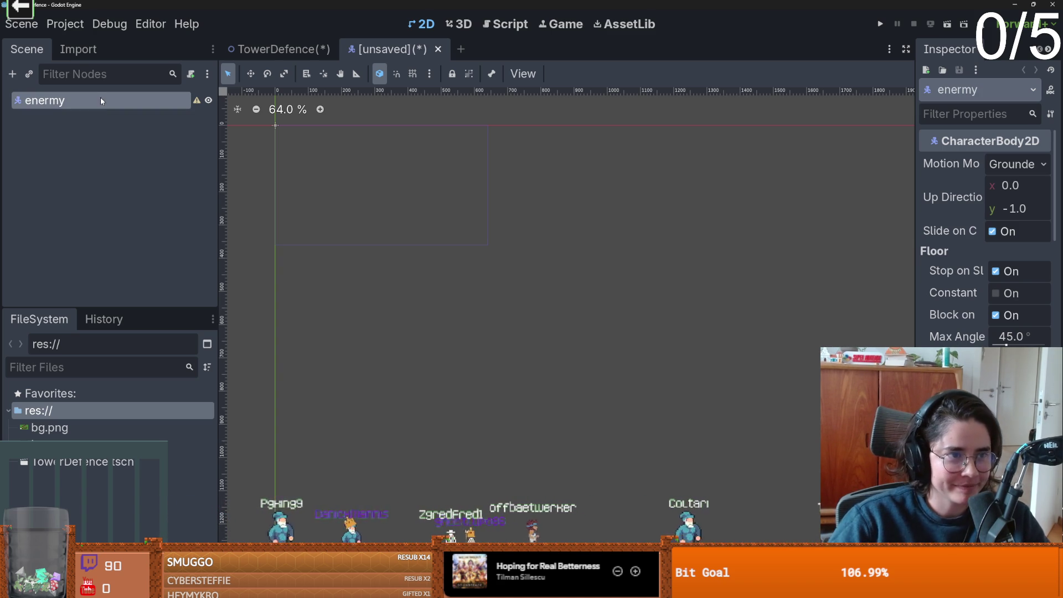
pyautogui.doubleClick(79, 100)
pyautogui.press('Return')
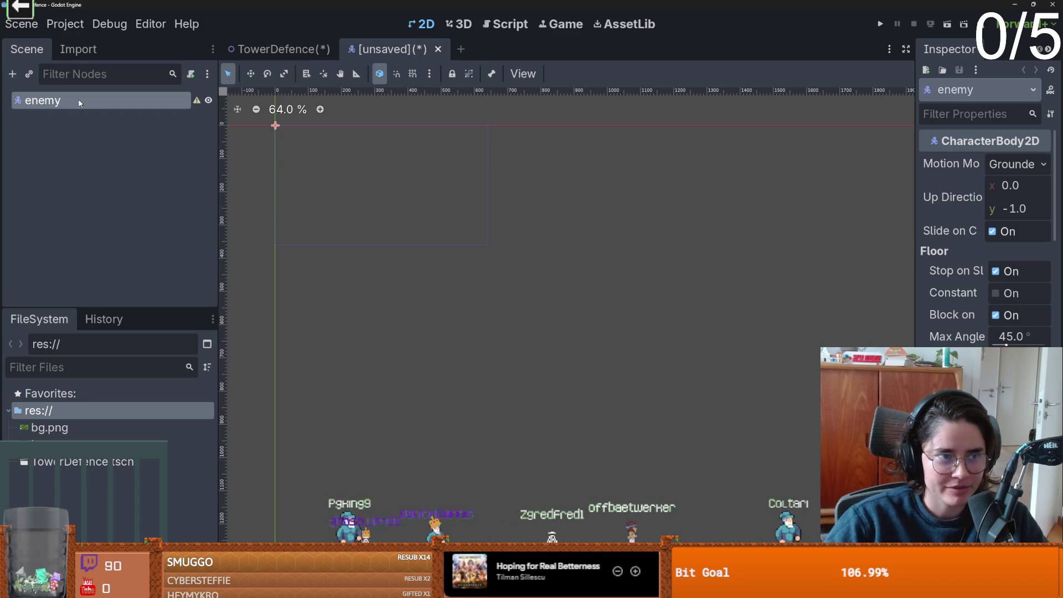
pyautogui.hotkey('alt', 'Tab')
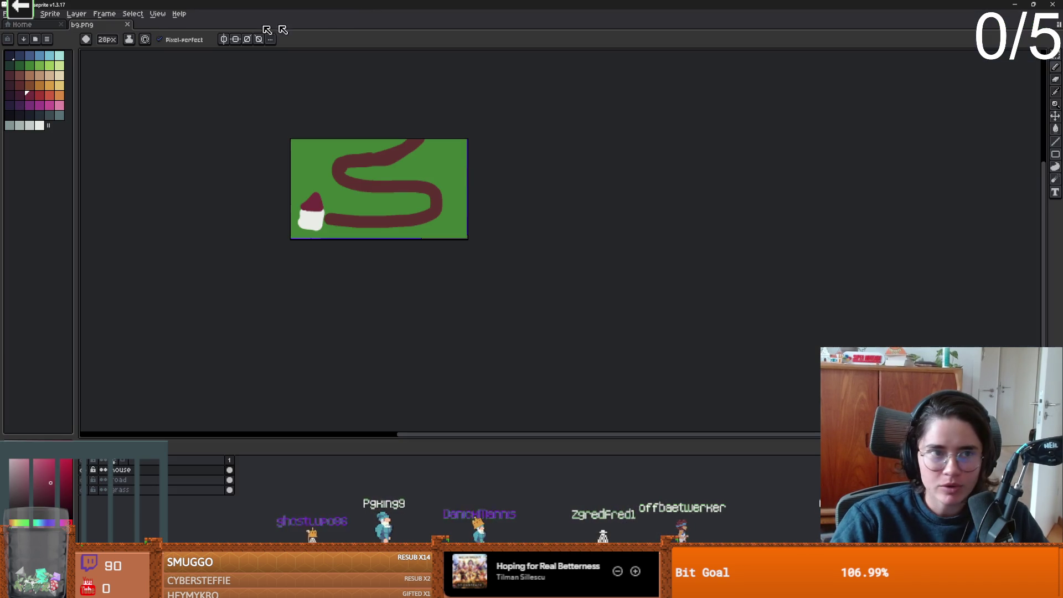
# Create a new 20×20 sprite in Aseprite.
pyautogui.click(6, 14)
pyautogui.click(16, 25)
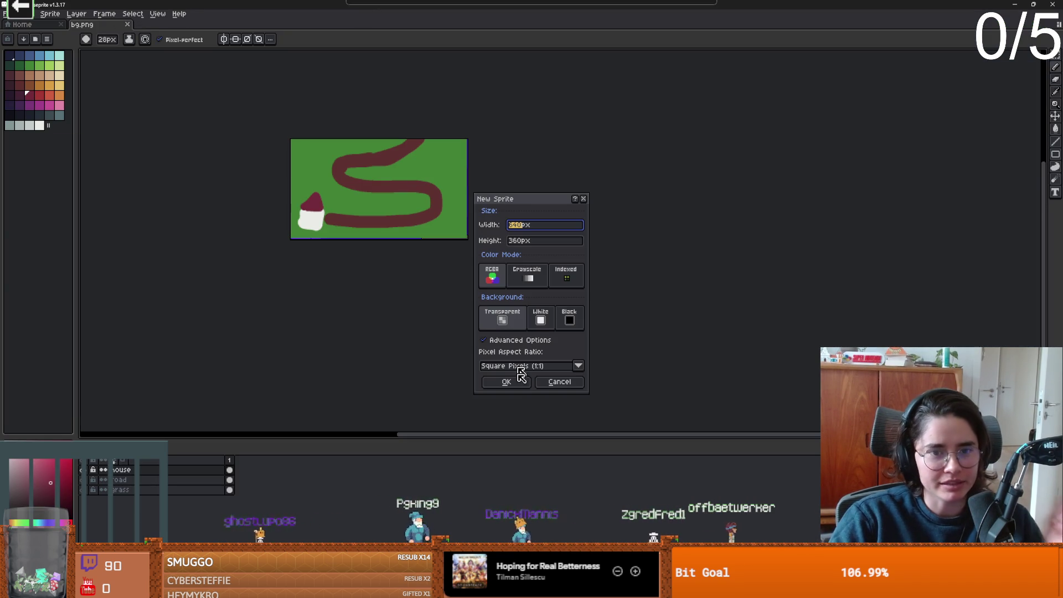
pyautogui.write('20')
pyautogui.press('Tab')
pyautogui.write('20')
pyautogui.press('Return')
# Make the sprite's canvas taller in Canvas Size.
pyautogui.scroll(3, 605, 230)
pyautogui.hotkey('ctrl', 'alt', 'c')
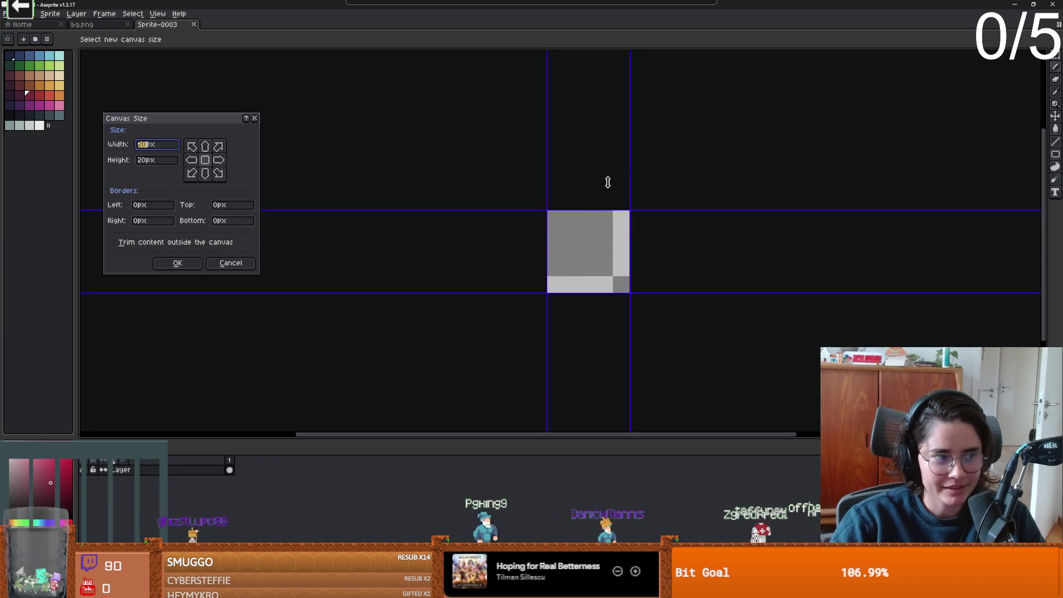
pyautogui.moveTo(584, 205); pyautogui.dragTo(584, 172)
pyautogui.click(177, 263)
# Paint the figure with orange and white using a 1 px brush.
pyautogui.scroll(2, 624, 237)
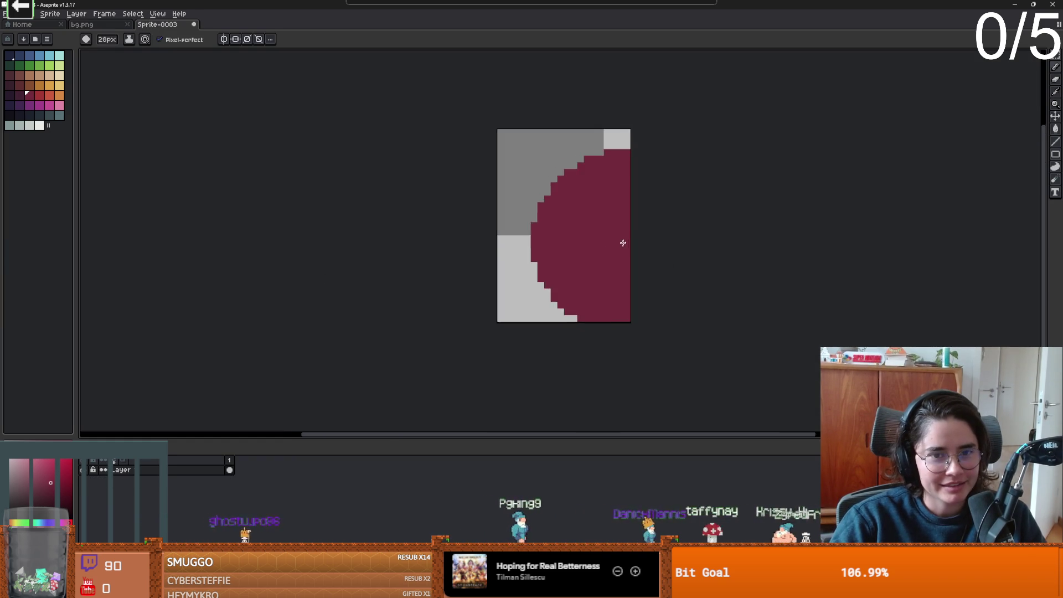
pyautogui.press('-')
pyautogui.click(39, 87)
pyautogui.press('-')
pyautogui.click(43, 125)
pyautogui.press('-')
pyautogui.press('-')
pyautogui.press('-')
pyautogui.moveTo(510, 233); pyautogui.dragTo(503, 308)
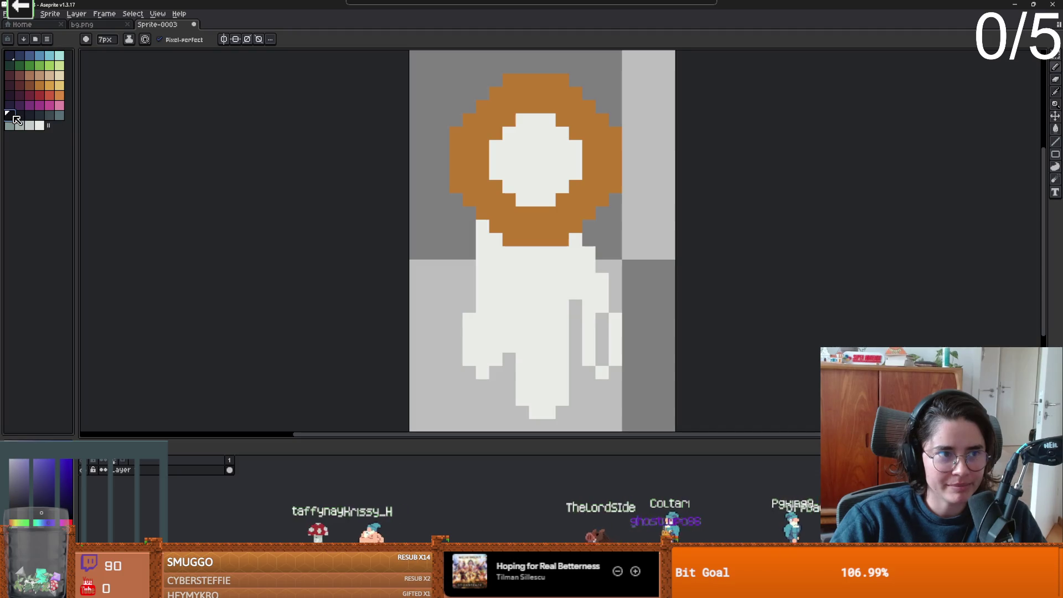
# Paint a dark 3 px eye on the white face and add a new layer.
pyautogui.press('-')
pyautogui.press('-')
pyautogui.press('-')
pyautogui.click(549, 160)
pyautogui.scroll(1, 548, 161)
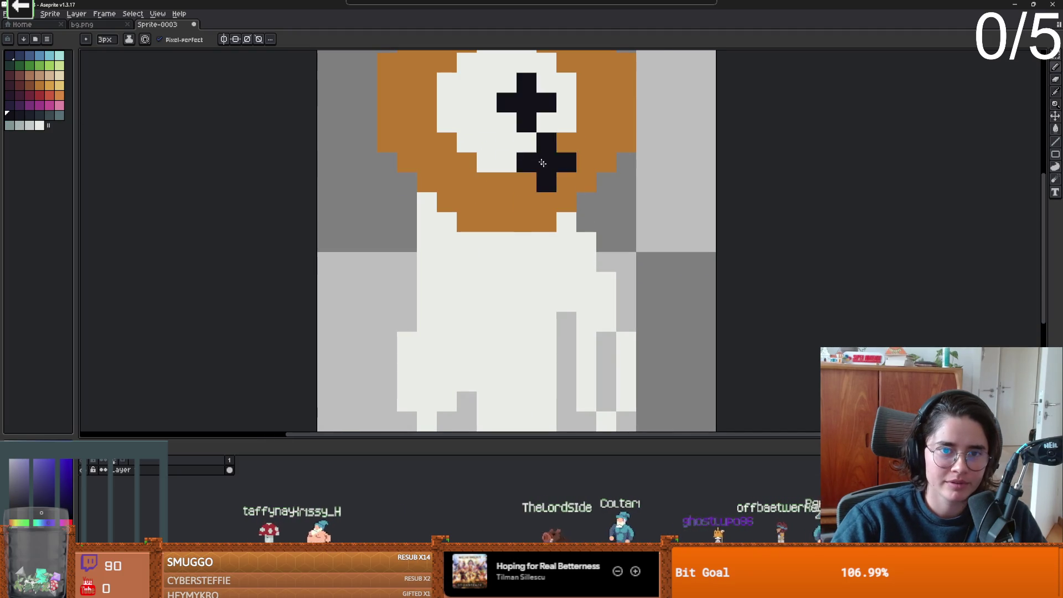
pyautogui.scroll(-2, 609, 233)
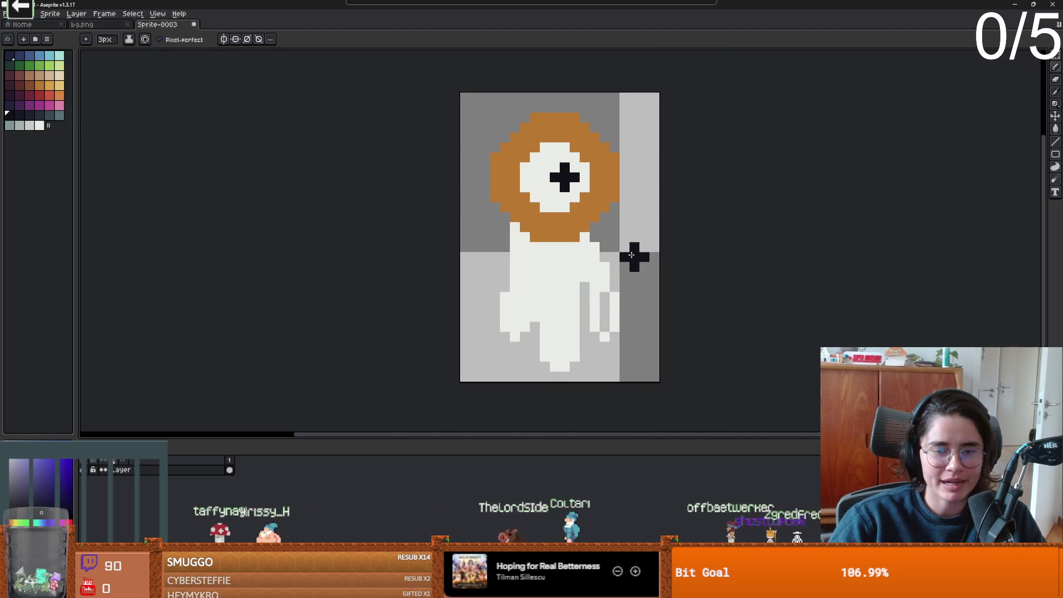
pyautogui.hotkey('shift', 'n')
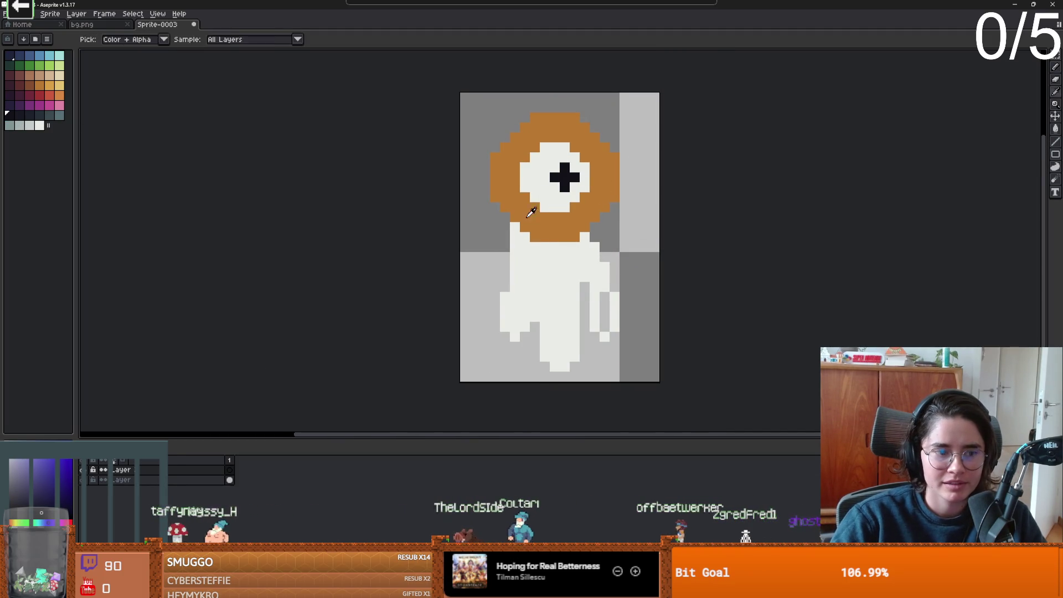
pyautogui.press('i')
pyautogui.press('v')
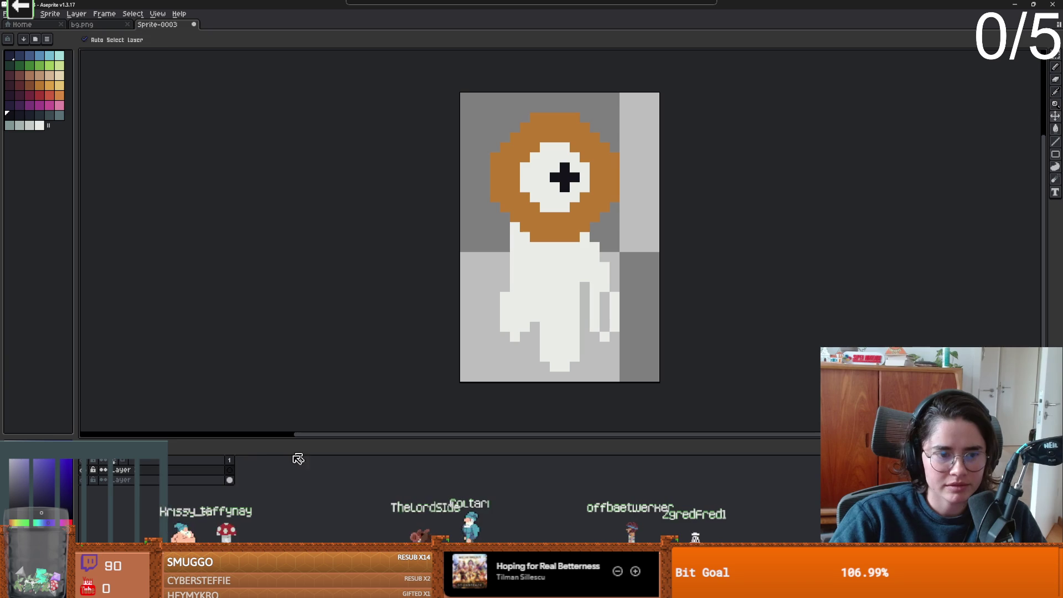
# Add a new frame and erase the old cross pupil's right arm and centre in white.
pyautogui.hotkey('alt', 'n')
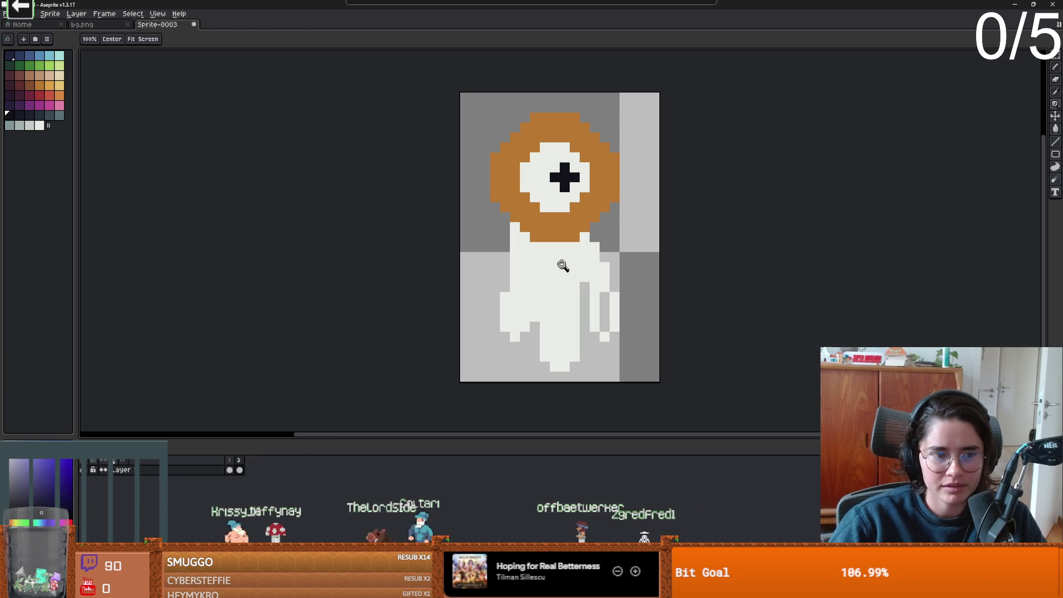
pyautogui.click(570, 185)
pyautogui.press('b')
pyautogui.press('x')
pyautogui.click(564, 171)
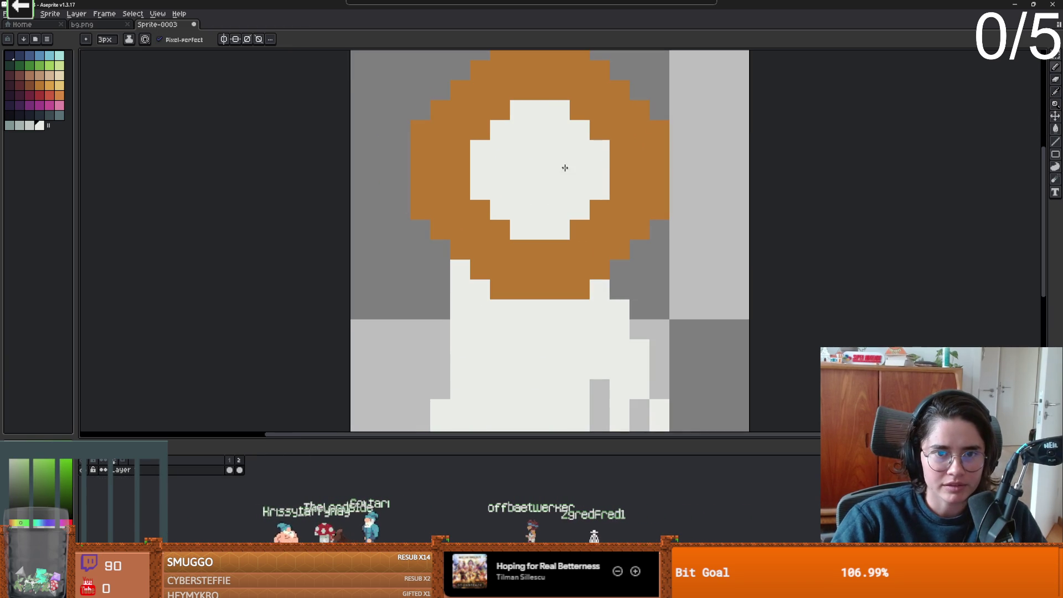
pyautogui.hotkey('ctrl', 'z')
pyautogui.press('x')
pyautogui.press('-')
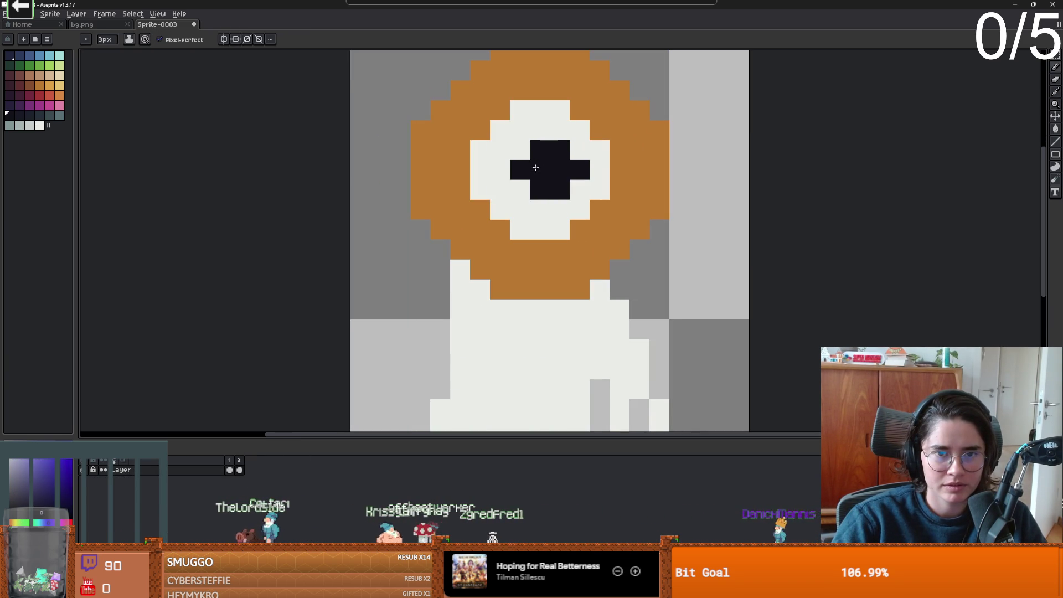
pyautogui.press('x')
pyautogui.click(572, 168)
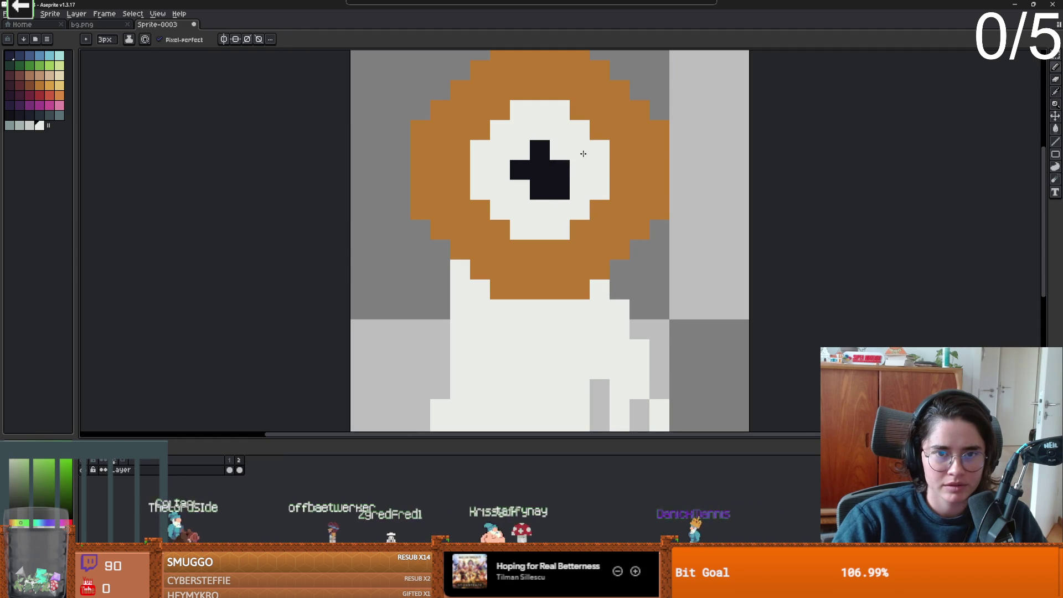
# Draw a larger black cross pupil in the eye and whiten two stray pupil pixels.
pyautogui.scroll(-3, 579, 193)
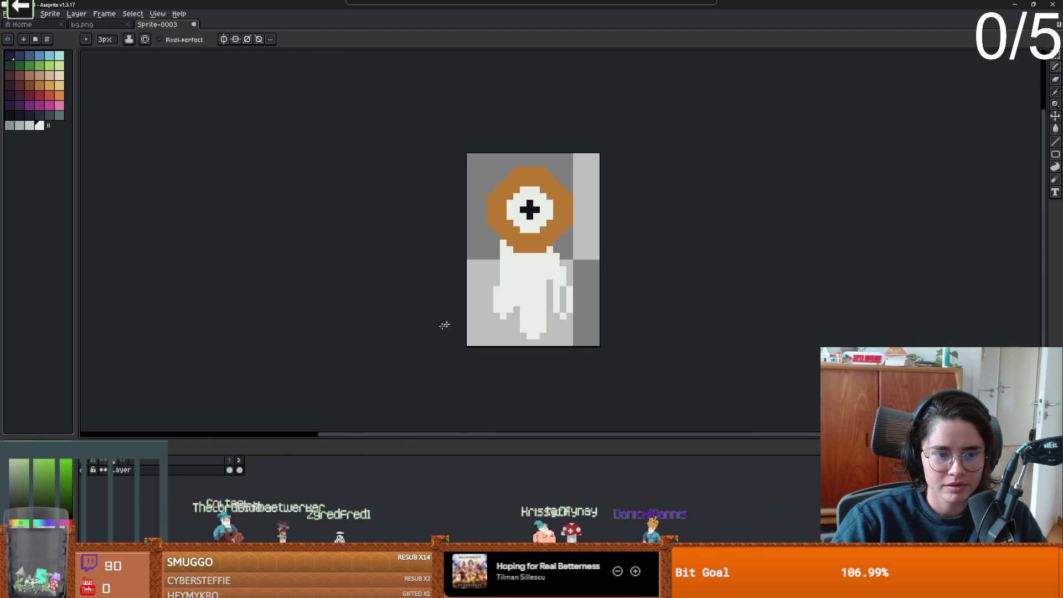
pyautogui.press('i')
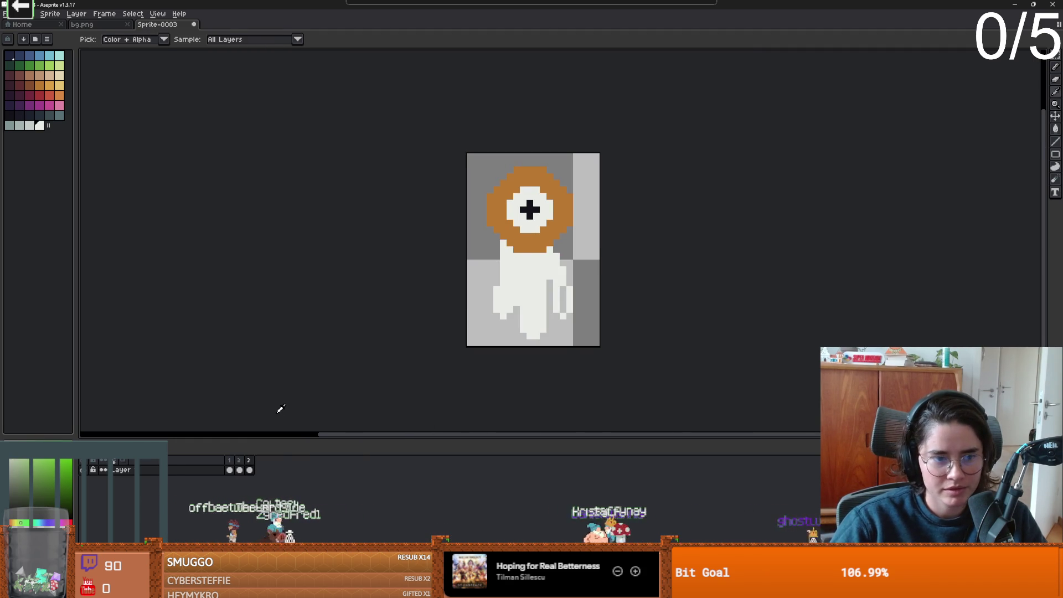
pyautogui.press('b')
pyautogui.scroll(3, 522, 294)
pyautogui.scroll(-1, 522, 297)
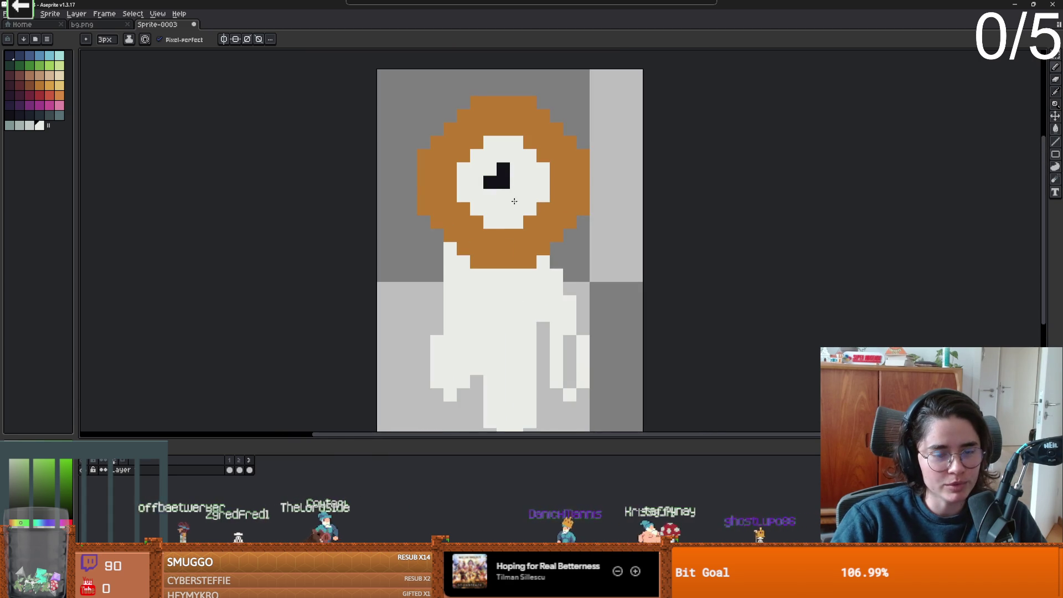
pyautogui.click(503, 183)
pyautogui.click(490, 182)
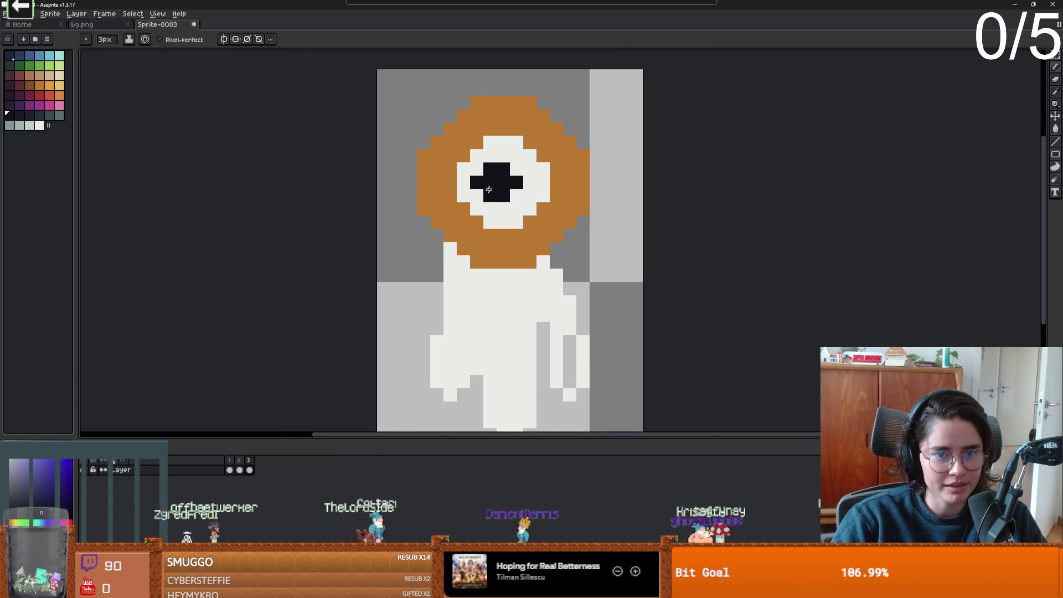
pyautogui.click(540, 183)
pyautogui.press('b')
pyautogui.click(518, 192)
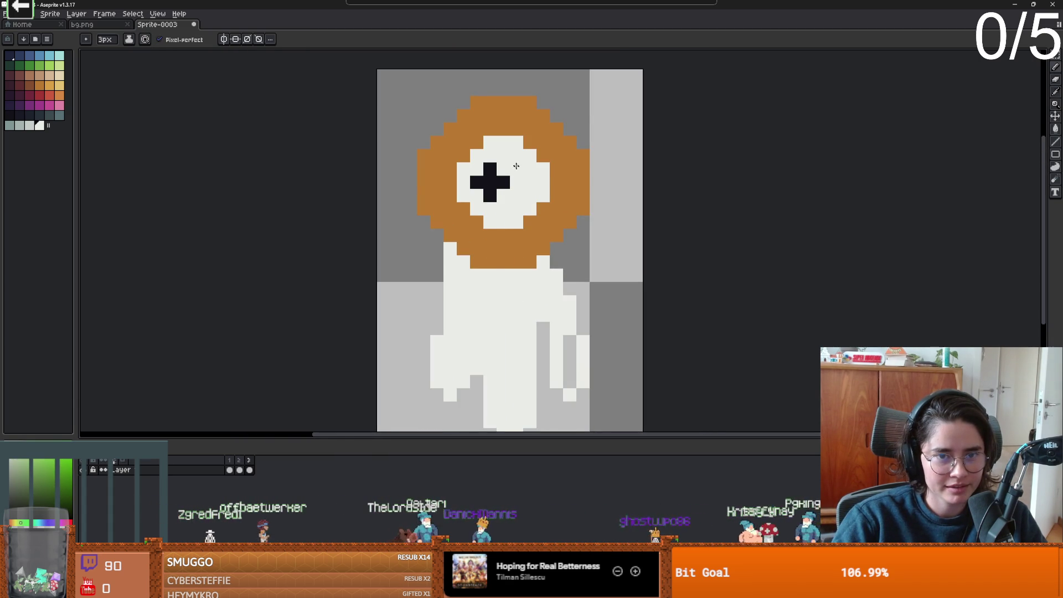
# Move the grey gap in the right arm lower on this frame.
pyautogui.scroll(-3, 511, 256)
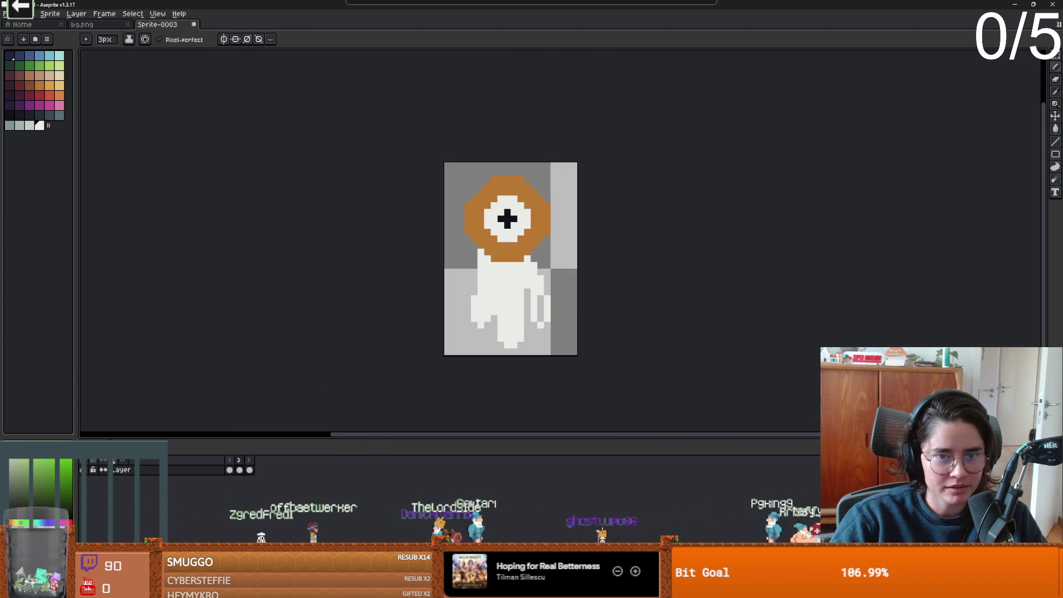
pyautogui.scroll(-3, 463, 328)
pyautogui.scroll(1, 476, 327)
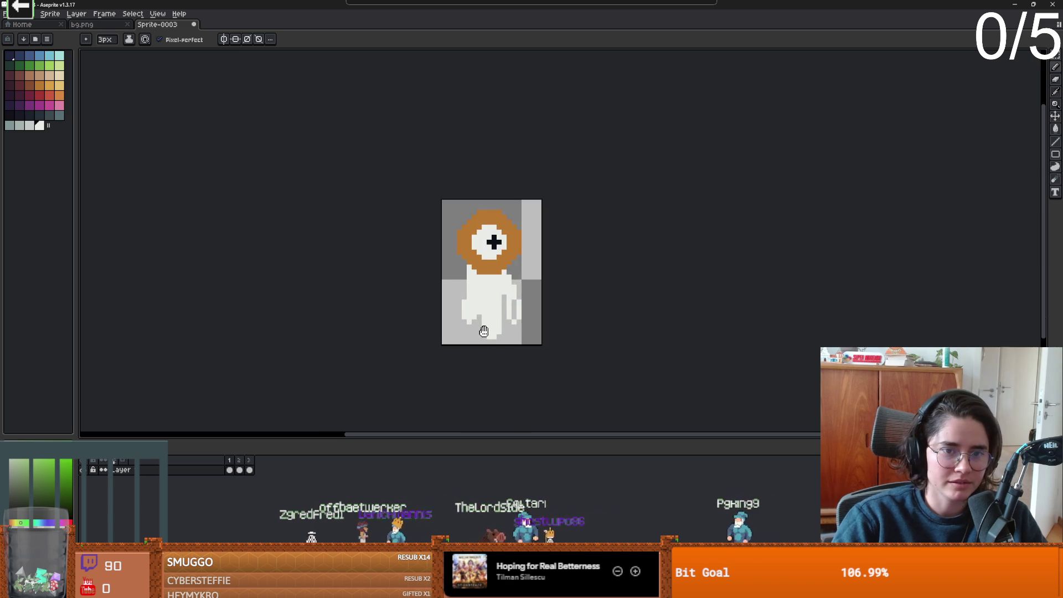
pyautogui.scroll(3, 486, 324)
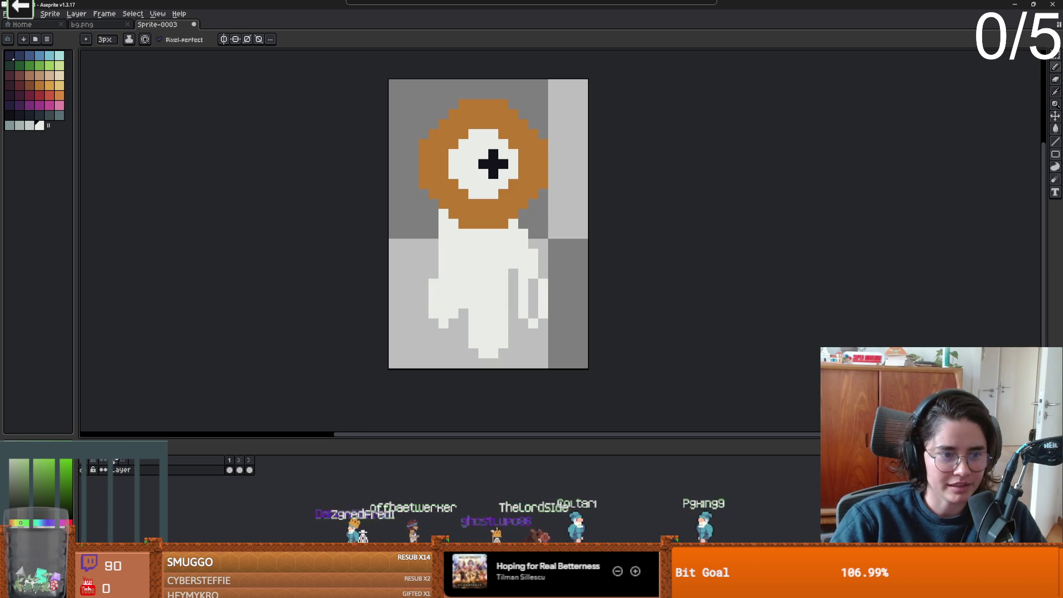
pyautogui.moveTo(534, 318); pyautogui.dragTo(532, 285)
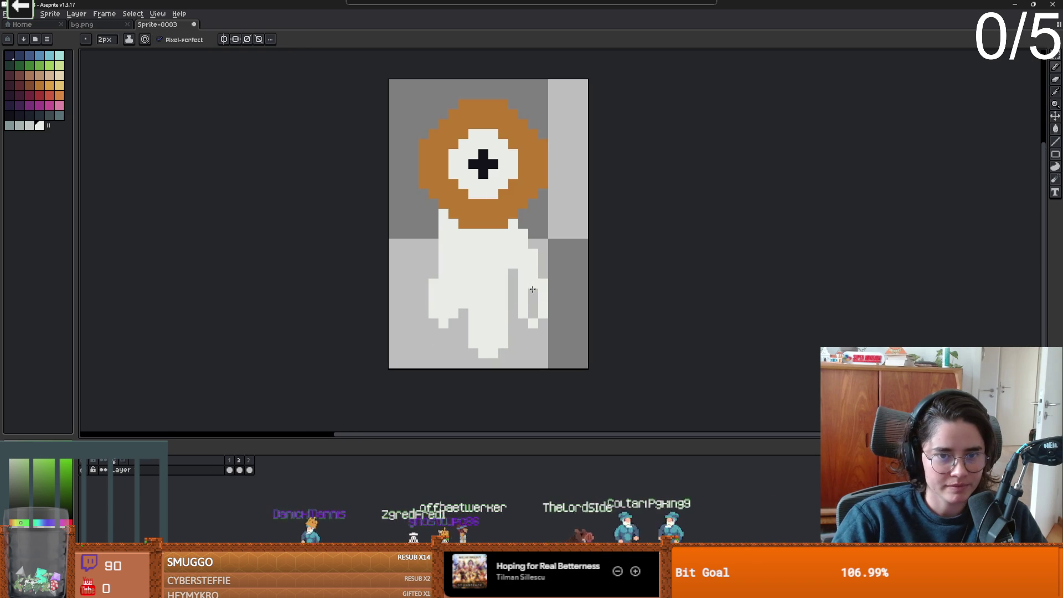
# On frame 3, fill the grey gap in the arm with white.
pyautogui.click(230, 470)
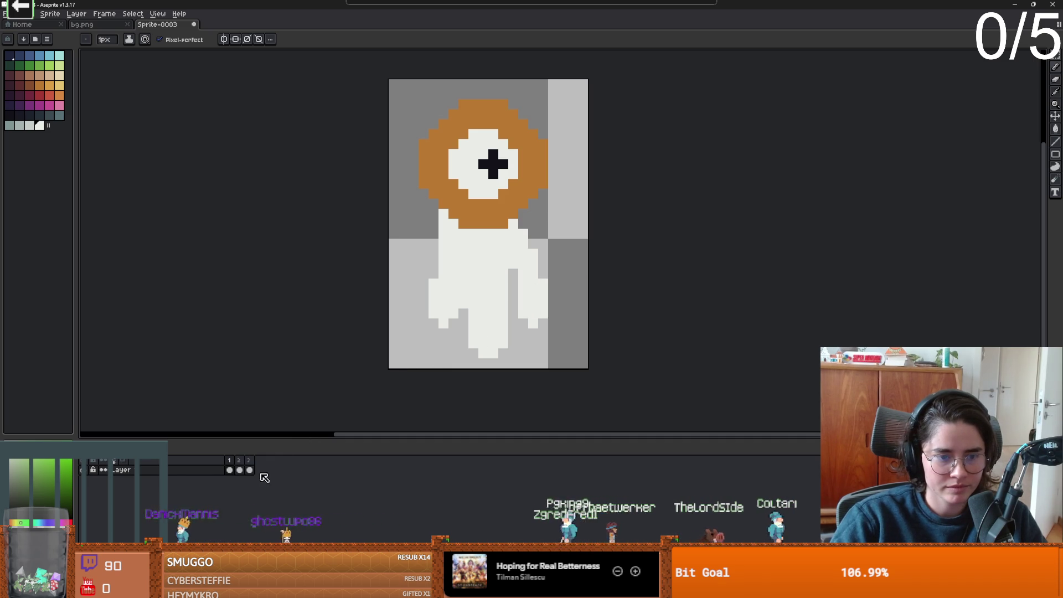
pyautogui.click(250, 470)
pyautogui.moveTo(531, 313); pyautogui.dragTo(532, 284)
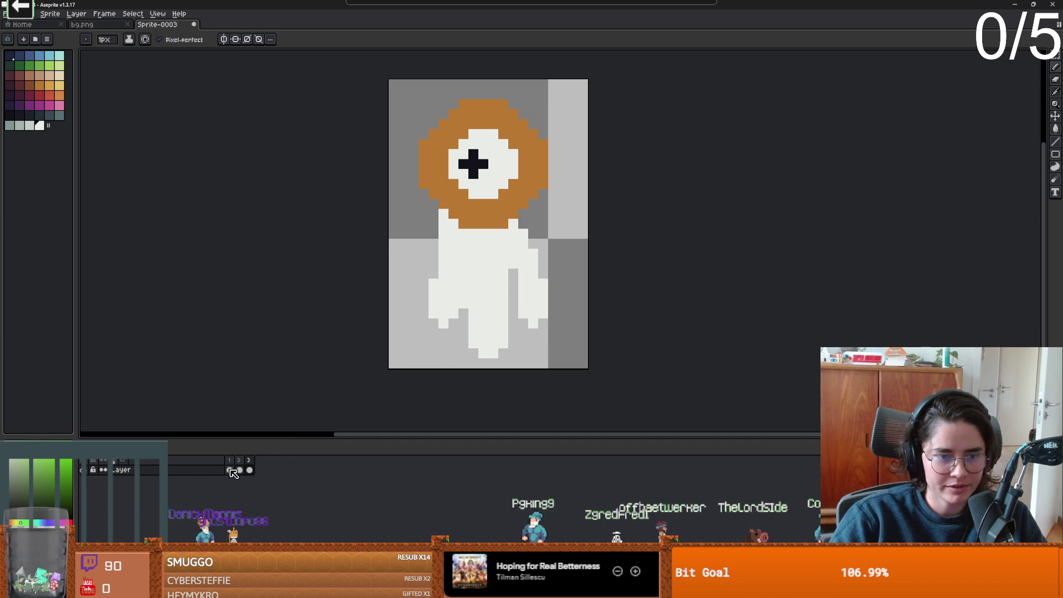
pyautogui.moveTo(563, 242); pyautogui.dragTo(572, 296)
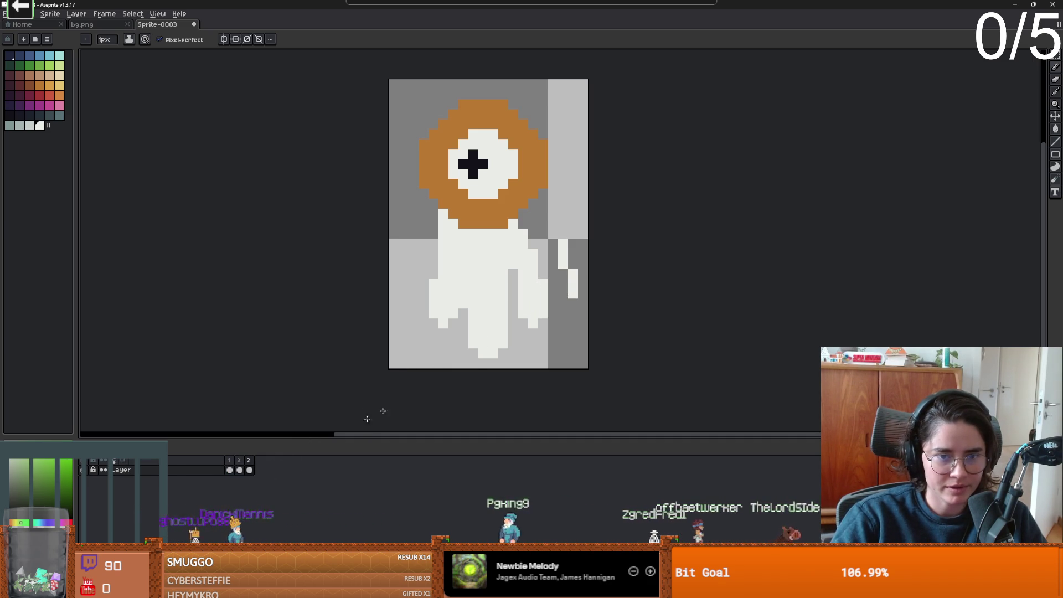
pyautogui.click(238, 460)
pyautogui.hotkey('ctrl', 'z')
pyautogui.hotkey('ctrl', 'z')
pyautogui.hotkey('ctrl', 'y')
# Draw a thin white line on the sprite's right side and select all three frames.
pyautogui.moveTo(224, 461)
pyautogui.mouseDown()
pyautogui.moveTo(246, 469)
pyautogui.moveTo(210, 470)
pyautogui.mouseUp()
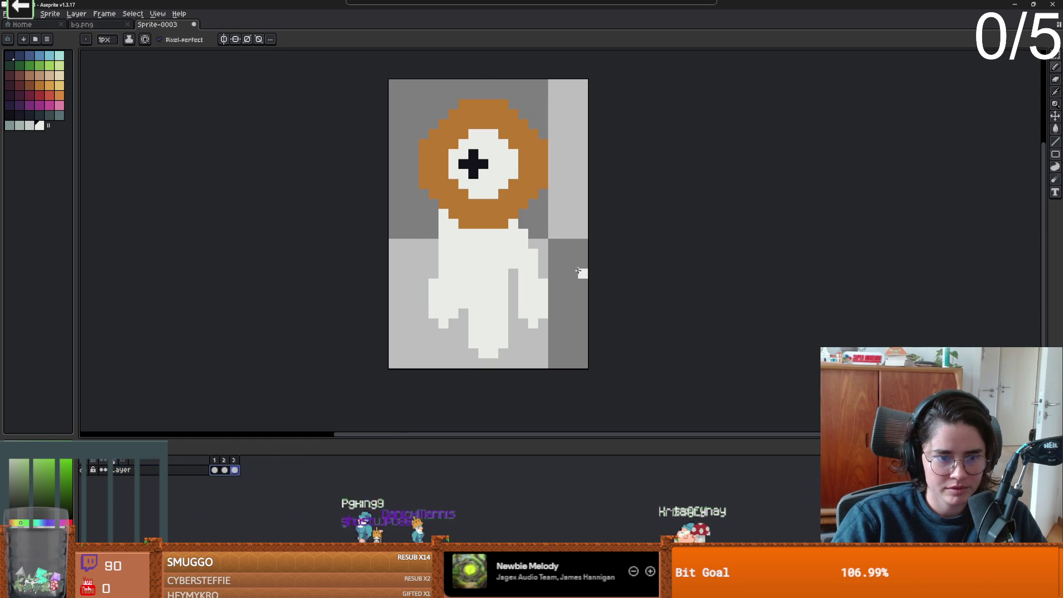
pyautogui.moveTo(562, 223); pyautogui.dragTo(563, 287)
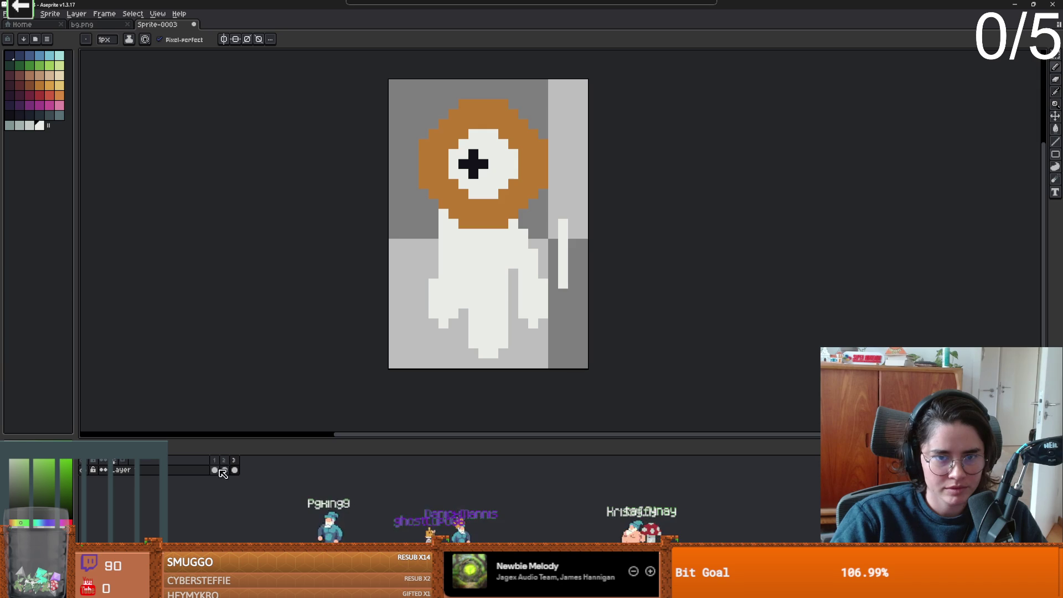
pyautogui.moveTo(219, 470); pyautogui.dragTo(235, 470)
pyautogui.moveTo(434, 322); pyautogui.dragTo(349, 339)
pyautogui.click(4, 13)
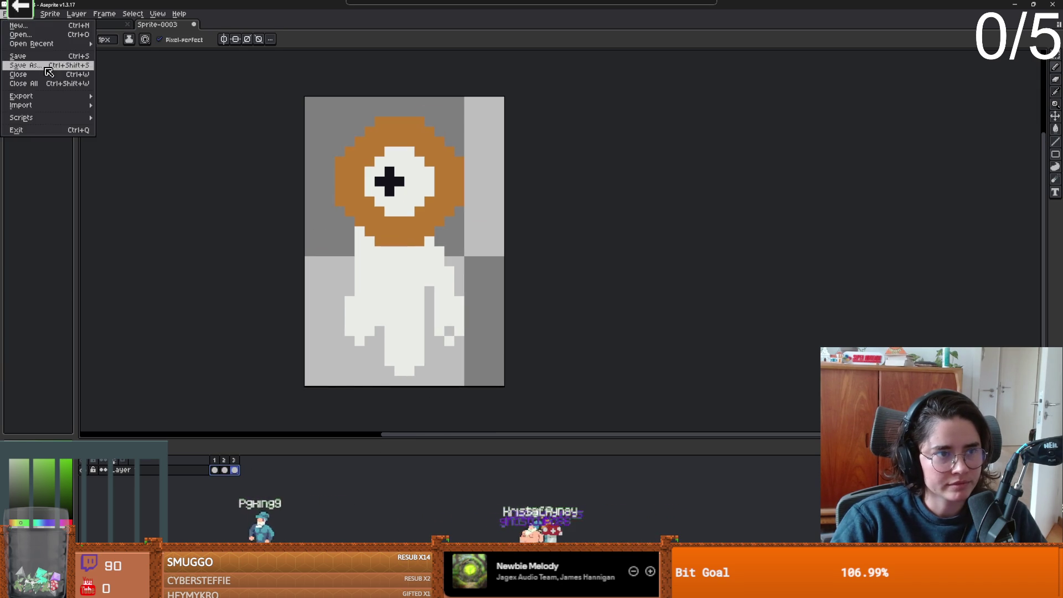
# Review frames 2 and 3 of the animation, cancelling a started save.
pyautogui.moveTo(66, 96)
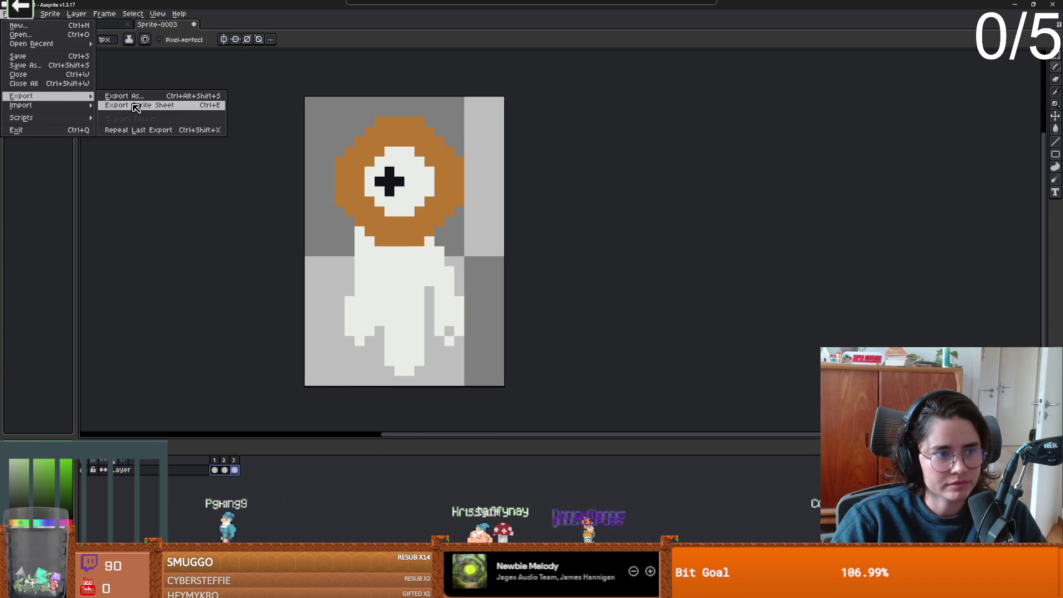
pyautogui.click(219, 353)
pyautogui.scroll(-4, 219, 353)
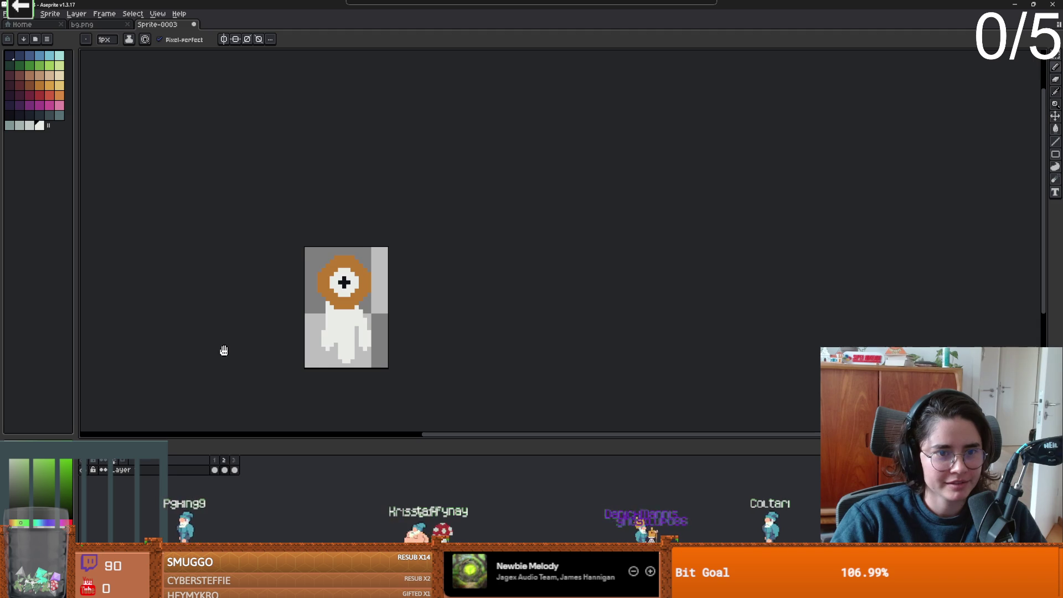
pyautogui.click(224, 469)
pyautogui.click(235, 468)
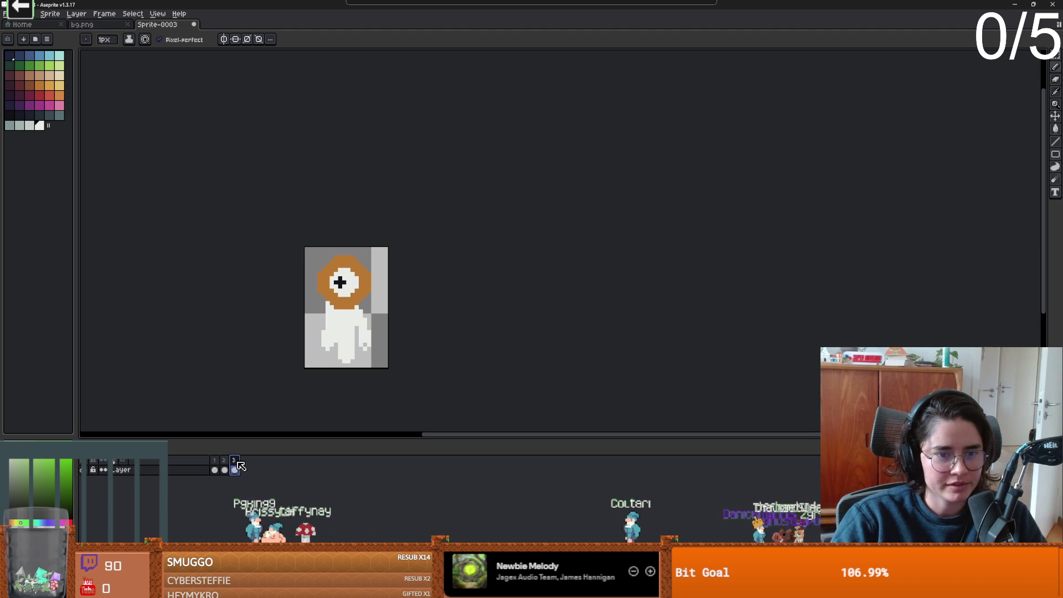
pyautogui.hotkey('ctrl', 's')
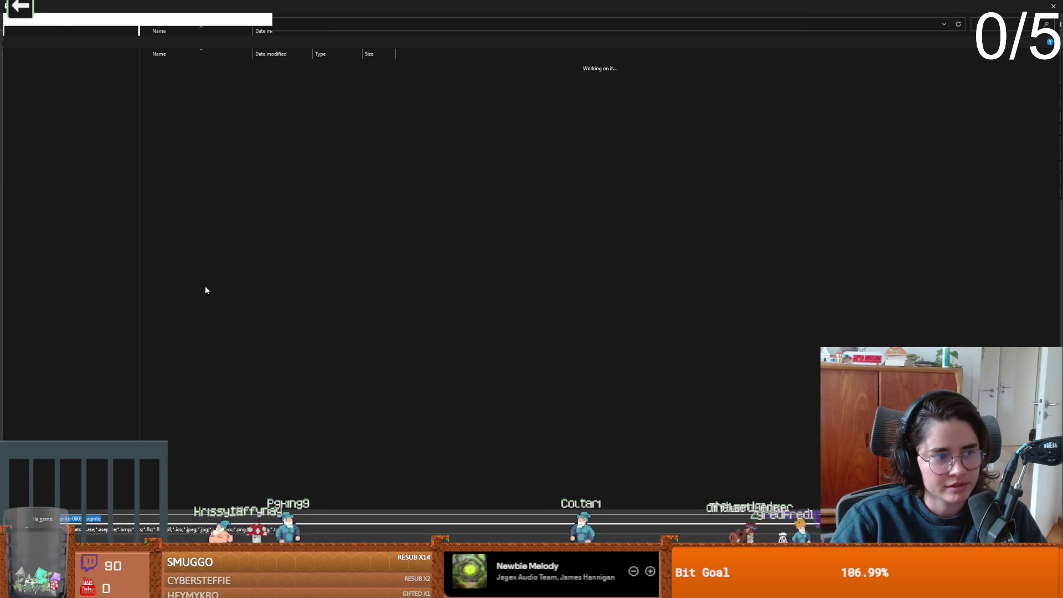
pyautogui.press('Escape')
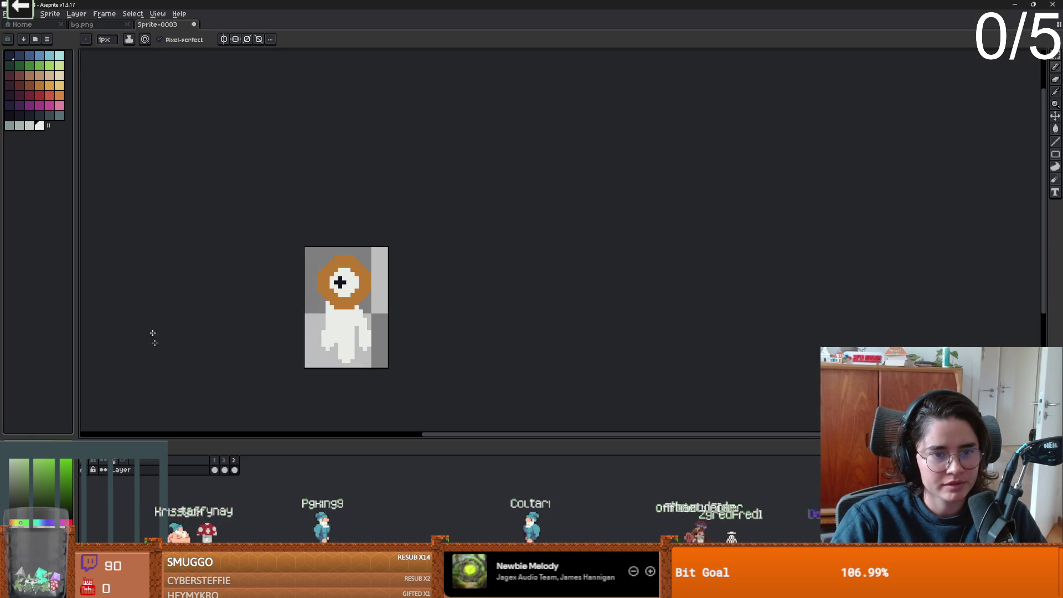
# Begin a sprite sheet export with Output File enabled and choose its location.
pyautogui.click(5, 13)
pyautogui.moveTo(42, 98)
pyautogui.click(140, 107)
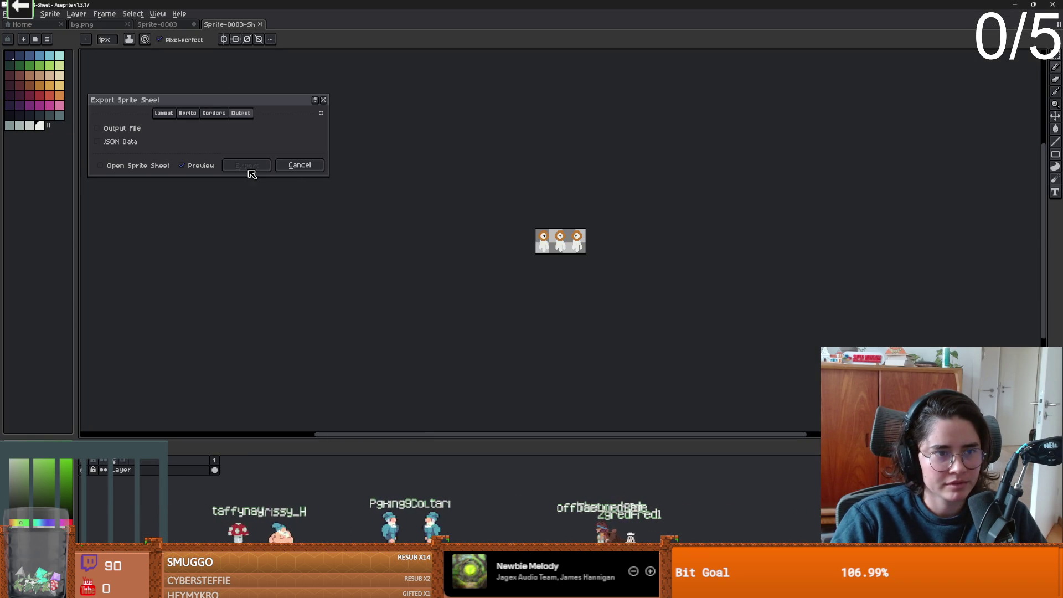
pyautogui.click(140, 128)
pyautogui.click(318, 129)
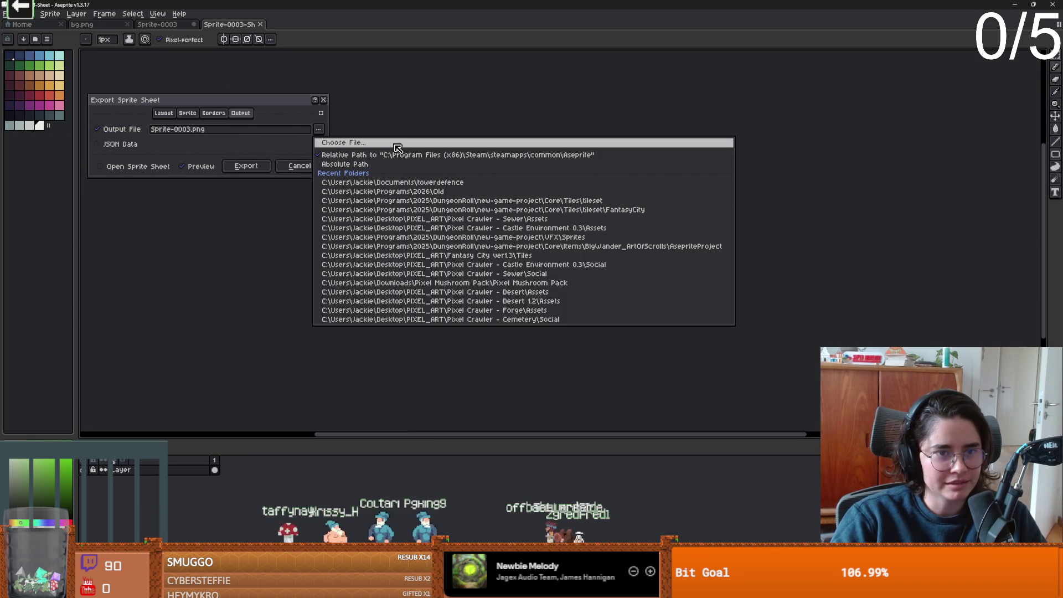
pyautogui.click(427, 144)
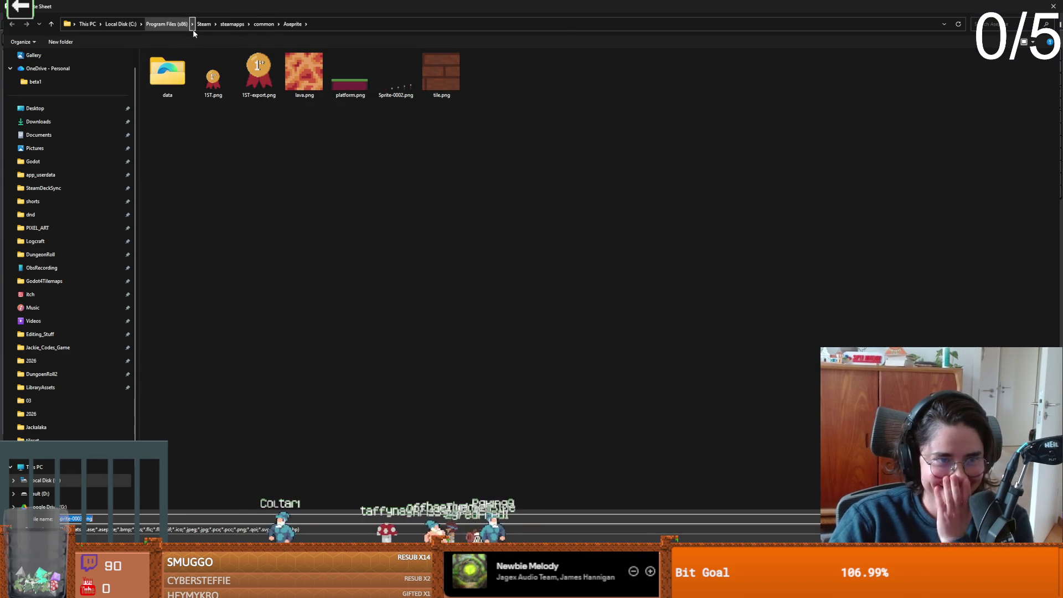
# Browse from drive C: through the home and Documents folders into the towerdefence folder.
pyautogui.click(56, 360)
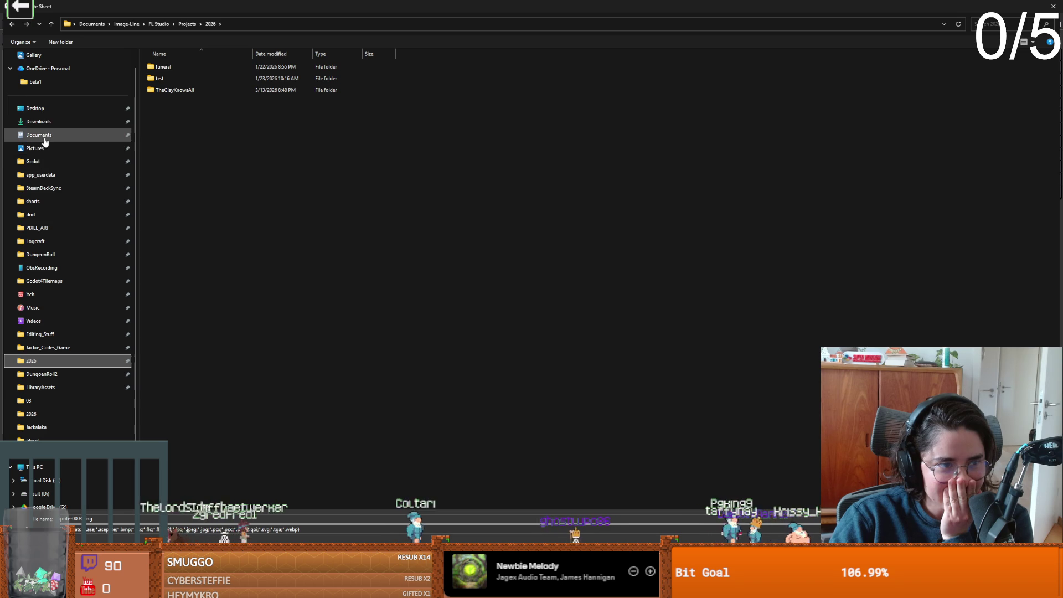
pyautogui.scroll(-1, 44, 150)
pyautogui.click(44, 439)
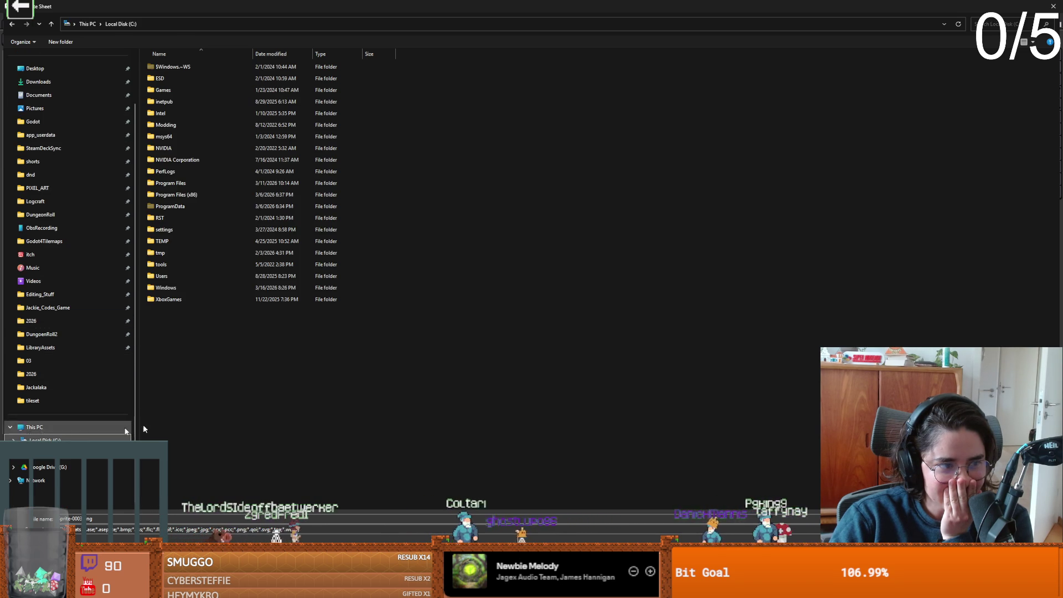
pyautogui.doubleClick(171, 275)
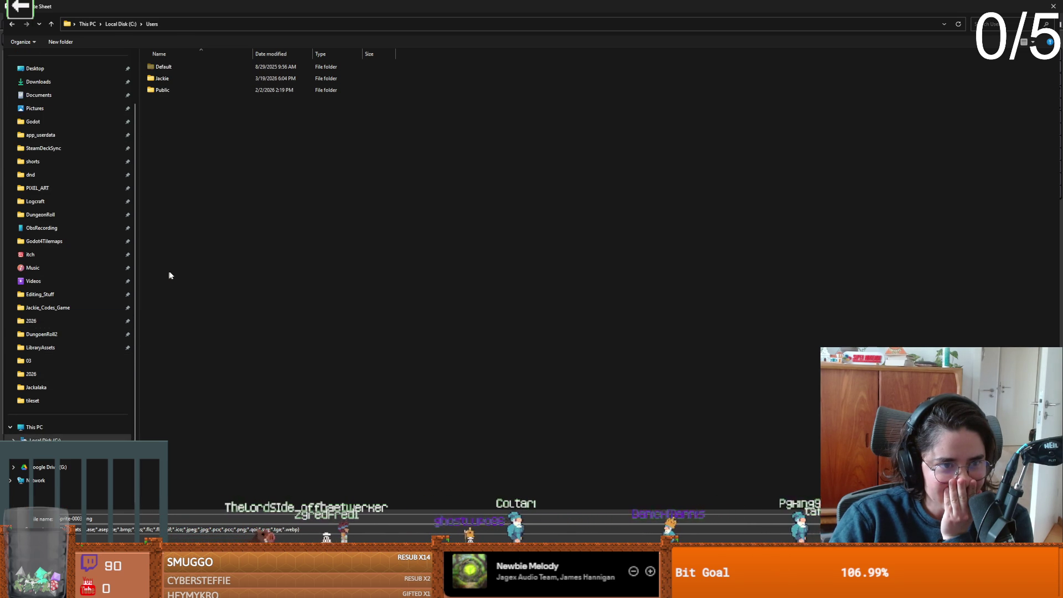
pyautogui.doubleClick(164, 78)
pyautogui.scroll(-15, 241, 345)
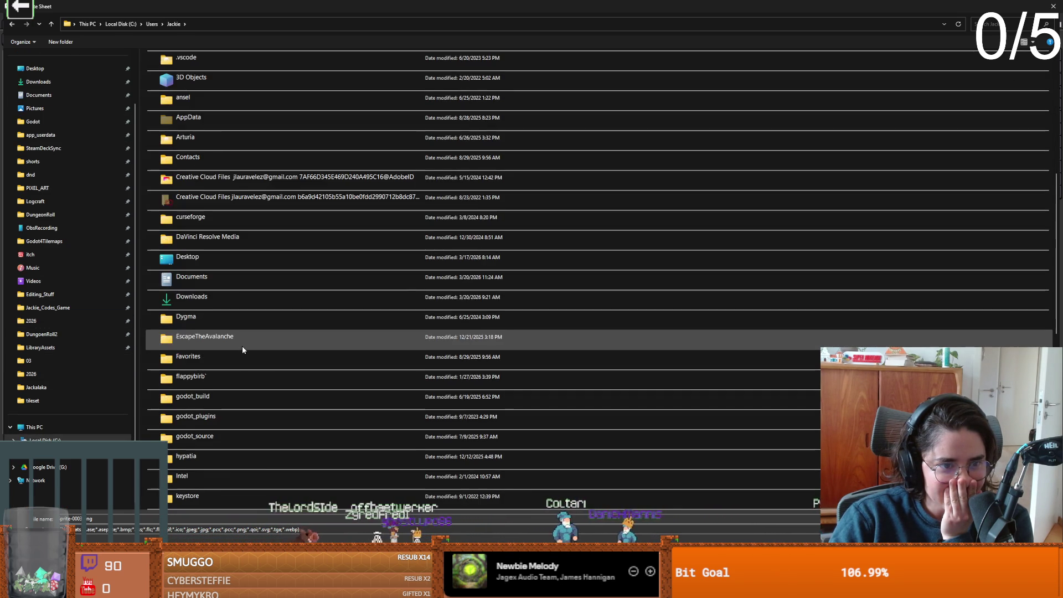
pyautogui.doubleClick(213, 280)
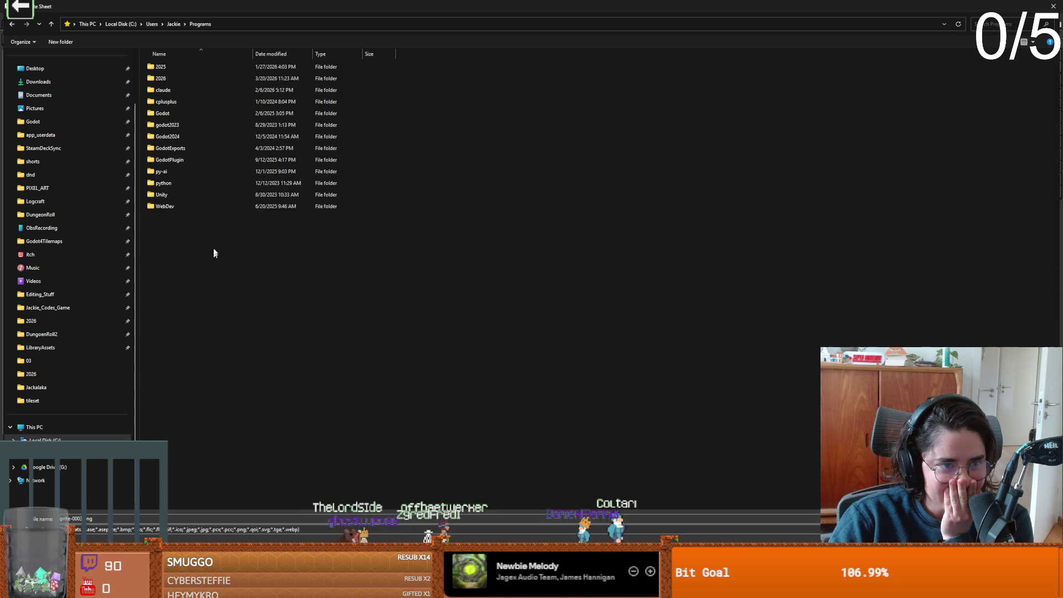
pyautogui.doubleClick(188, 74)
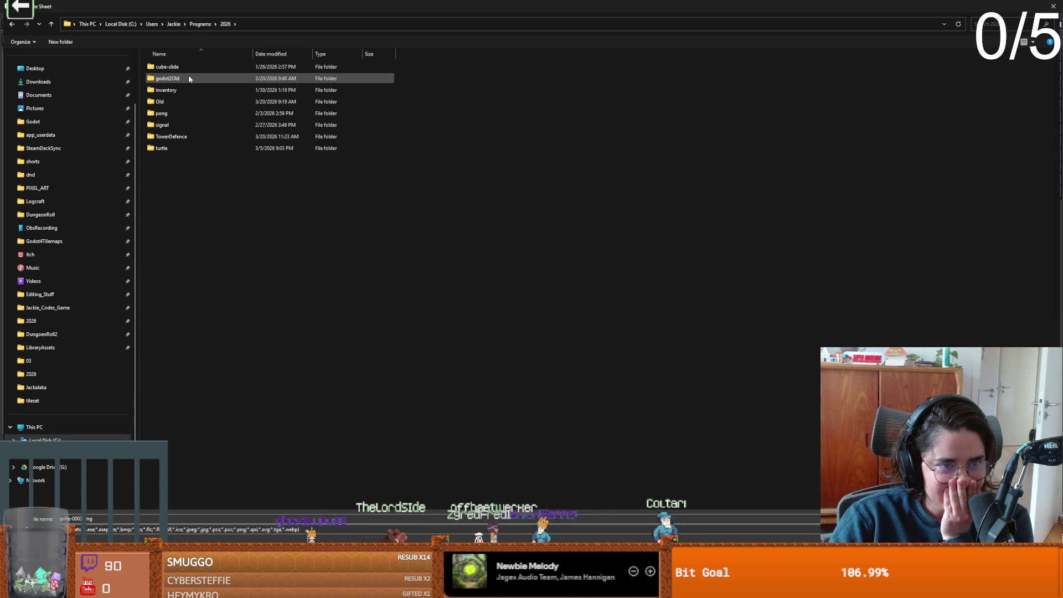
pyautogui.click(58, 95)
pyautogui.scroll(-10, 194, 377)
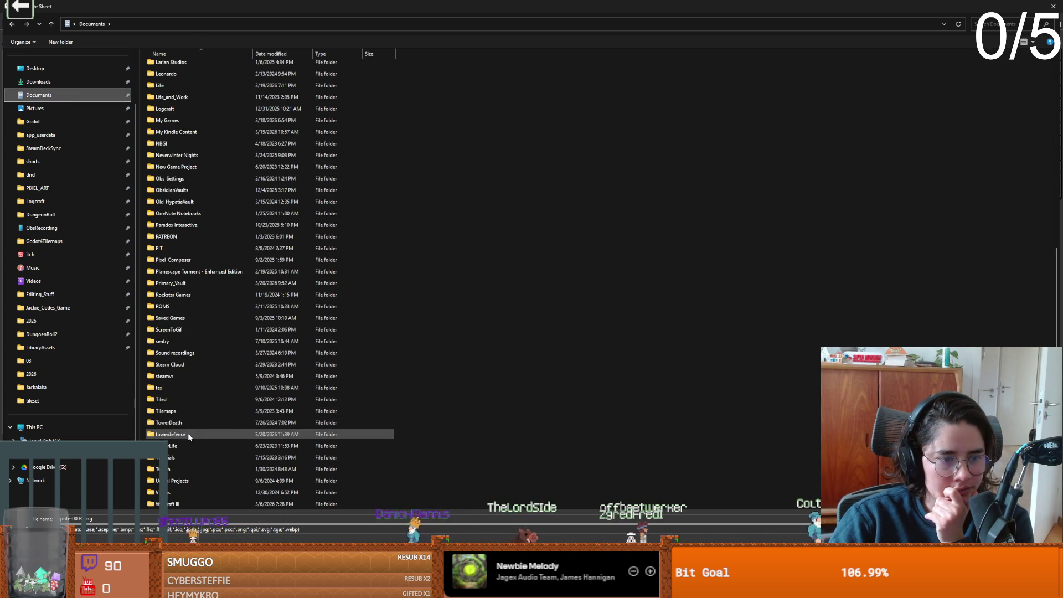
pyautogui.doubleClick(188, 434)
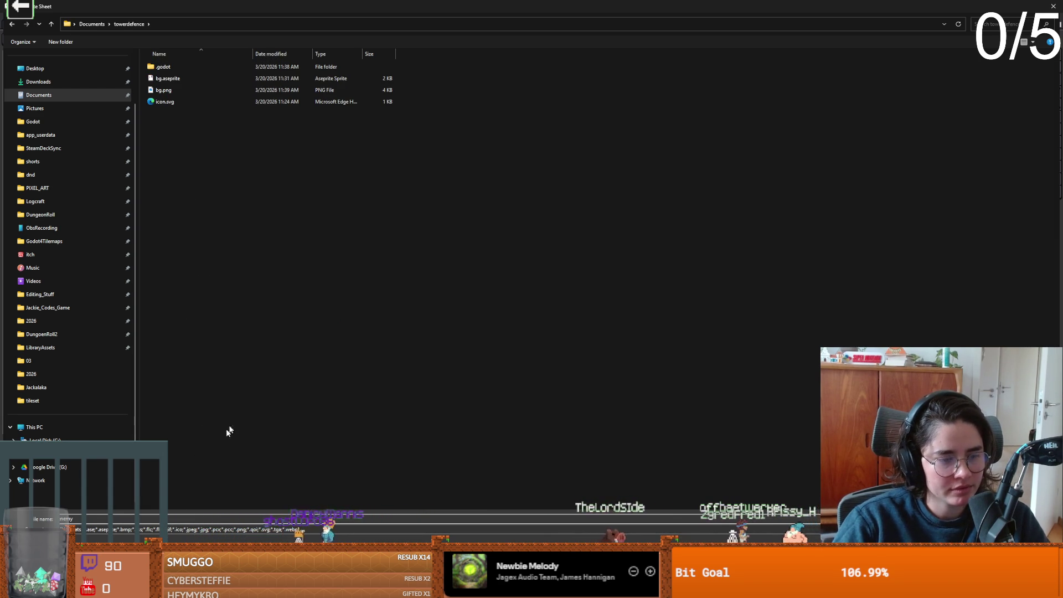
# Export the sheet as enemy.png, then return to Godot and select the enemy root node.
pyautogui.press('Return')
pyautogui.click(244, 169)
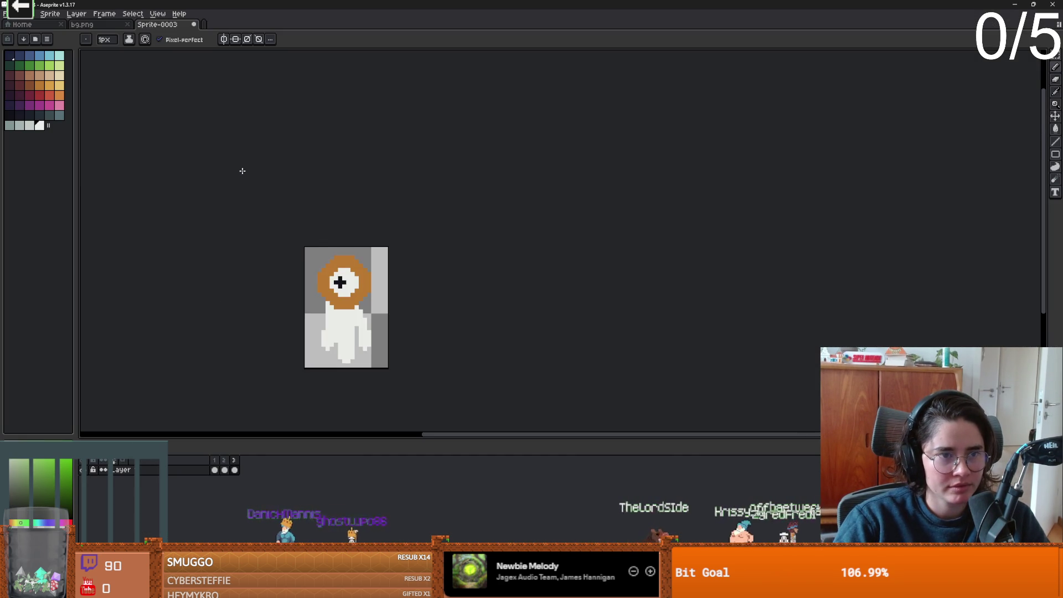
pyautogui.hotkey('alt', 'Tab')
pyautogui.hscroll(-3, 355, 196)
pyautogui.scroll(5, 398, 222)
pyautogui.click(102, 99)
# Add an AnimatedSprite2D child node to enemy.
pyautogui.rightClick(102, 100)
pyautogui.click(11, 76)
pyautogui.click(11, 75)
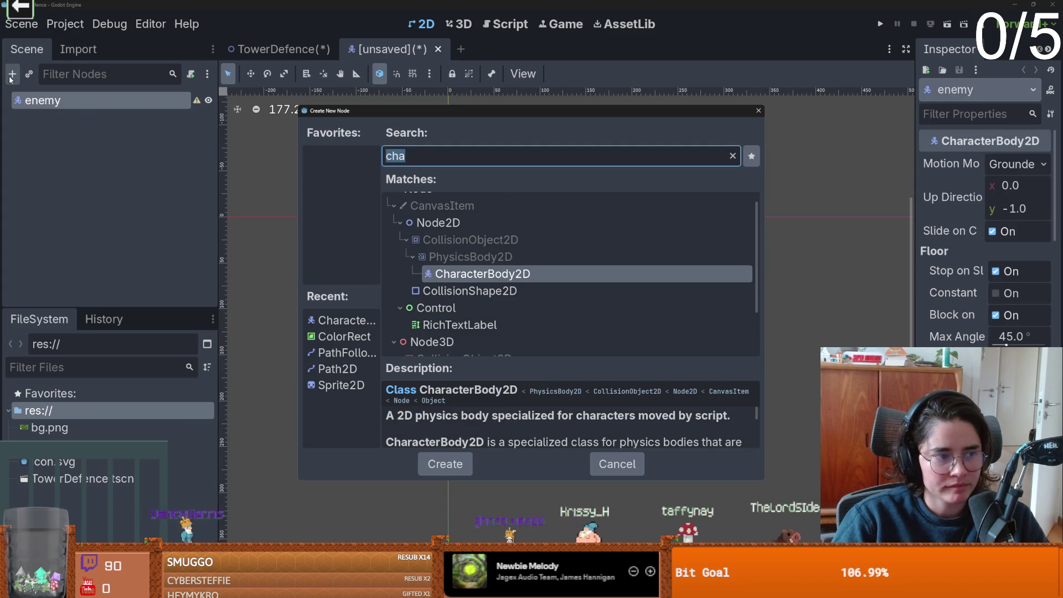
pyautogui.write('animated')
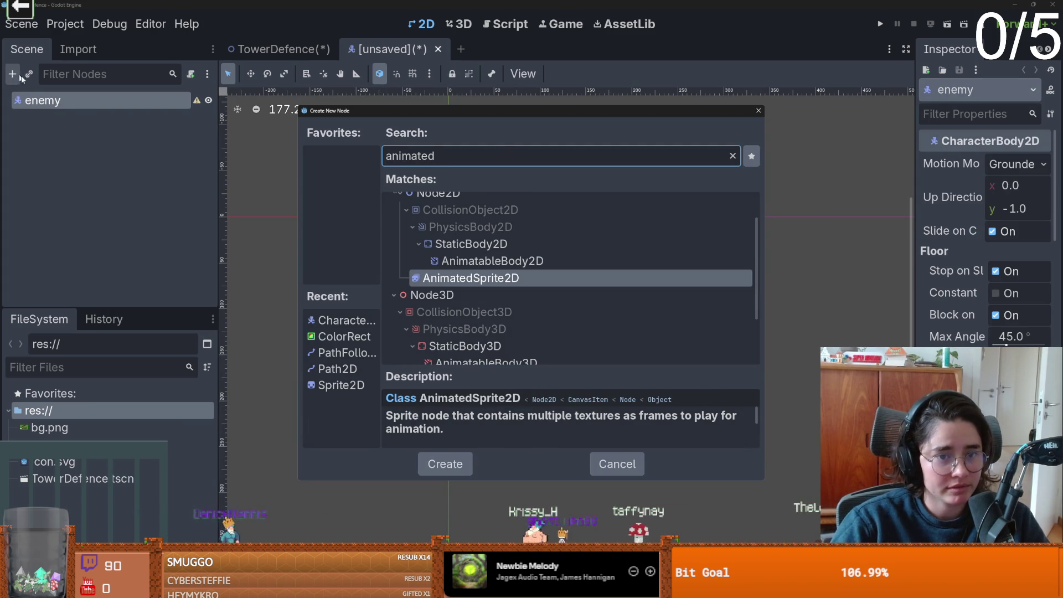
pyautogui.press('Return')
pyautogui.scroll(5, 457, 238)
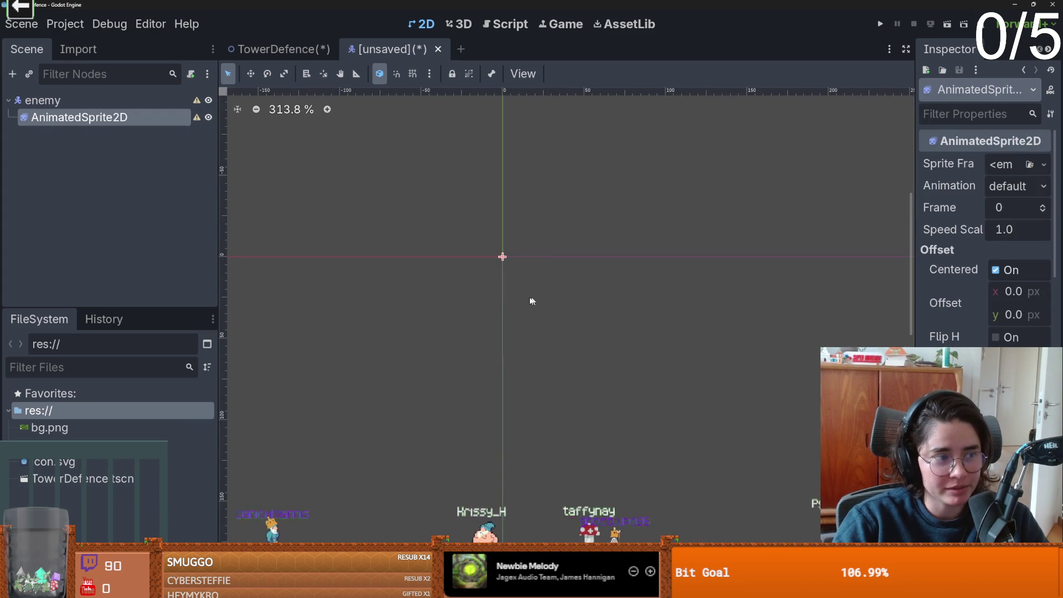
# Give the AnimatedSprite2D a new SpriteFrames resource and open it for editing.
pyautogui.click(1044, 164)
pyautogui.click(977, 205)
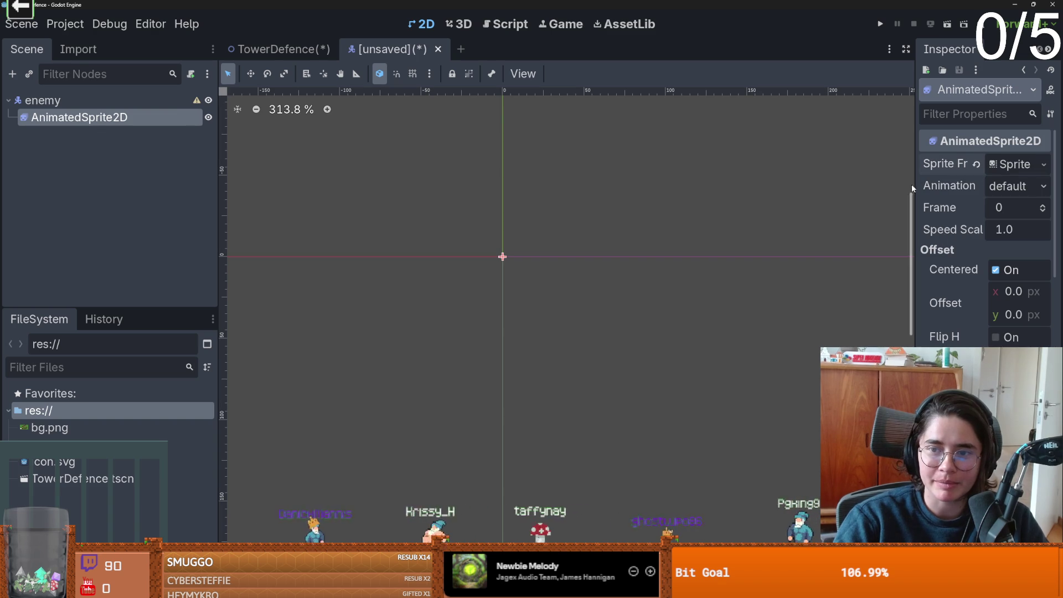
pyautogui.moveTo(913, 184); pyautogui.dragTo(818, 183)
pyautogui.click(990, 164)
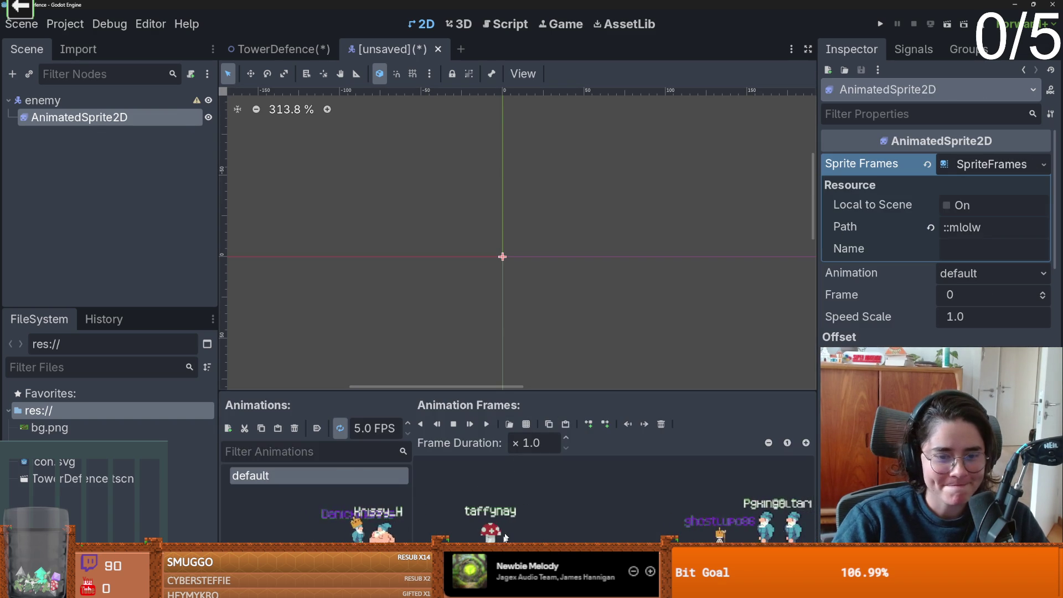
pyautogui.click(228, 428)
pyautogui.hotkey('ctrl', 'z')
# Slice enemy.png into a 3×1 grid and add all three frames to the default animation.
pyautogui.click(526, 423)
pyautogui.click(447, 196)
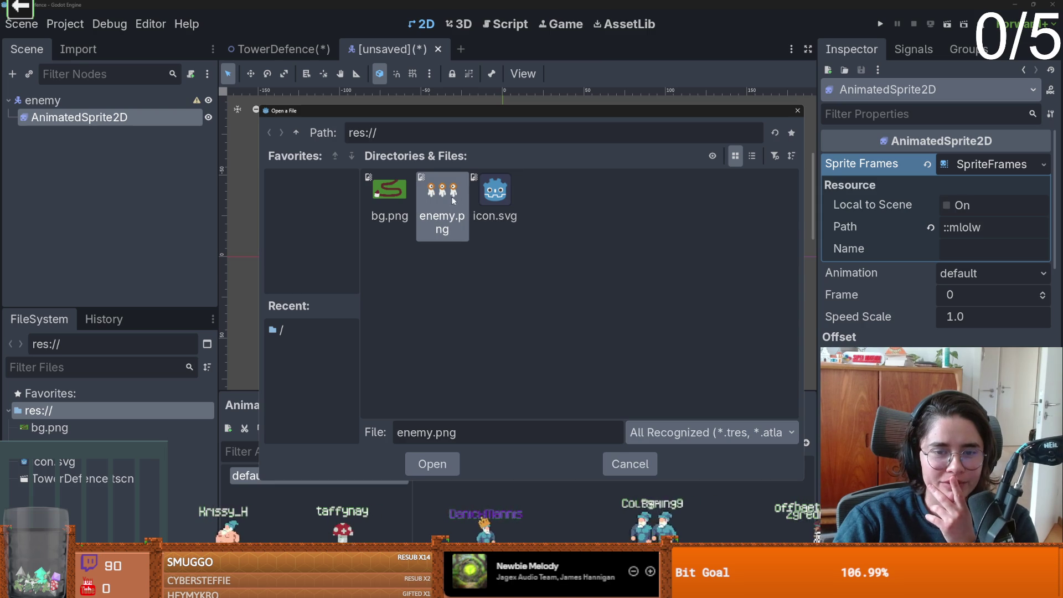
pyautogui.click(432, 464)
pyautogui.click(868, 146)
pyautogui.click(869, 127)
pyautogui.click(868, 127)
pyautogui.click(869, 127)
pyautogui.click(868, 115)
pyautogui.click(868, 115)
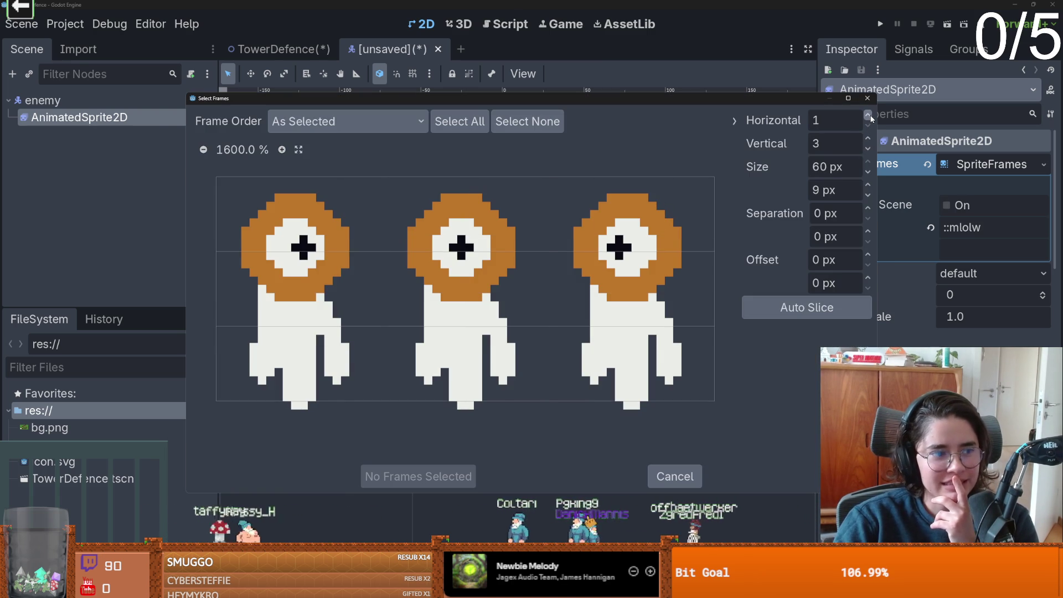
pyautogui.click(868, 147)
pyautogui.click(868, 146)
pyautogui.moveTo(299, 299); pyautogui.dragTo(582, 281)
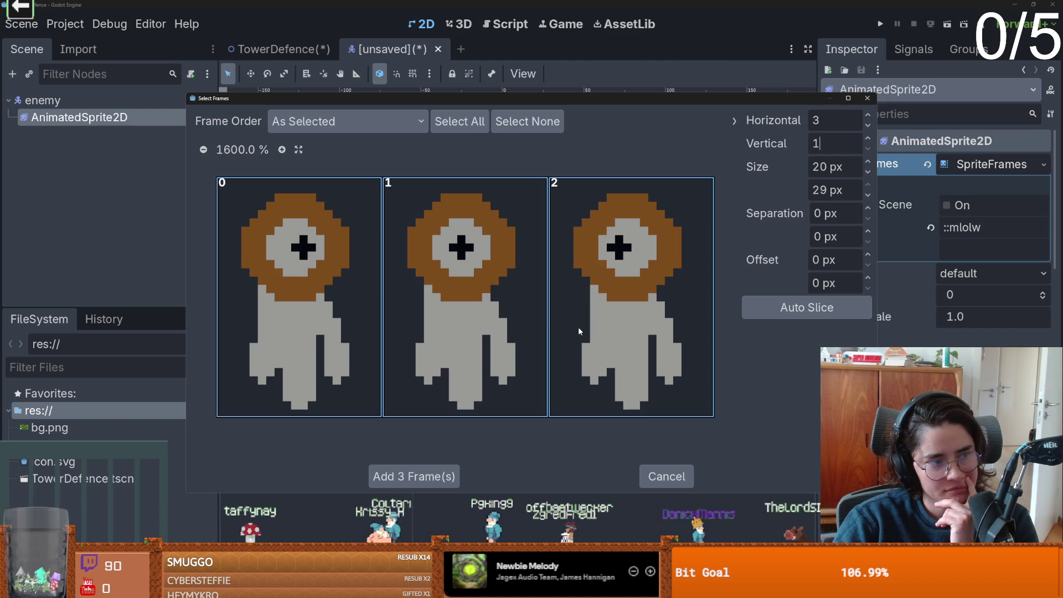
pyautogui.click(414, 476)
pyautogui.scroll(8, 538, 268)
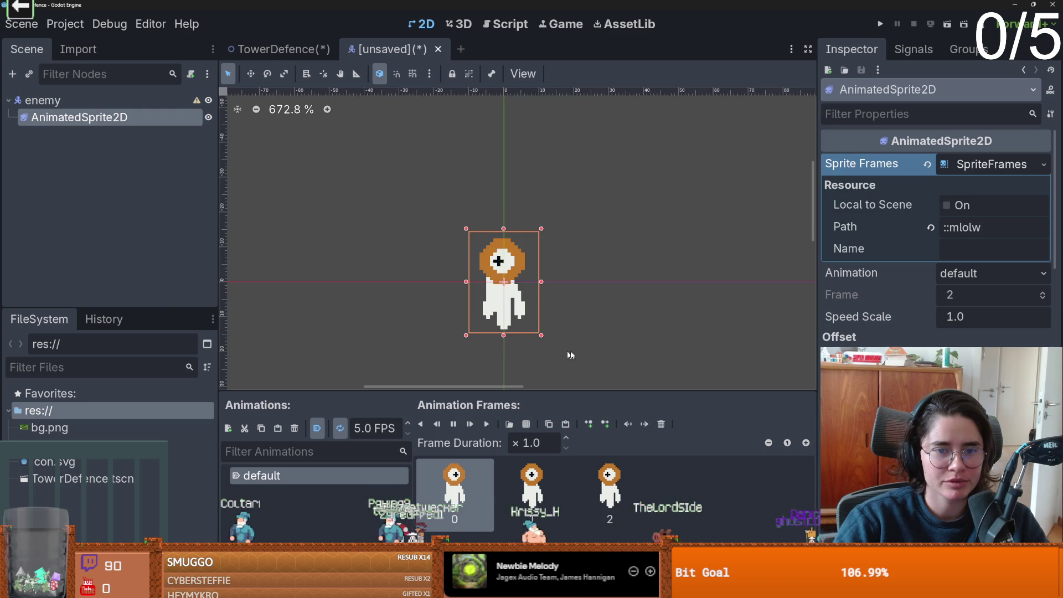
# Drag the AnimatedSprite2D Offset y to -12.535 px and save the scene as enemy.tscn.
pyautogui.scroll(-2, 589, 348)
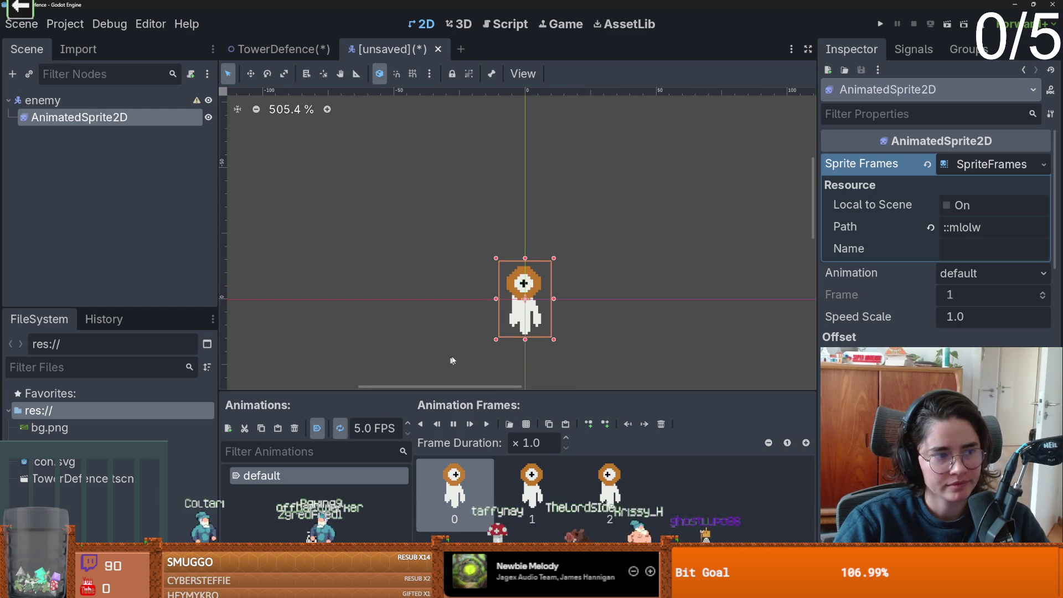
pyautogui.scroll(1, 525, 332)
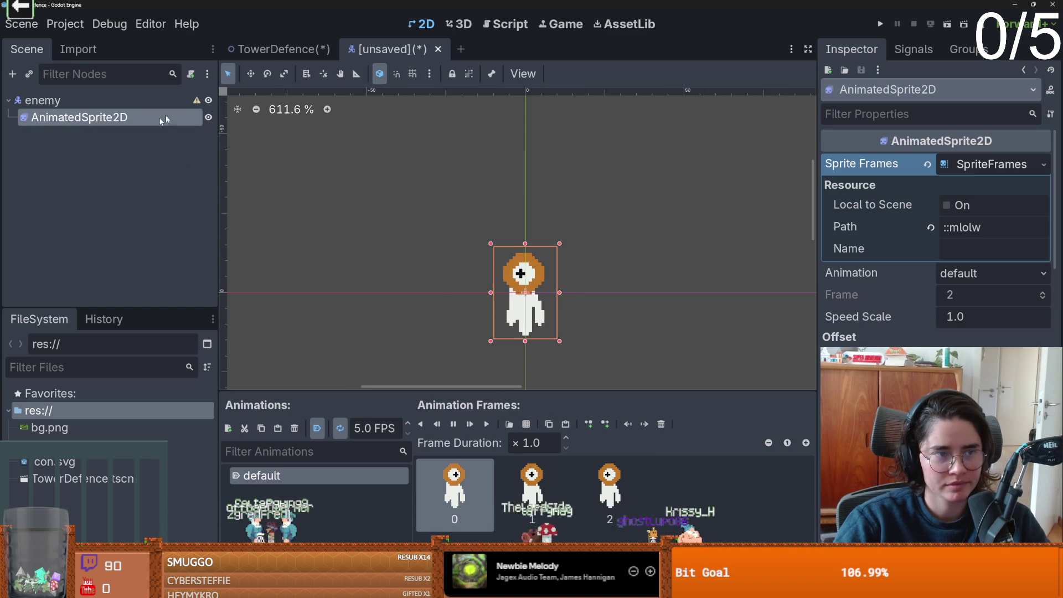
pyautogui.click(988, 166)
pyautogui.moveTo(950, 318); pyautogui.dragTo(933, 318)
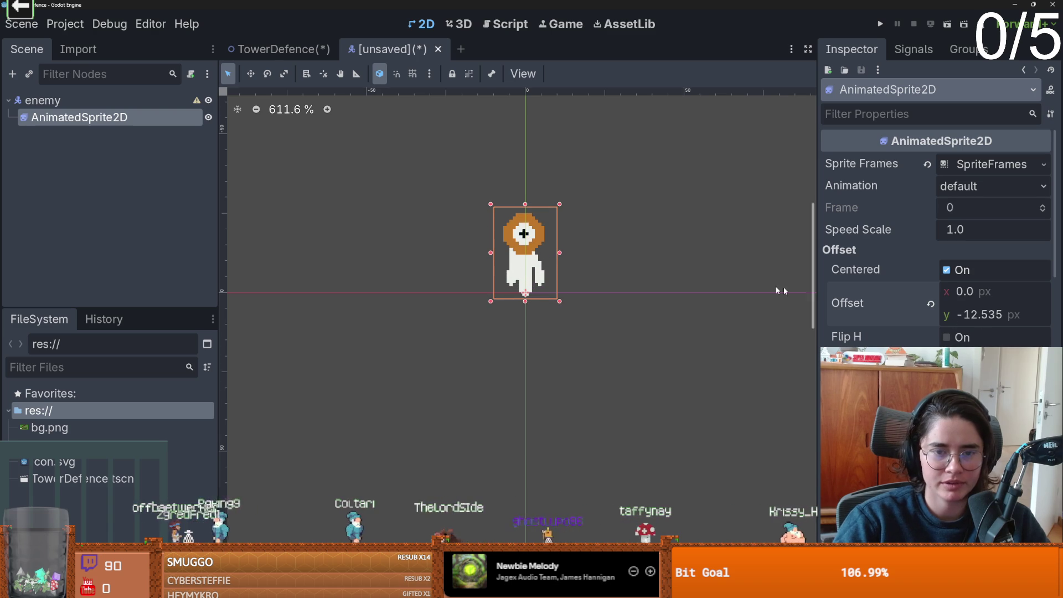
pyautogui.click(612, 266)
pyautogui.hotkey('ctrl', 's')
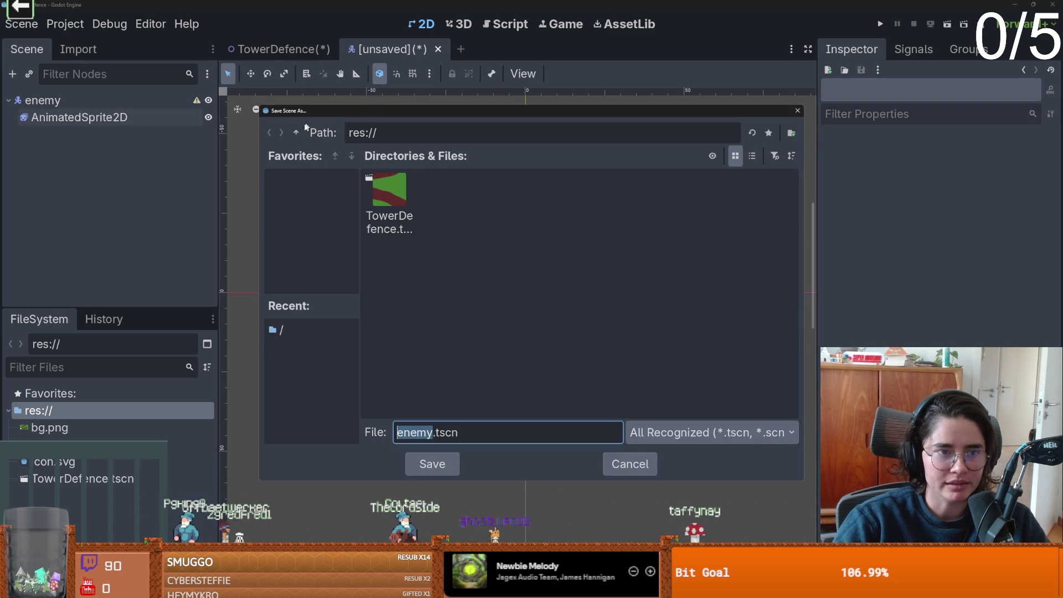
pyautogui.press('Return')
pyautogui.scroll(2, 486, 399)
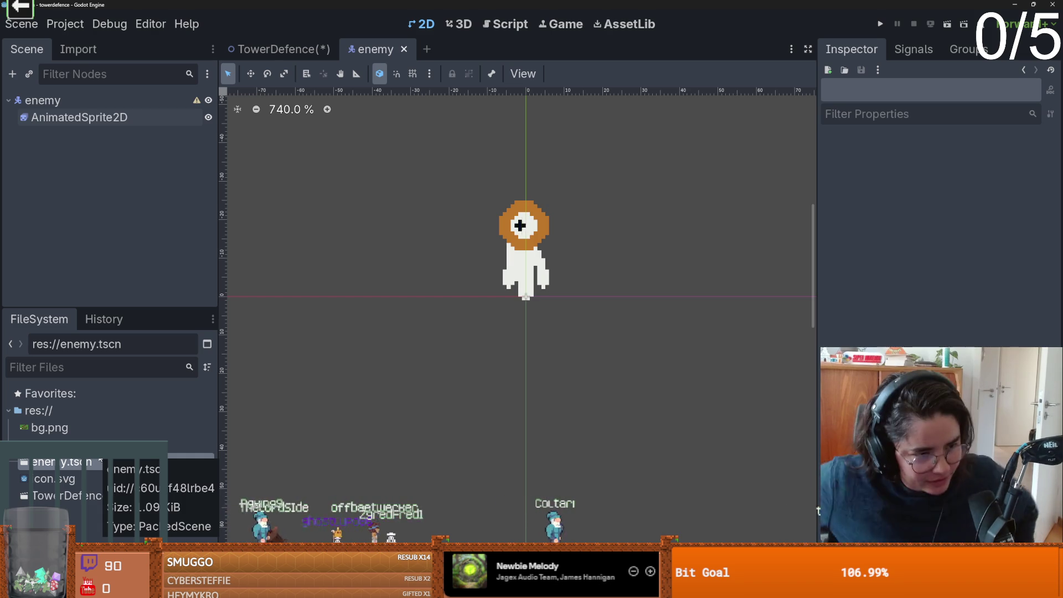
# Add a CollisionShape2D child node to enemy.
pyautogui.rightClick(149, 99)
pyautogui.click(159, 110)
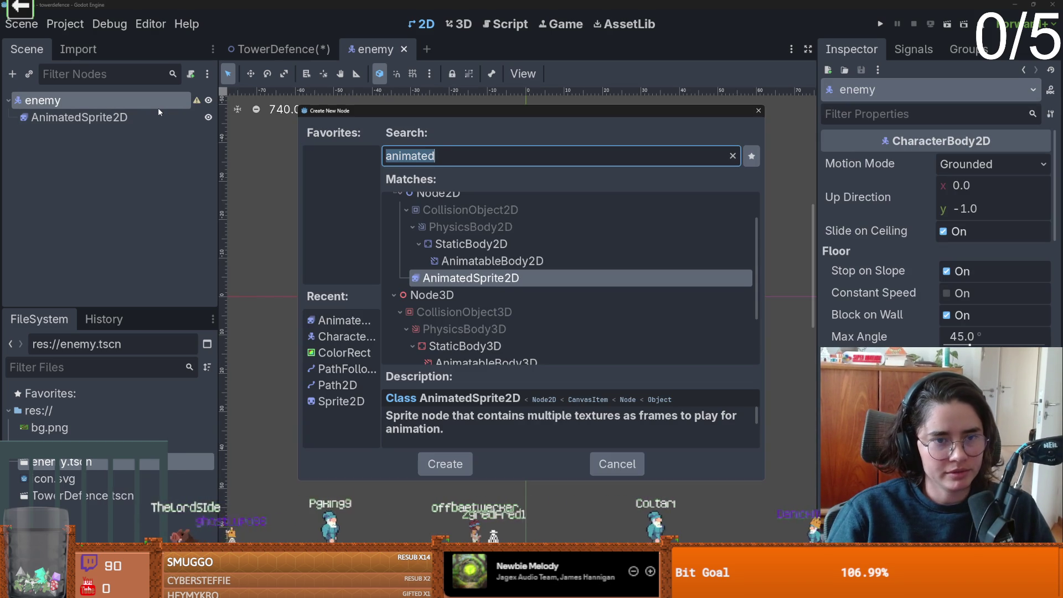
pyautogui.write('are')
pyautogui.press('BackSpace')
pyautogui.press('BackSpace')
pyautogui.press('BackSpace')
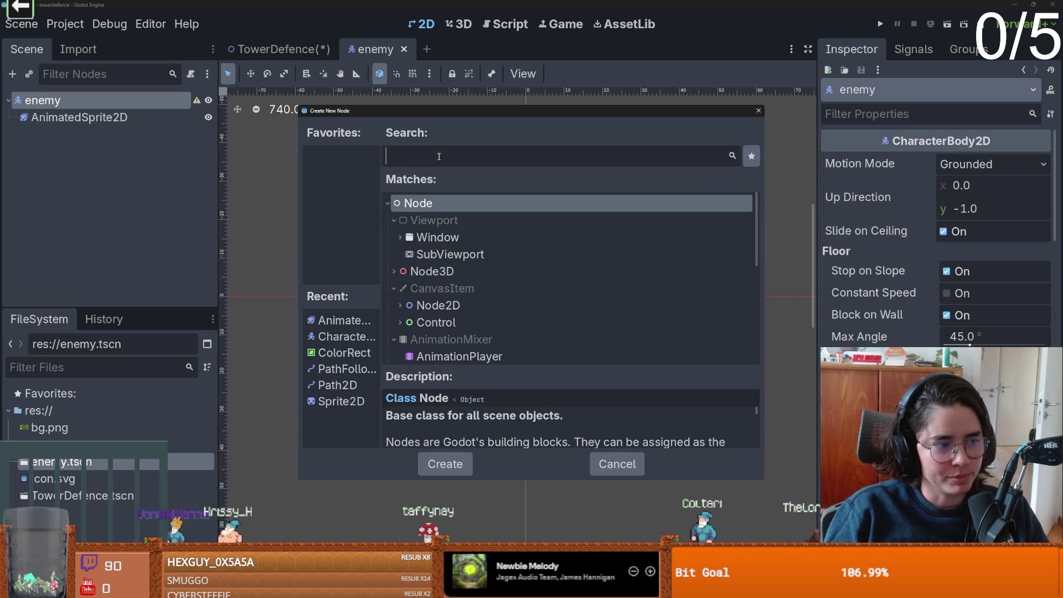
pyautogui.write('coll')
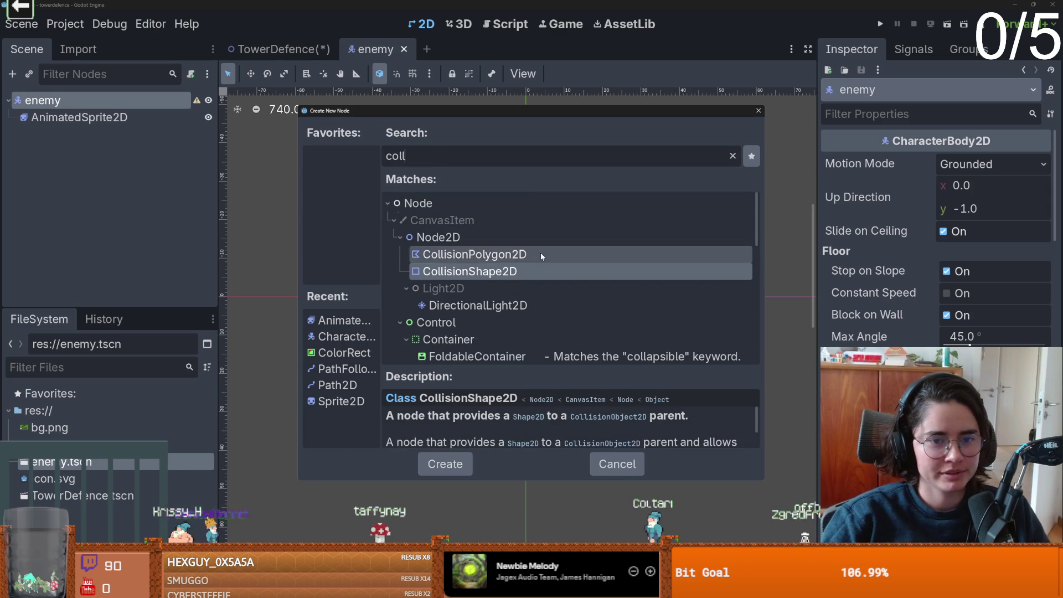
pyautogui.press('Return')
# Give it a new CircleShape2D, shrink the radius to a small circle, and save.
pyautogui.click(1044, 165)
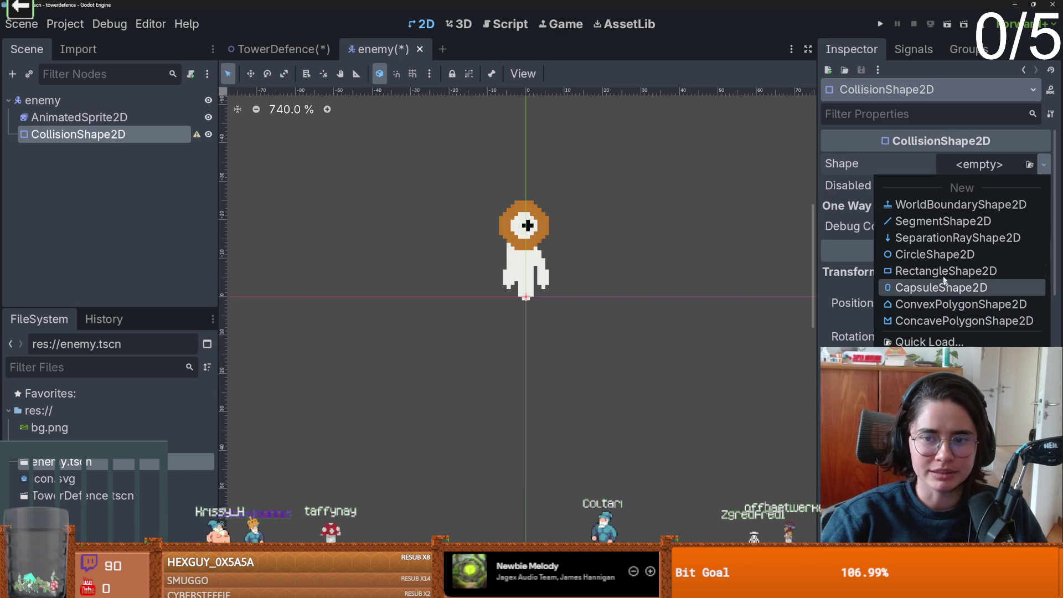
pyautogui.click(935, 255)
pyautogui.scroll(3, 536, 276)
pyautogui.moveTo(575, 316); pyautogui.dragTo(533, 316)
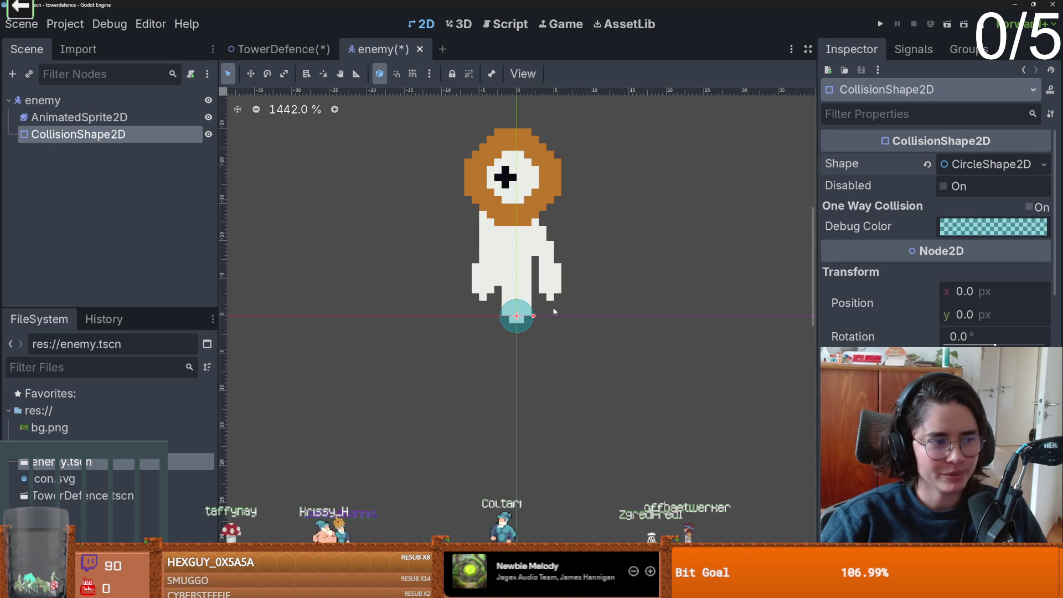
pyautogui.hotkey('ctrl', 's')
pyautogui.click(43, 100)
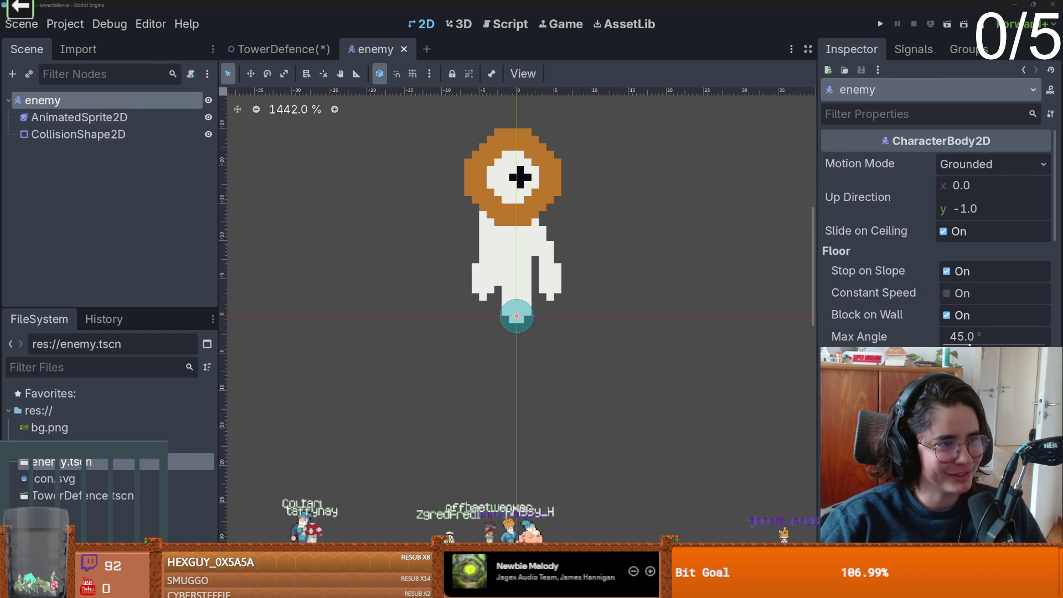
pyautogui.scroll(2, 342, 193)
# Add an Area2D child node to the enemy.
pyautogui.rightClick(107, 99)
pyautogui.click(127, 111)
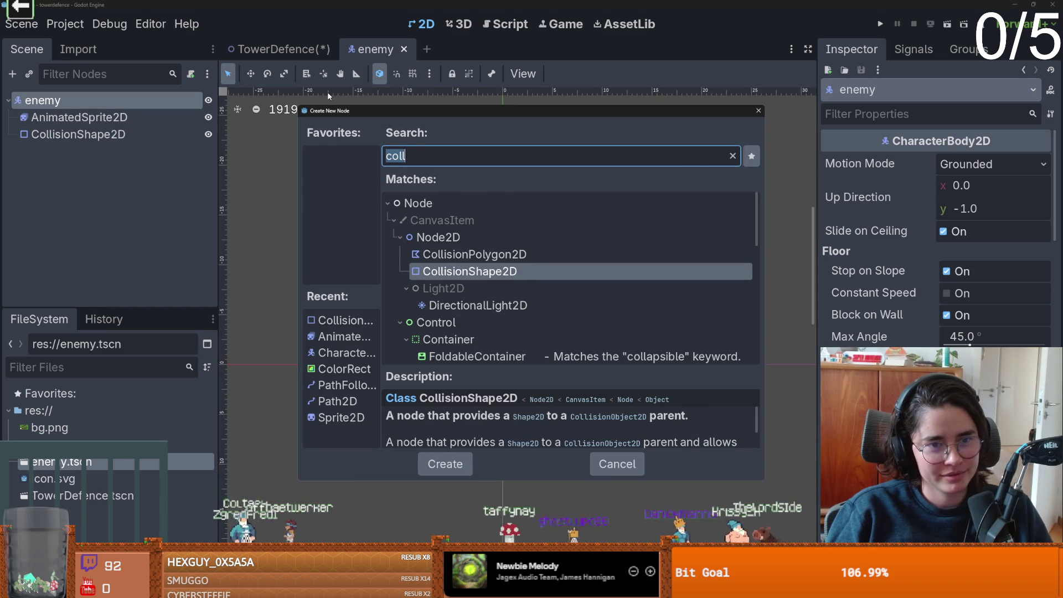
pyautogui.write('area')
pyautogui.press('Return')
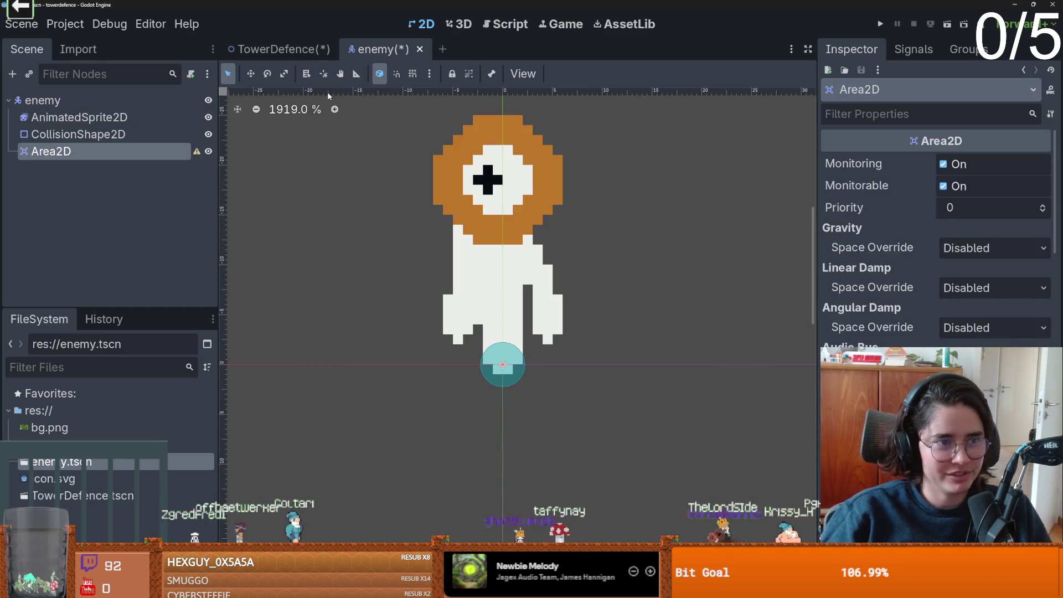
# Give the Area2D a CollisionShape2D with a new RectangleShape2D.
pyautogui.hotkey('ctrl', 'a')
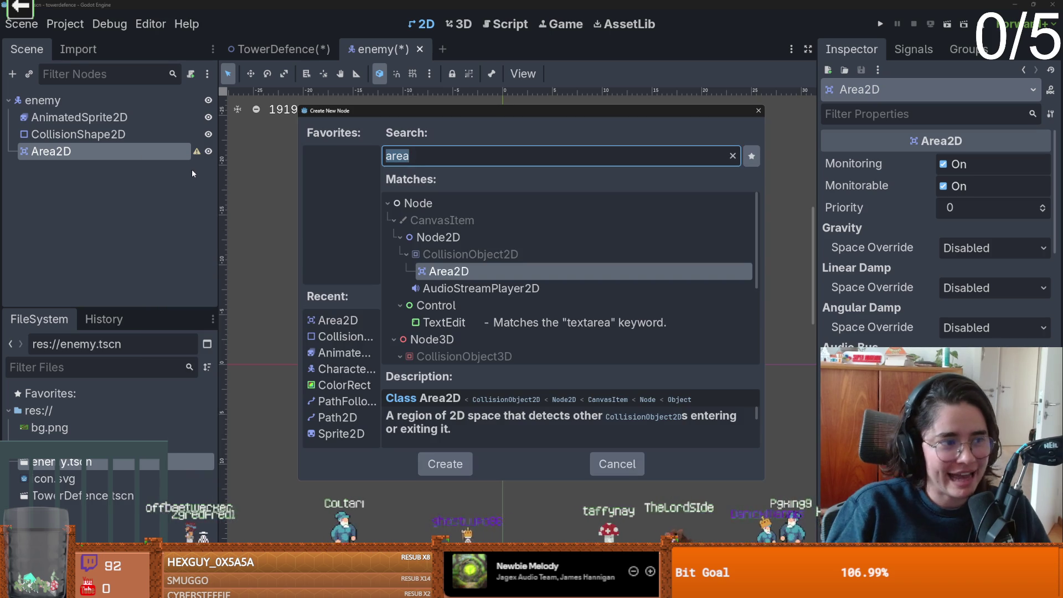
pyautogui.write('collis')
pyautogui.press('Return')
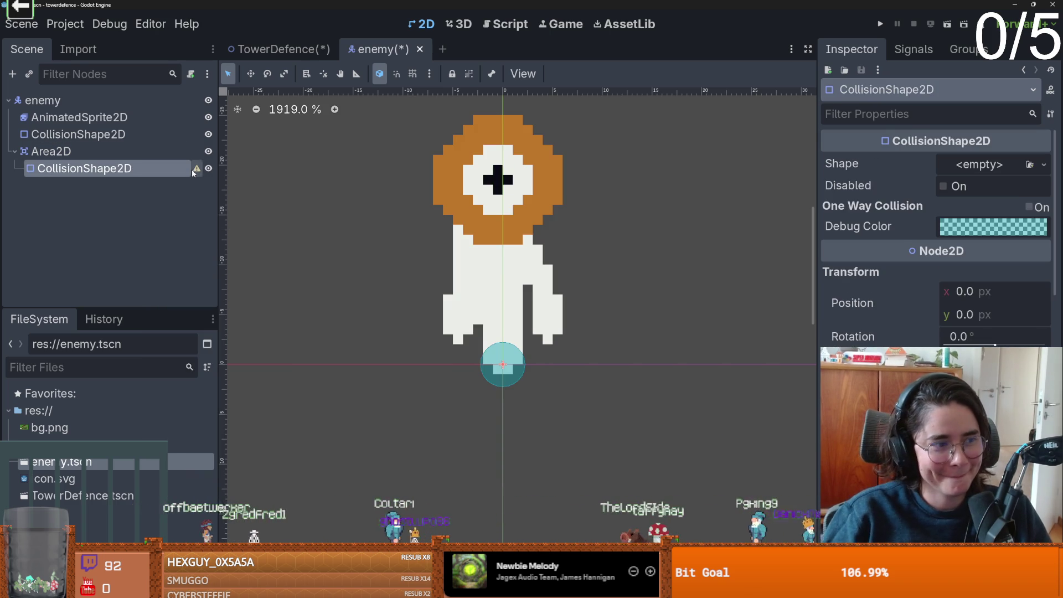
pyautogui.click(990, 173)
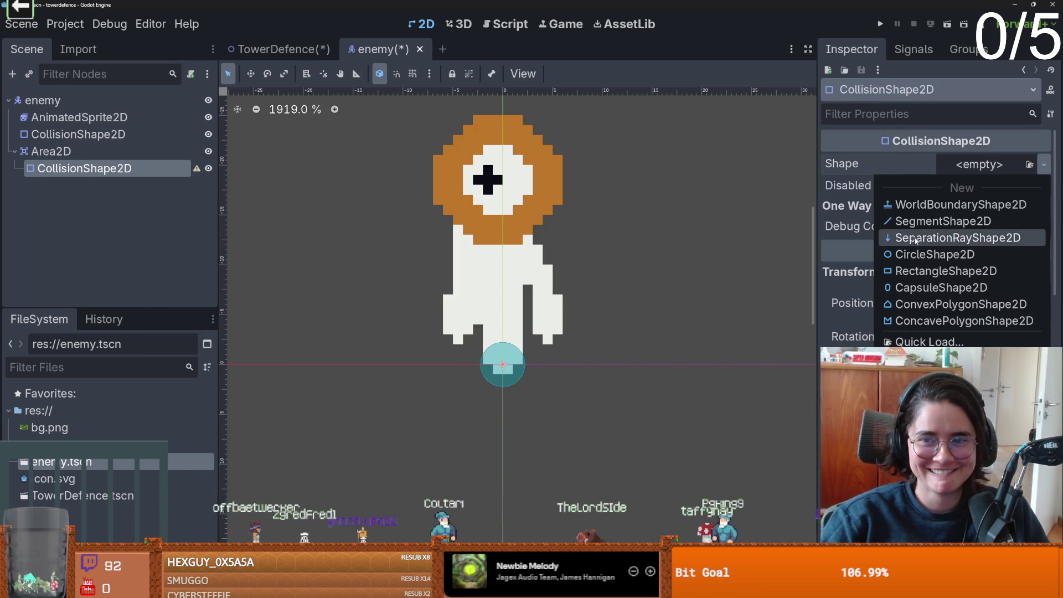
pyautogui.click(963, 271)
# Fit the rectangle over the enemy sprite from head to feet, then save.
pyautogui.moveTo(526, 315)
pyautogui.mouseDown()
pyautogui.moveTo(535, 164)
pyautogui.moveTo(545, 164)
pyautogui.moveTo(535, 164)
pyautogui.mouseUp()
pyautogui.moveTo(514, 315); pyautogui.dragTo(510, 383)
pyautogui.moveTo(612, 249); pyautogui.dragTo(563, 250)
pyautogui.moveTo(413, 253); pyautogui.dragTo(422, 253)
pyautogui.hotkey('ctrl', 's')
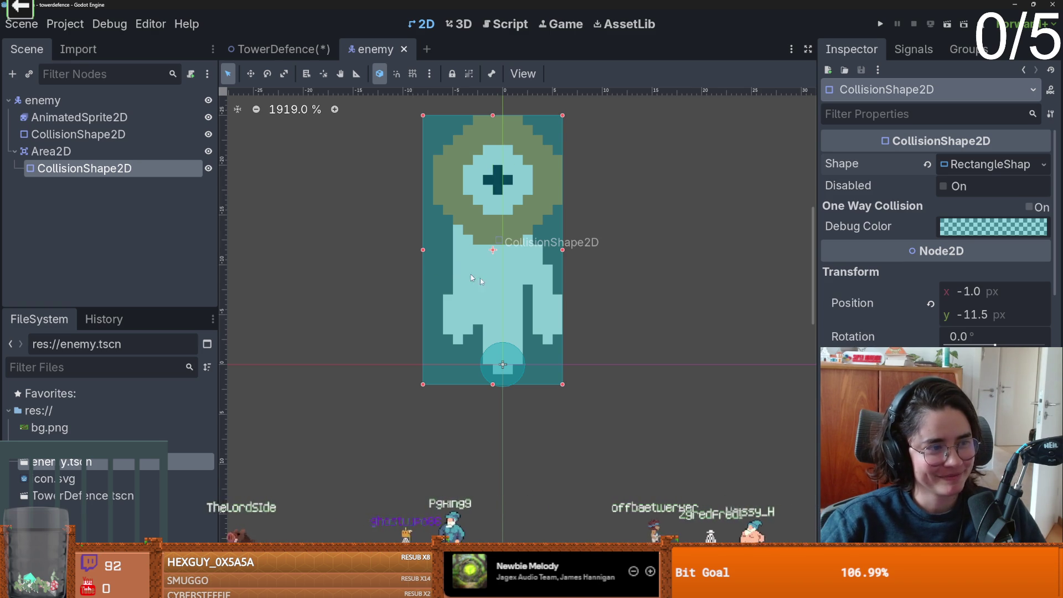
# Review the Area2D properties, save, and trim the rectangle's left edge slightly.
pyautogui.scroll(1, 479, 314)
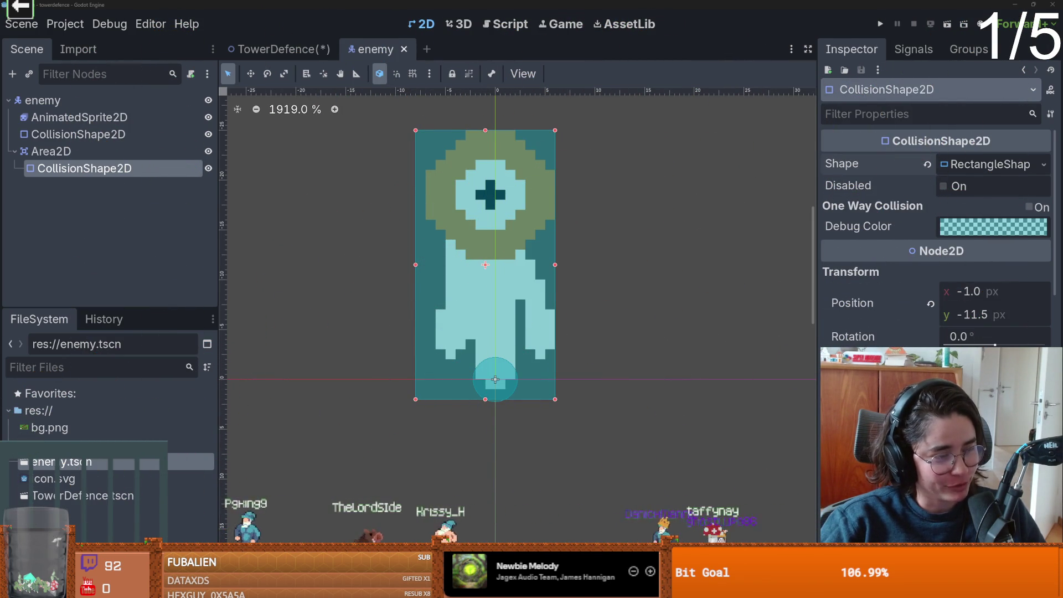
pyautogui.hscroll(2, 376, 380)
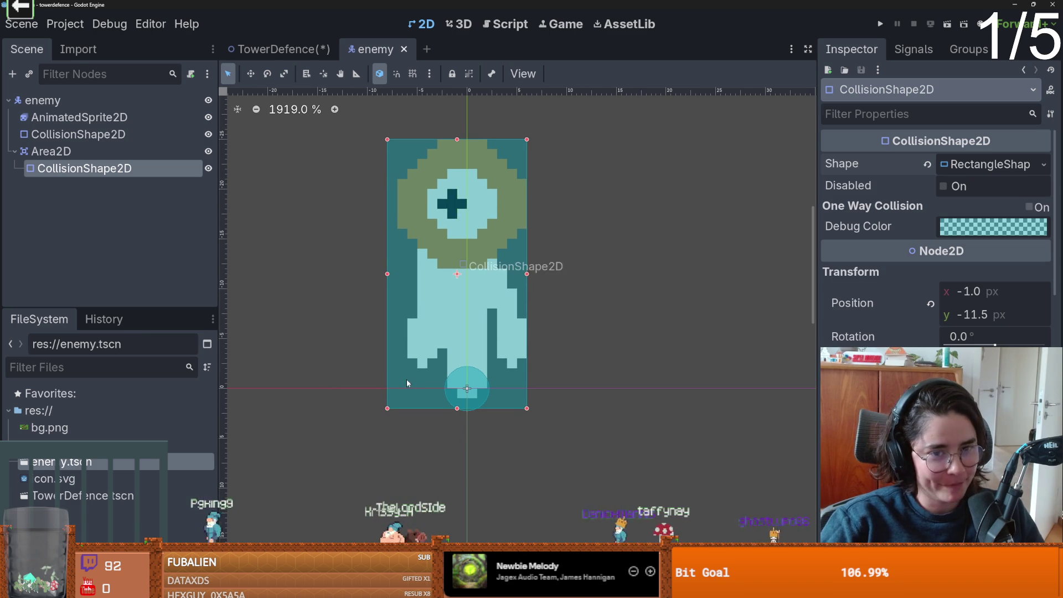
pyautogui.click(76, 153)
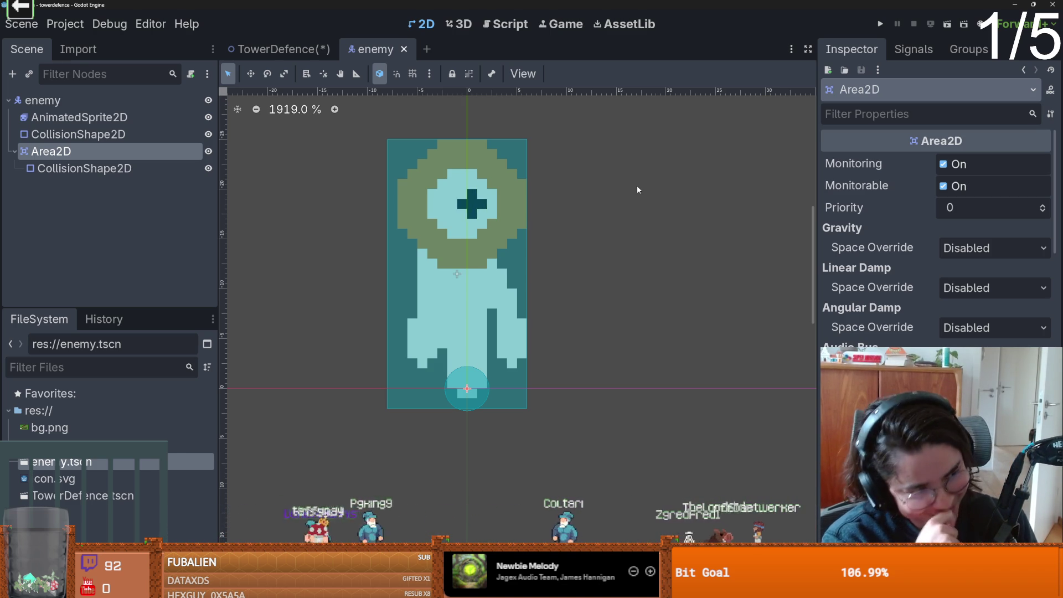
pyautogui.hotkey('ctrl', 's')
pyautogui.click(481, 293)
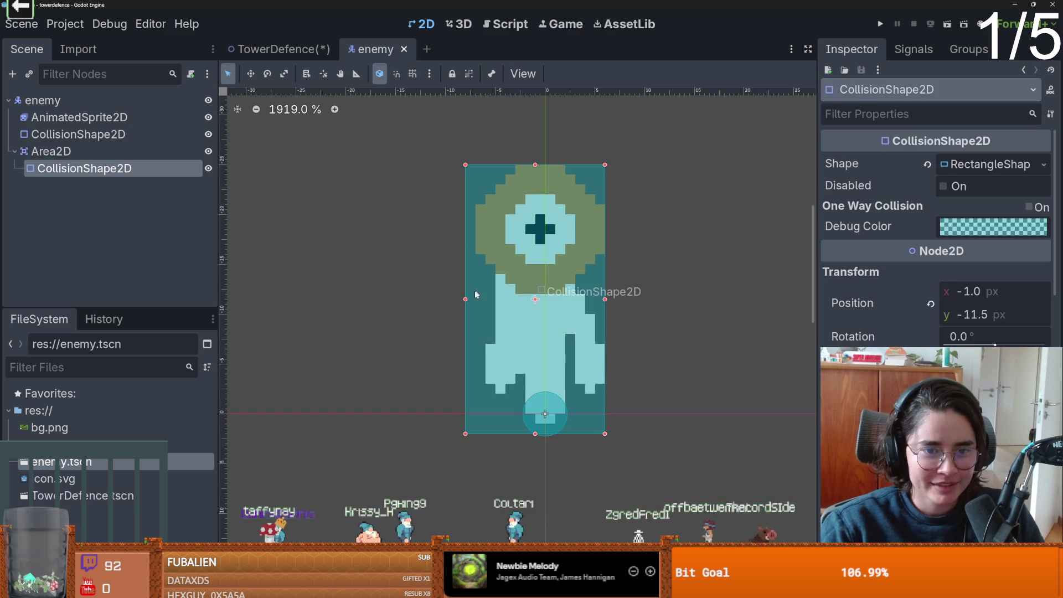
pyautogui.moveTo(467, 302); pyautogui.dragTo(477, 302)
# Check the enemy's collision nodes, then go back to the TowerDefence map.
pyautogui.click(78, 134)
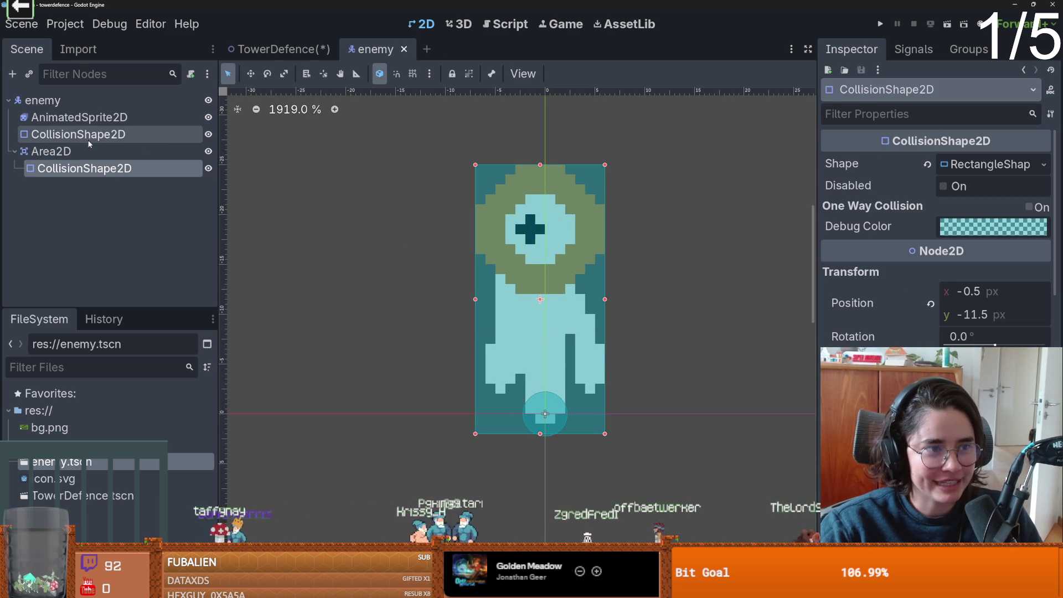
pyautogui.click(51, 151)
pyautogui.click(278, 49)
pyautogui.scroll(-2, 410, 104)
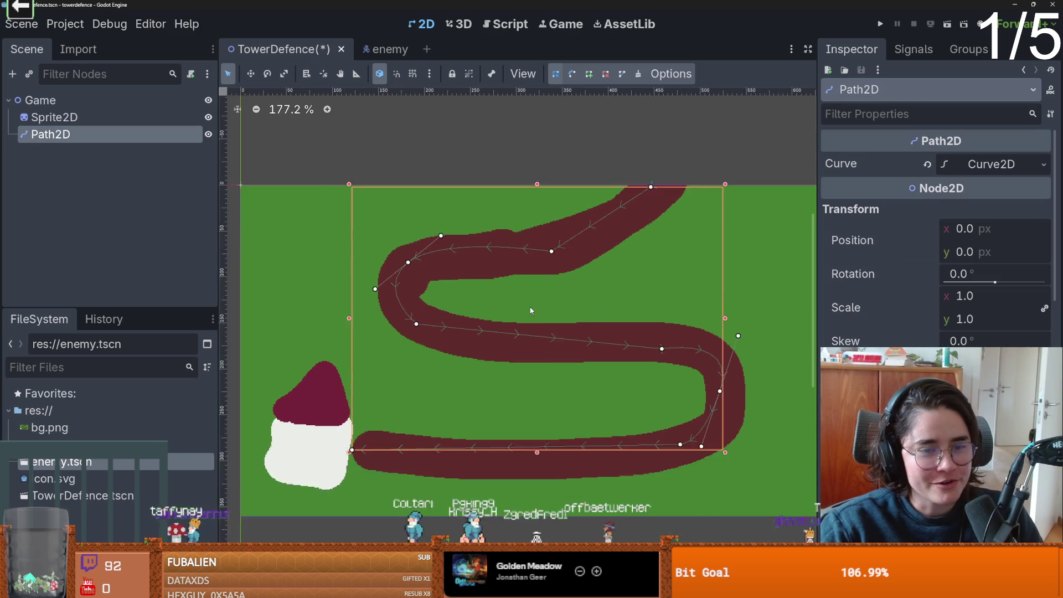
# Look over the enemy scene and its top-level collision shape.
pyautogui.scroll(-1, 481, 301)
pyautogui.scroll(5, 521, 329)
pyautogui.scroll(1, 520, 330)
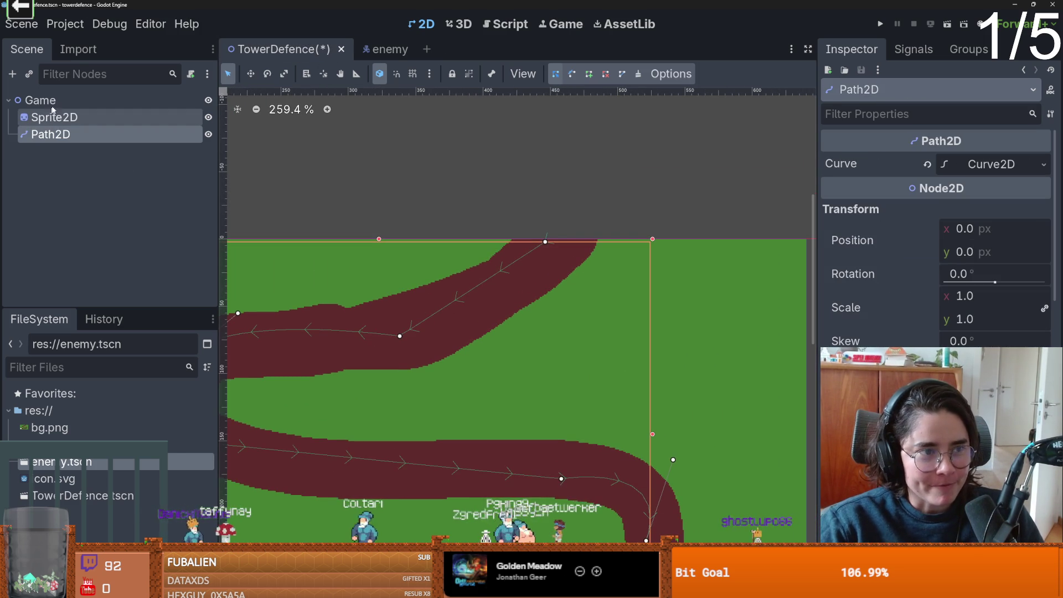
pyautogui.click(382, 49)
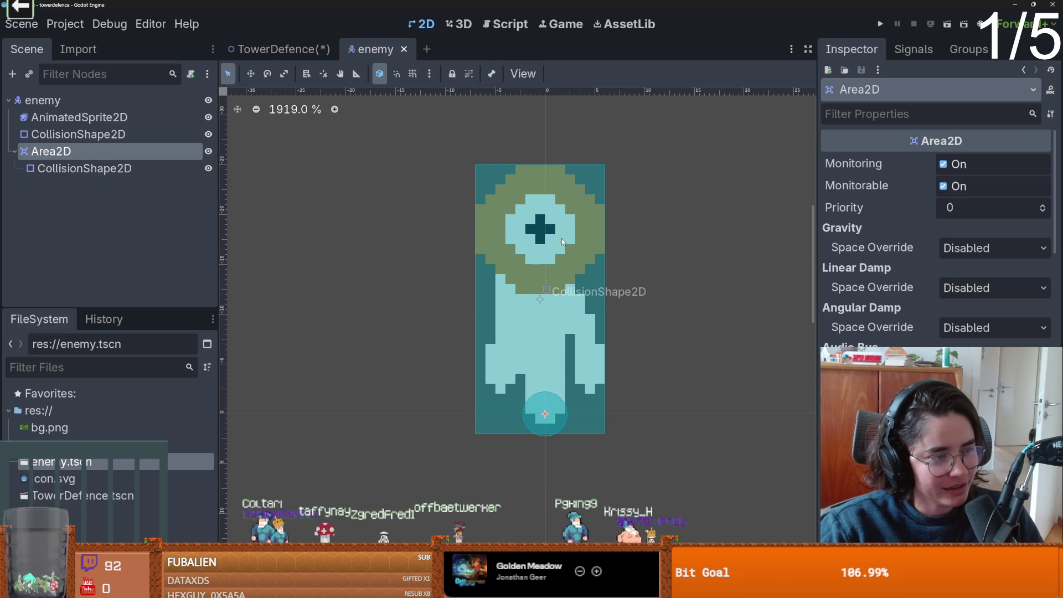
pyautogui.scroll(-1, 561, 239)
pyautogui.scroll(1, 575, 289)
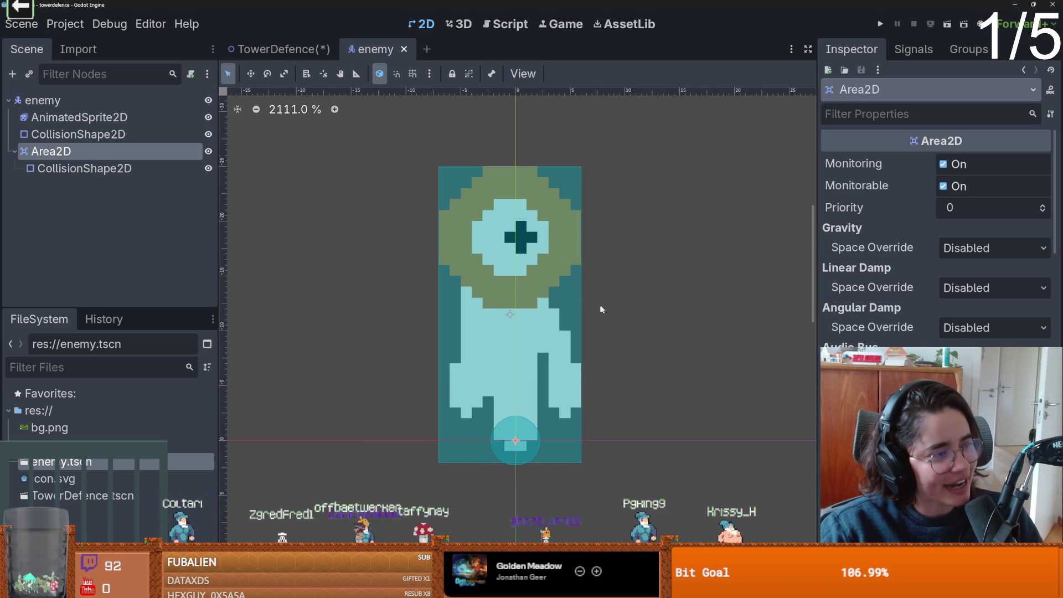
pyautogui.scroll(-1, 599, 317)
pyautogui.scroll(2, 647, 305)
pyautogui.scroll(-1, 656, 305)
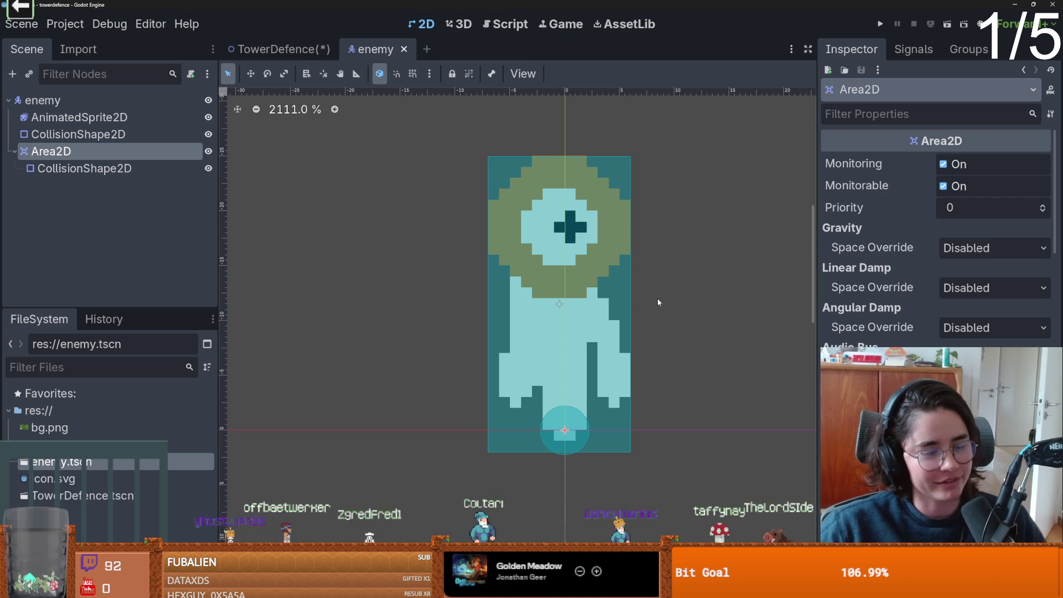
pyautogui.hscroll(3, 387, 399)
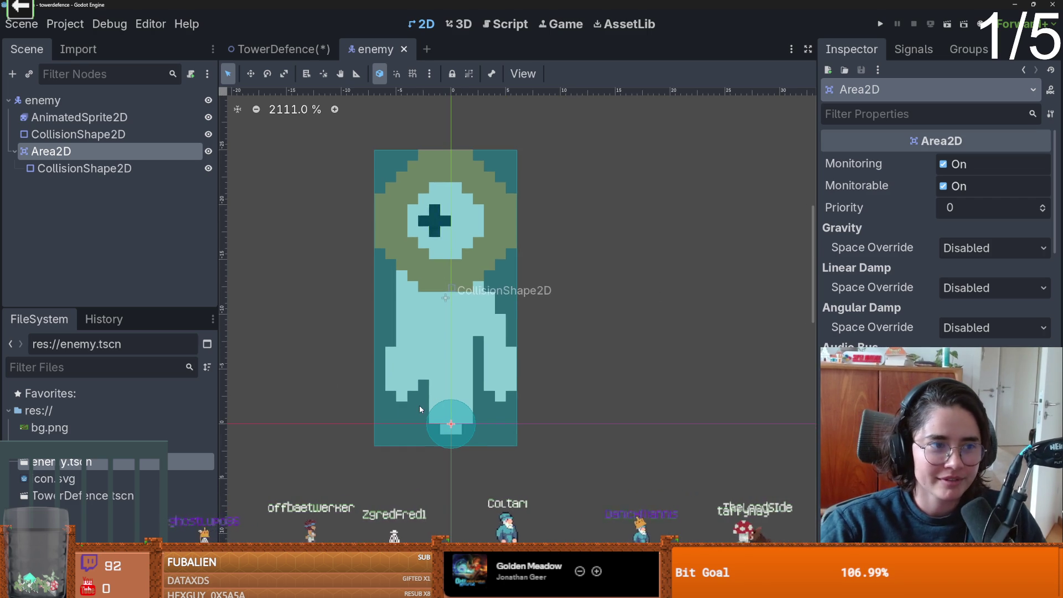
pyautogui.click(79, 135)
# Save the TowerDefence map scene, then open a new empty scene tab.
pyautogui.click(282, 49)
pyautogui.hotkey('ctrl', 's')
pyautogui.scroll(-4, 530, 207)
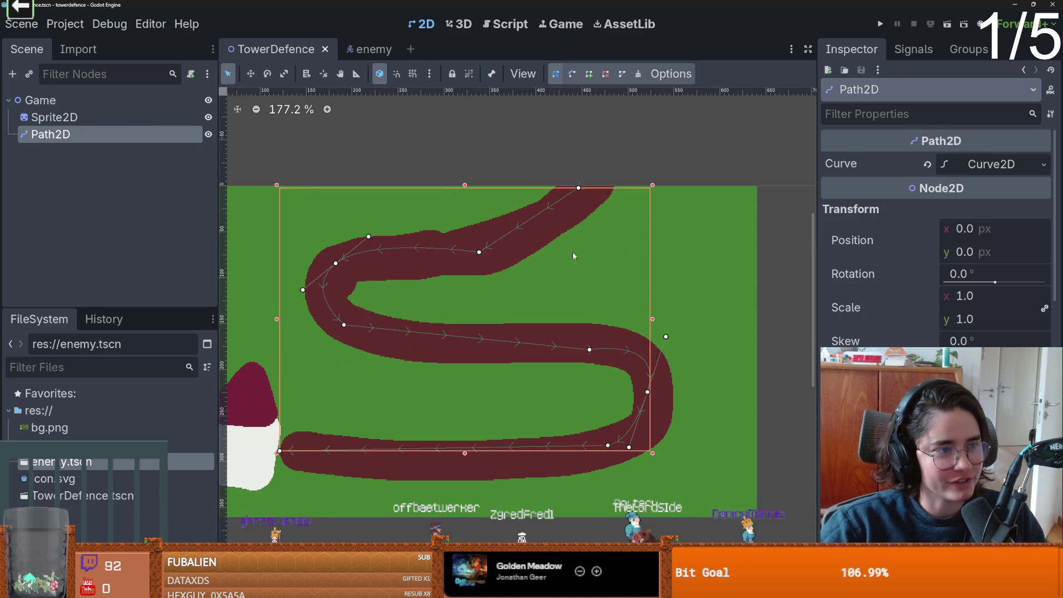
pyautogui.scroll(2, 527, 339)
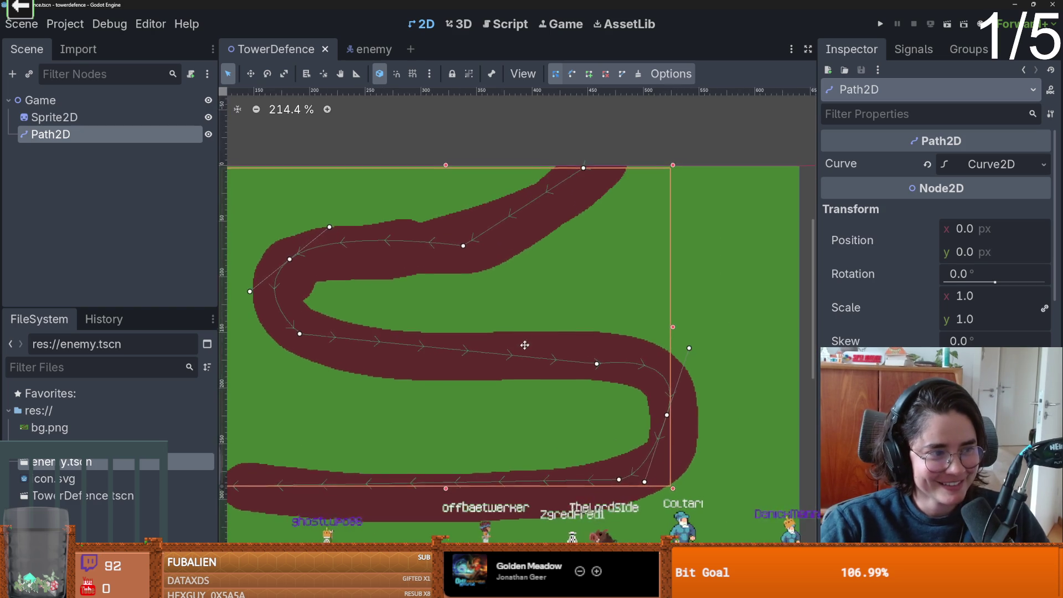
pyautogui.click(410, 48)
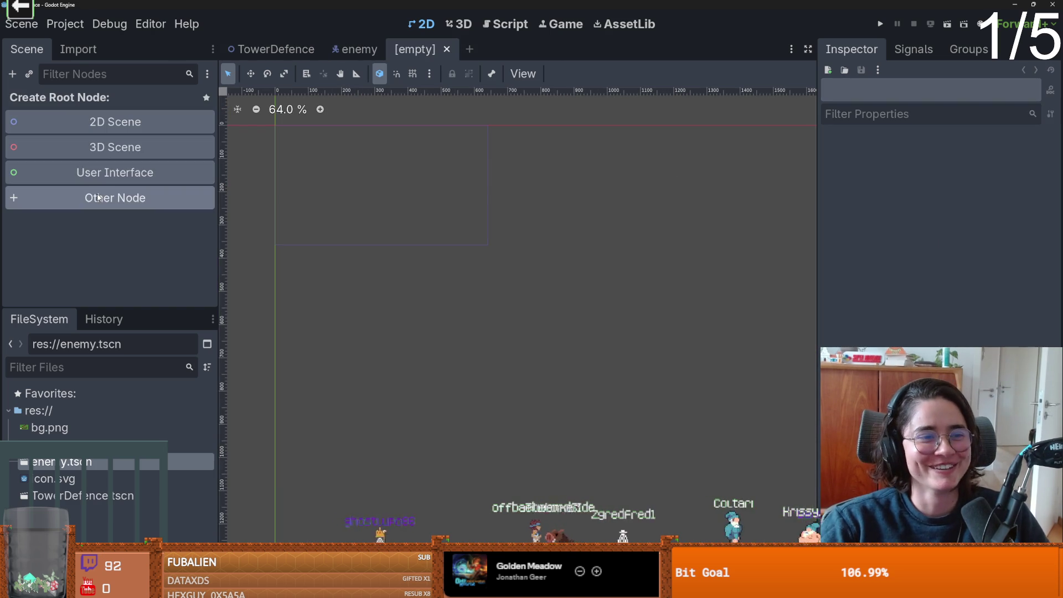
# Create a PathFollow2D root node and save the scene as path_follow_2d.tscn.
pyautogui.click(97, 198)
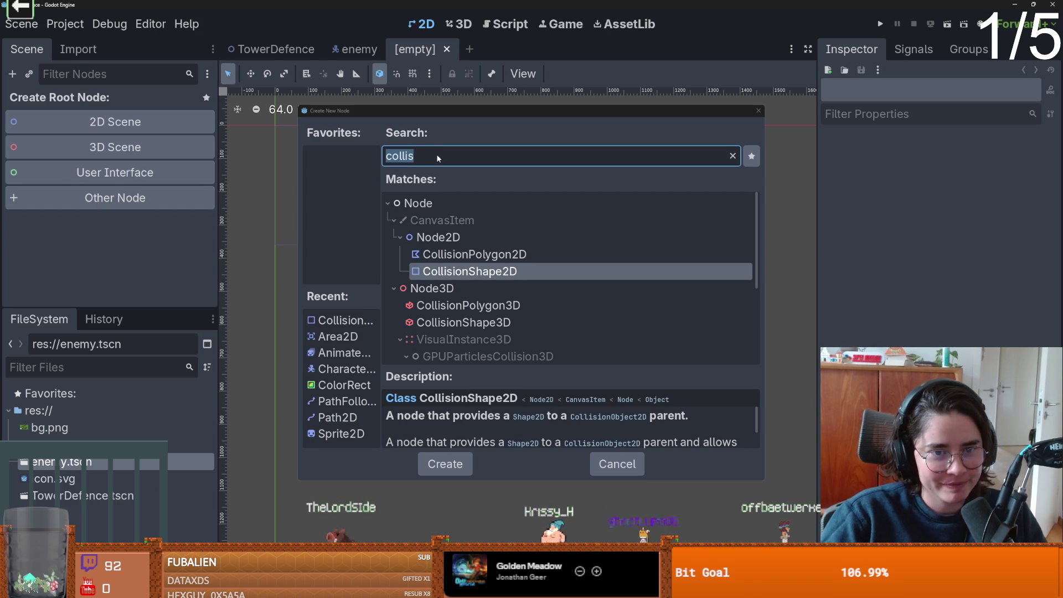
pyautogui.write('path')
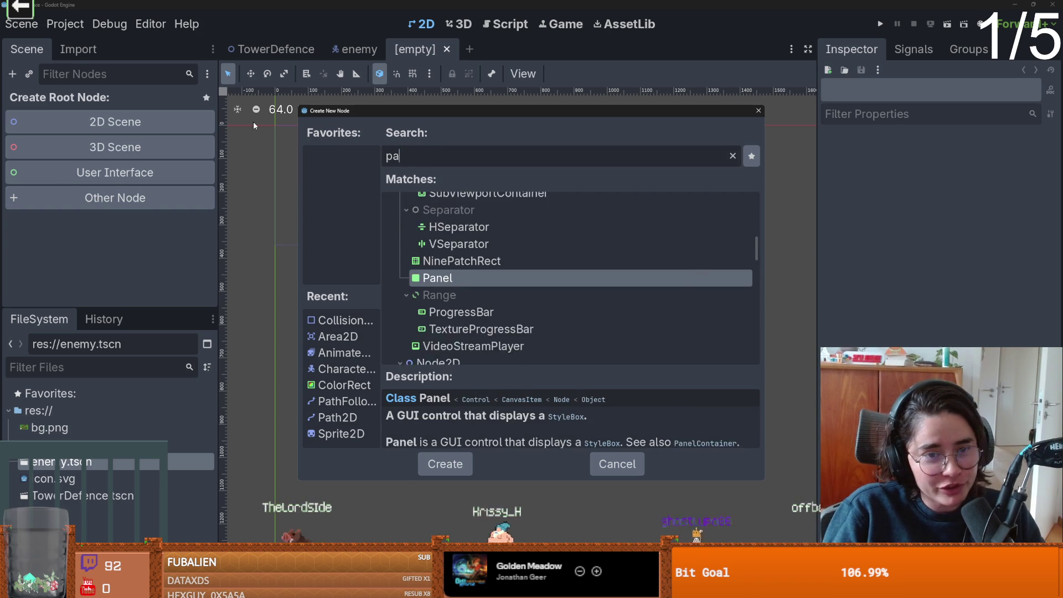
pyautogui.click(502, 354)
pyautogui.doubleClick(502, 354)
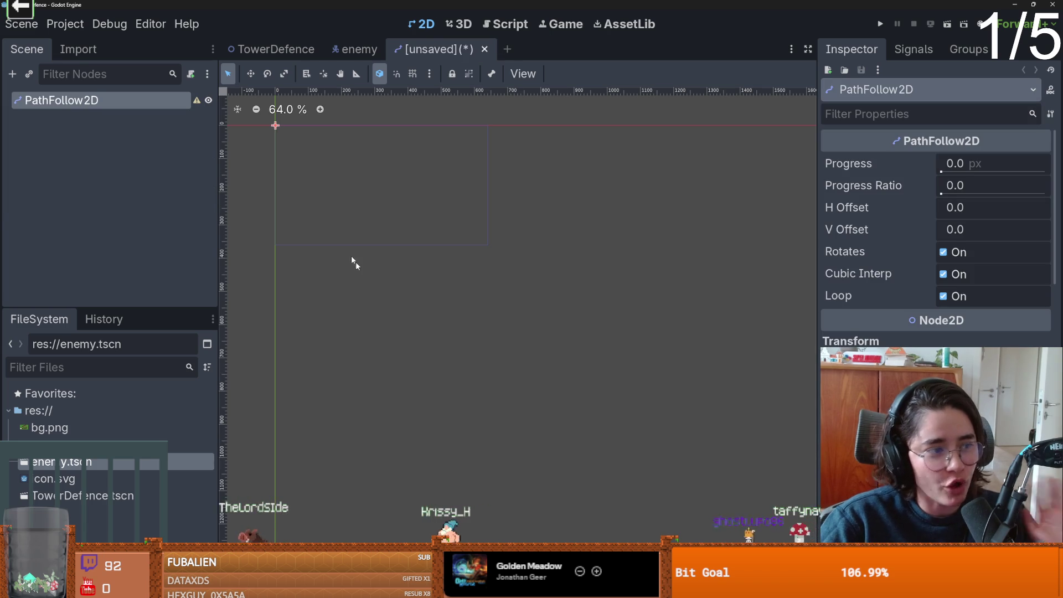
pyautogui.hotkey('ctrl', 's')
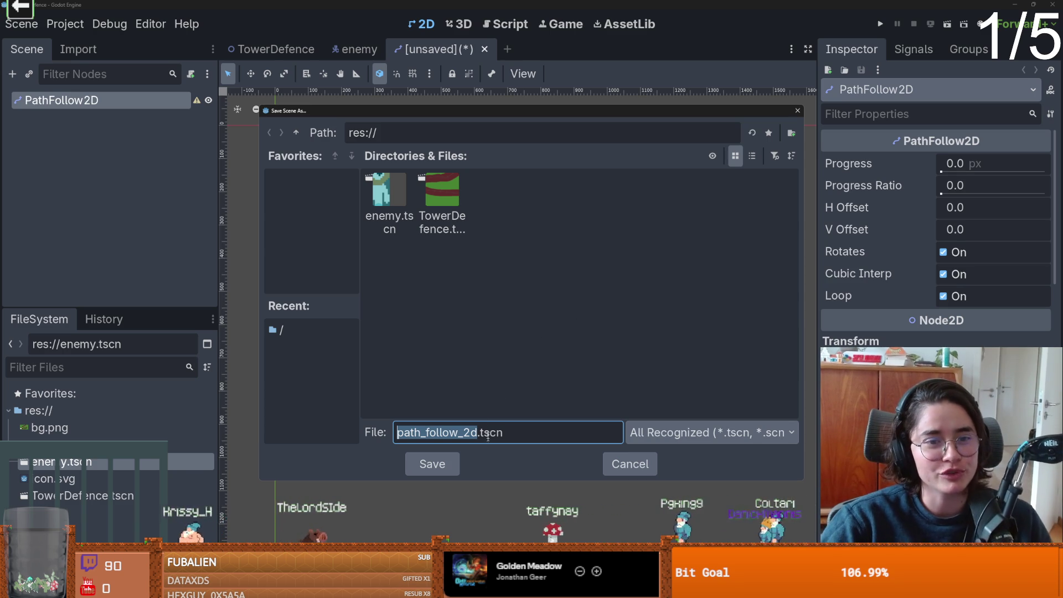
pyautogui.press('Return')
# Instance enemy.tscn under the PathFollow2D root, save, and return to TowerDefence.
pyautogui.click(29, 74)
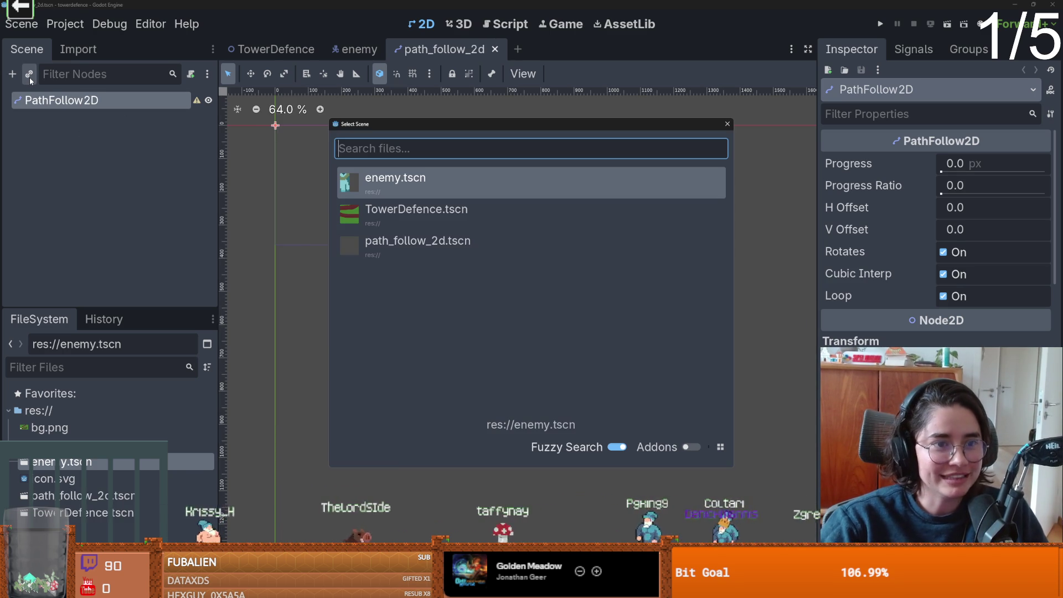
pyautogui.write('enemy')
pyautogui.press('Return')
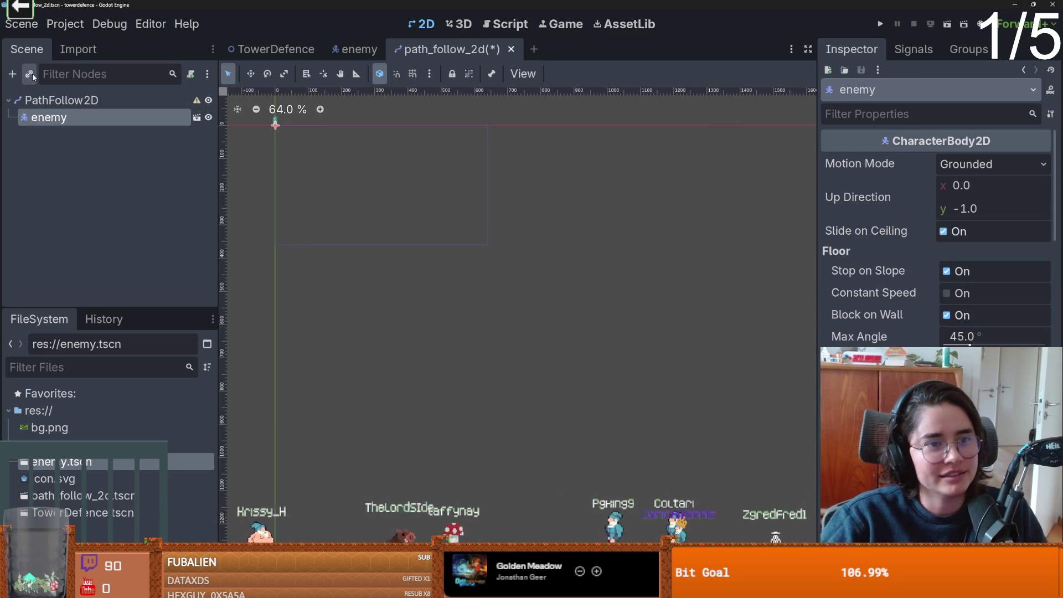
pyautogui.hotkey('ctrl', 's')
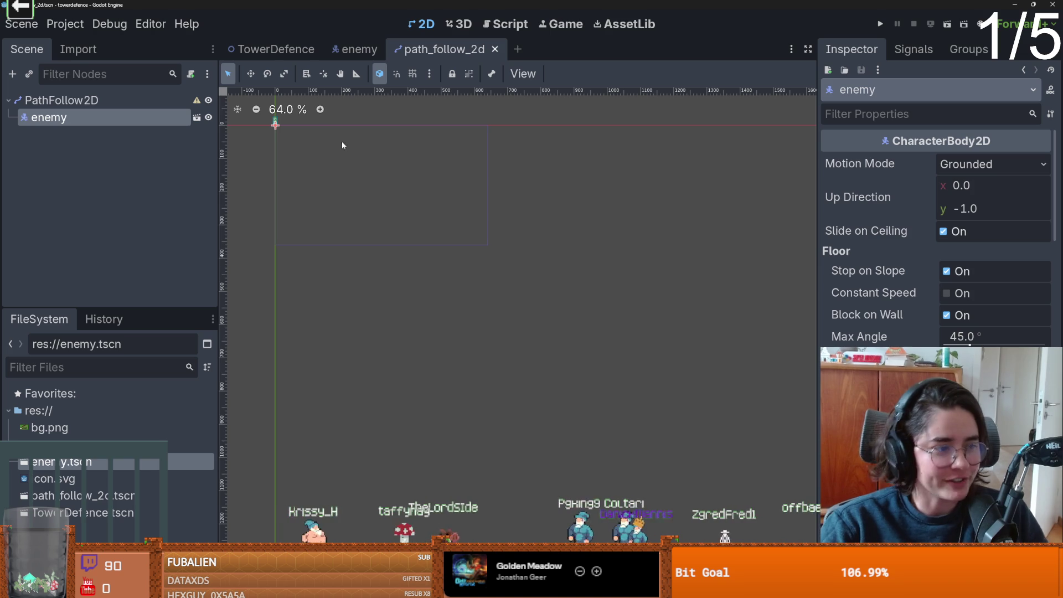
pyautogui.click(177, 98)
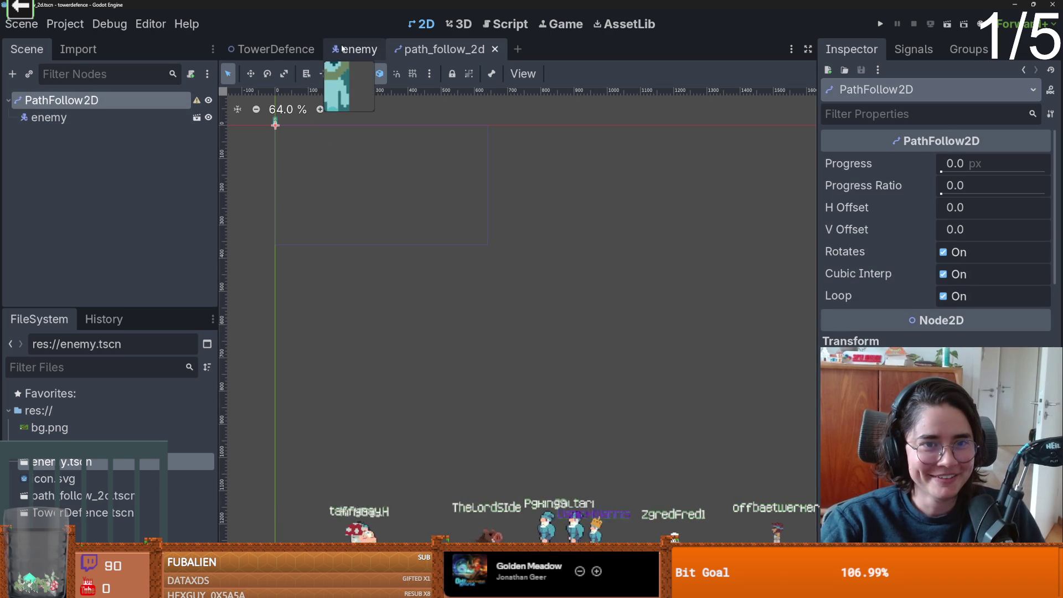
pyautogui.click(272, 48)
# Zoom and pan the TowerDefence viewport to look over the winding Path2D curve.
pyautogui.scroll(-2, 502, 220)
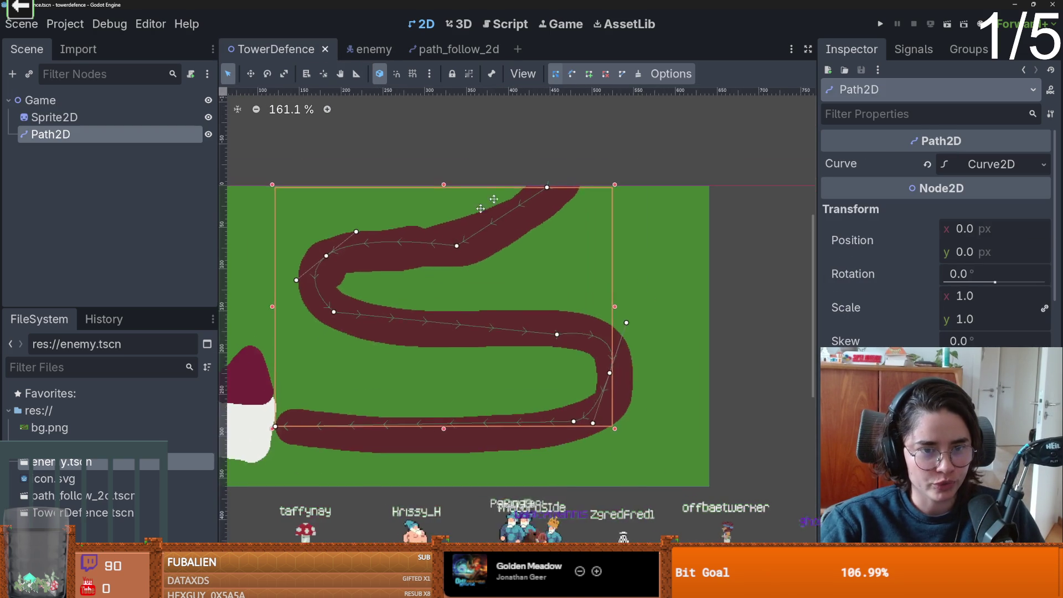
pyautogui.scroll(1, 503, 219)
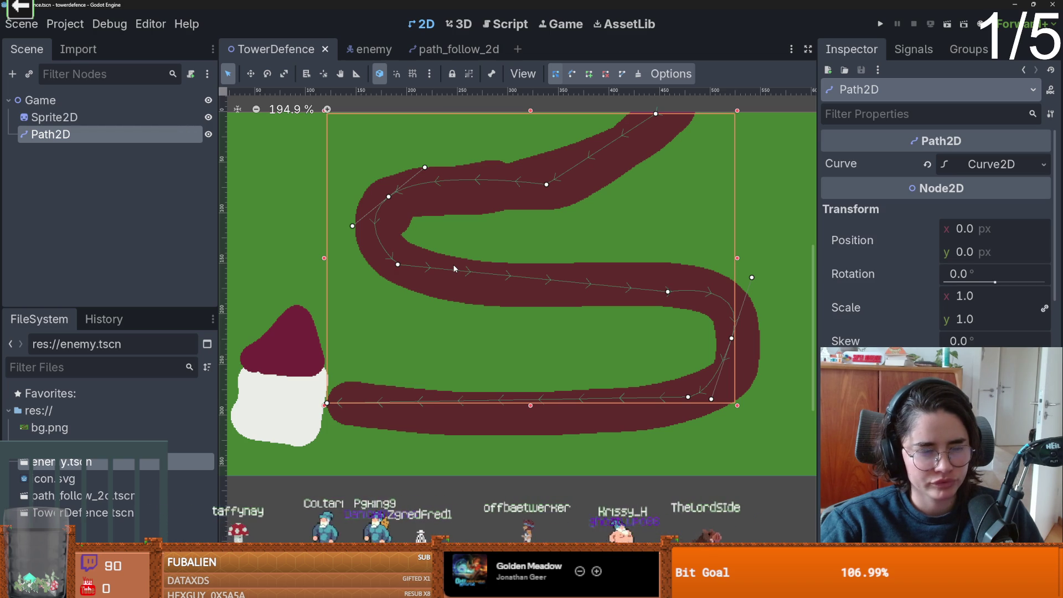
pyautogui.scroll(1, 454, 269)
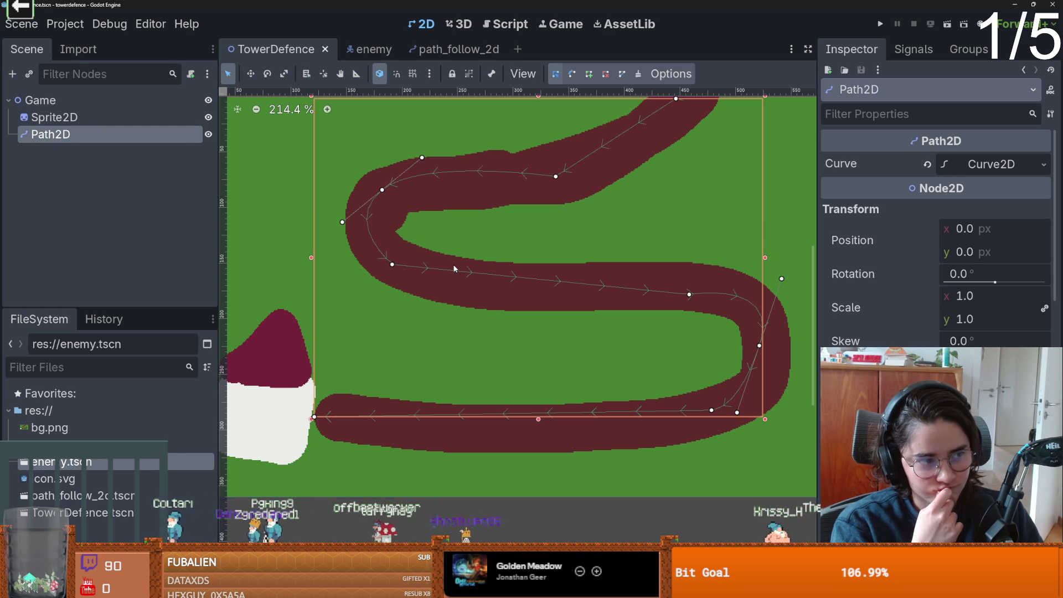
pyautogui.hscroll(-4, 441, 243)
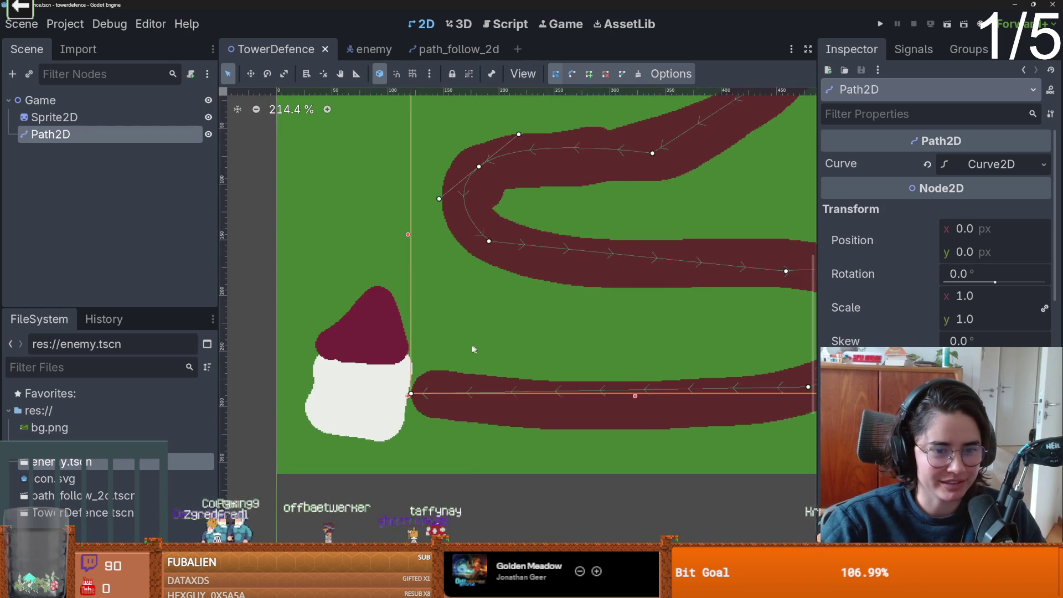
# Attach a new enemy.gd script extending CharacterBody2D to the enemy root node and save.
pyautogui.click(362, 49)
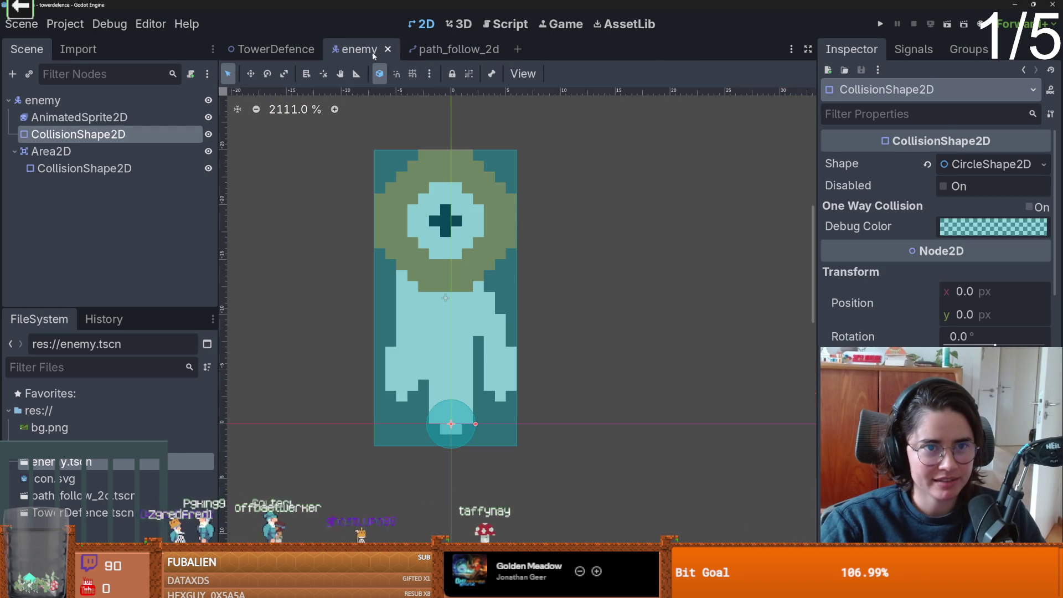
pyautogui.click(182, 100)
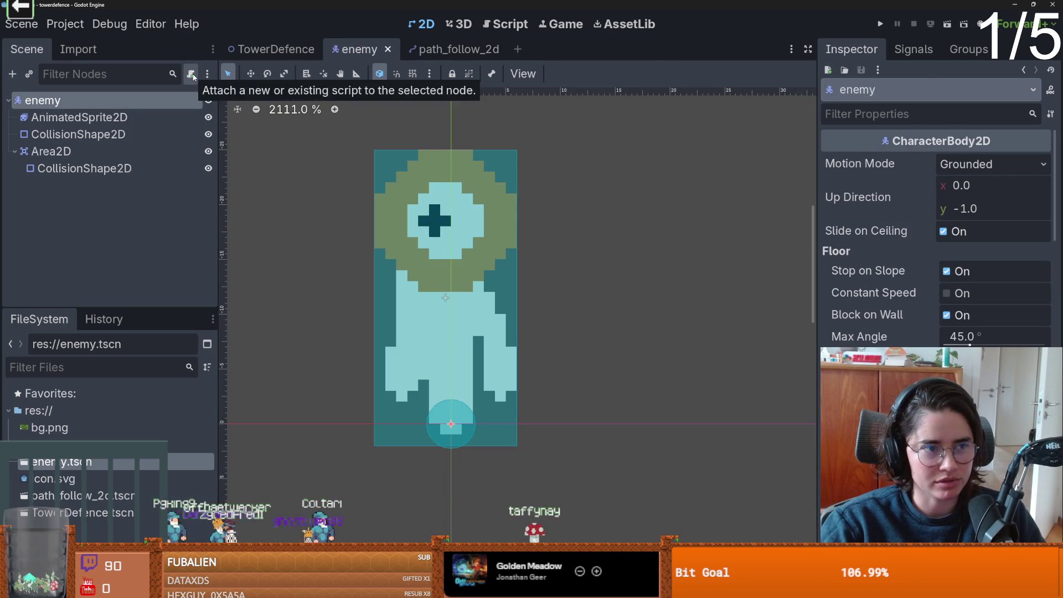
pyautogui.click(190, 74)
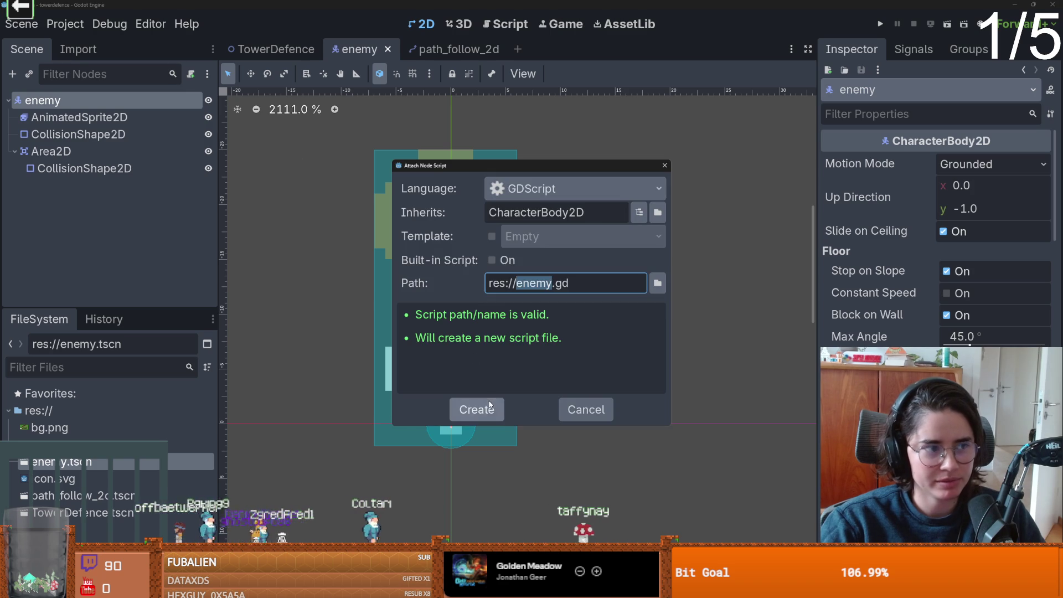
pyautogui.click(476, 409)
pyautogui.click(540, 133)
pyautogui.press('Return')
pyautogui.hotkey('ctrl', 's')
pyautogui.press('BackSpace')
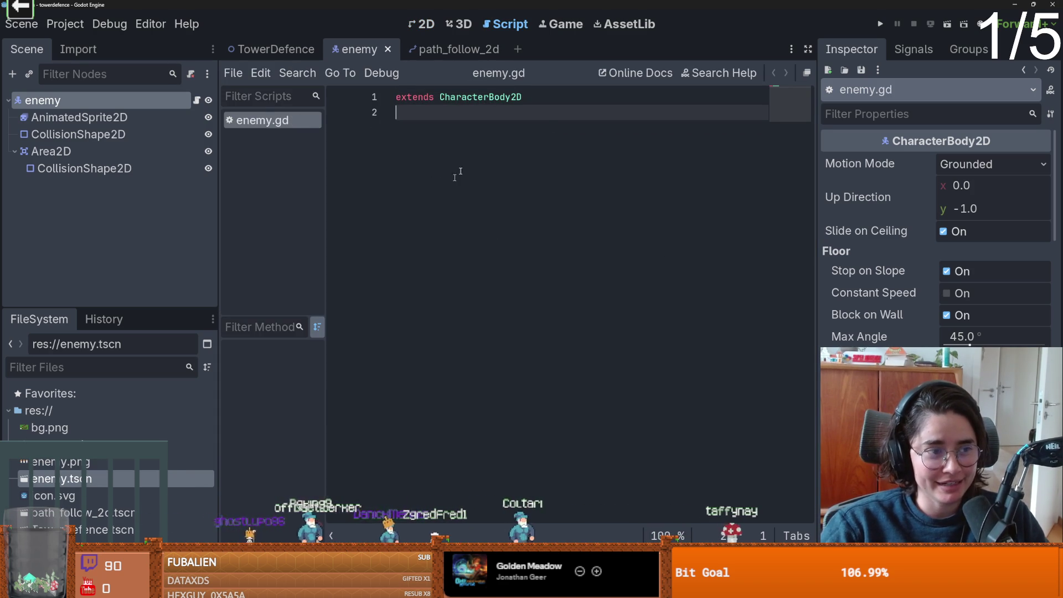
# Return to the TowerDefence scene in the 2D workspace.
pyautogui.click(275, 51)
pyautogui.click(458, 49)
pyautogui.click(264, 49)
pyautogui.click(424, 24)
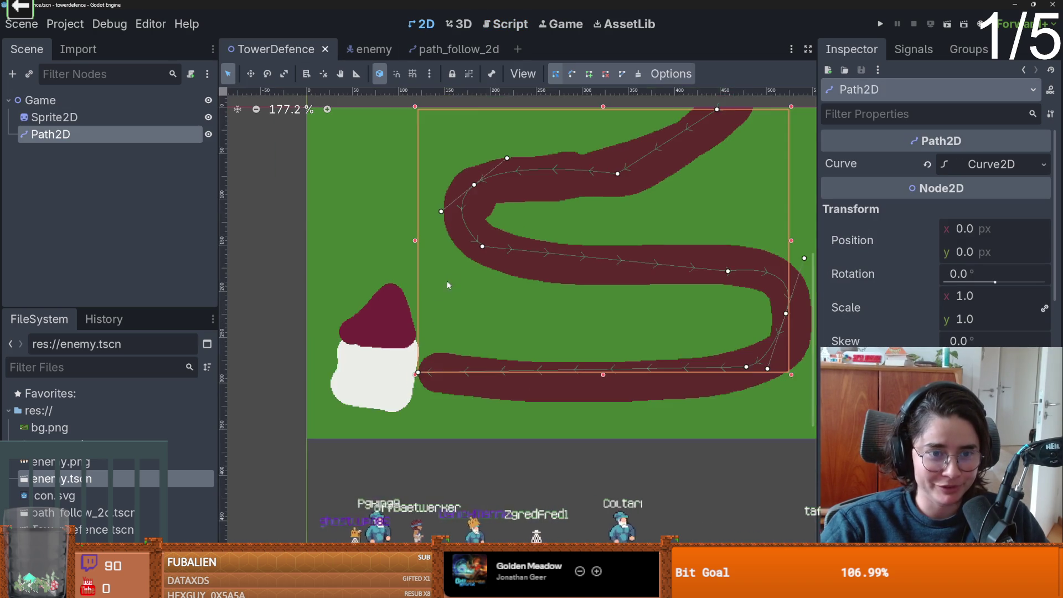
# Add an Area2D child under the Game node, keeping the default name Area2D.
pyautogui.scroll(1, 451, 277)
pyautogui.click(56, 100)
pyautogui.rightClick(56, 100)
pyautogui.click(140, 110)
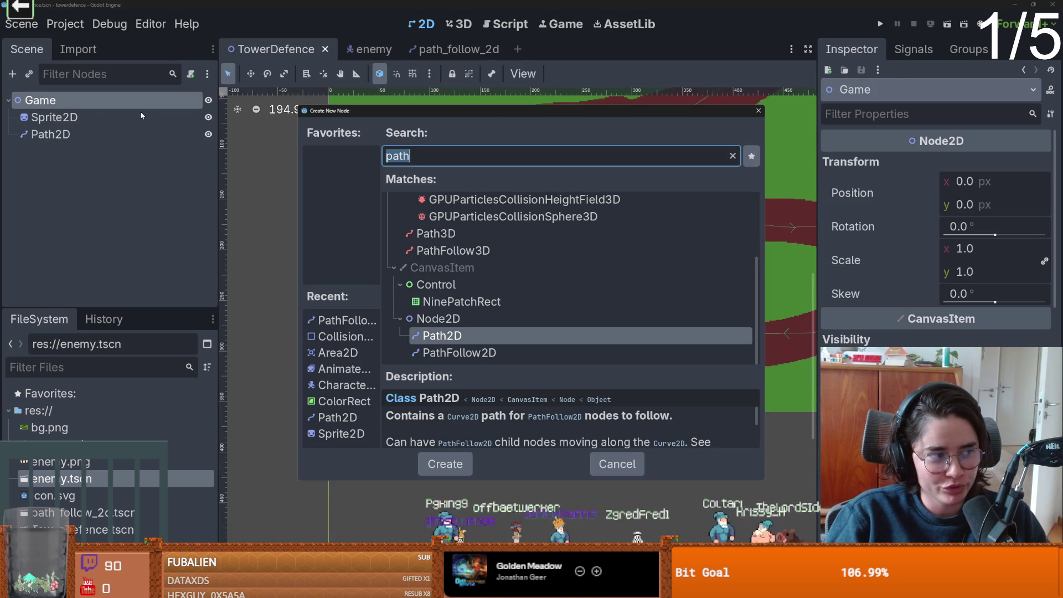
pyautogui.write('area')
pyautogui.press('Return')
pyautogui.doubleClick(127, 151)
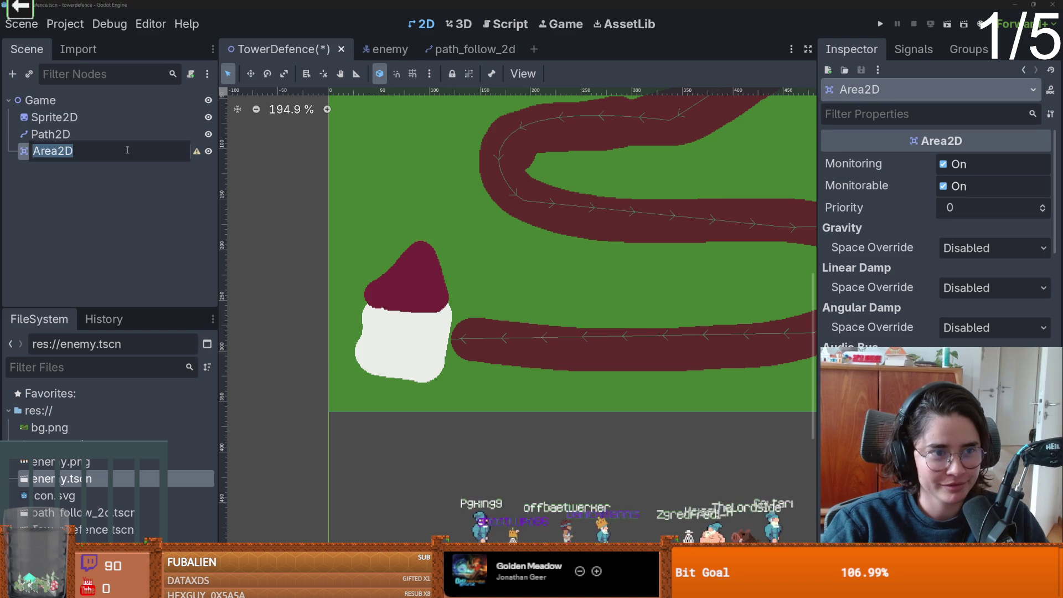
pyautogui.rightClick(127, 151)
pyautogui.press('Escape')
# Add a CollisionShape2D under the Area2D.
pyautogui.rightClick(78, 152)
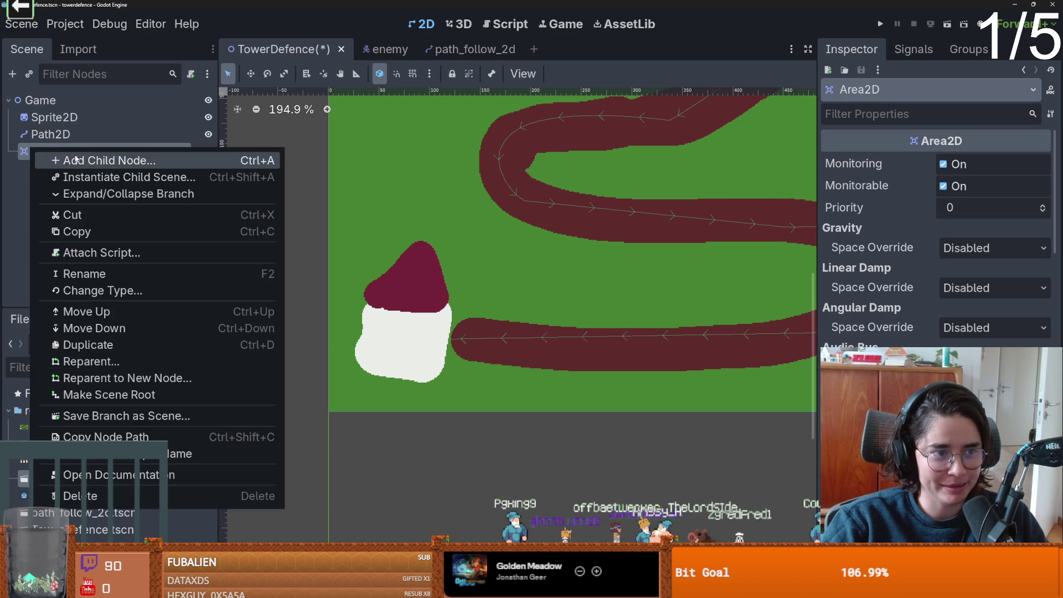
pyautogui.click(77, 160)
pyautogui.write('coll')
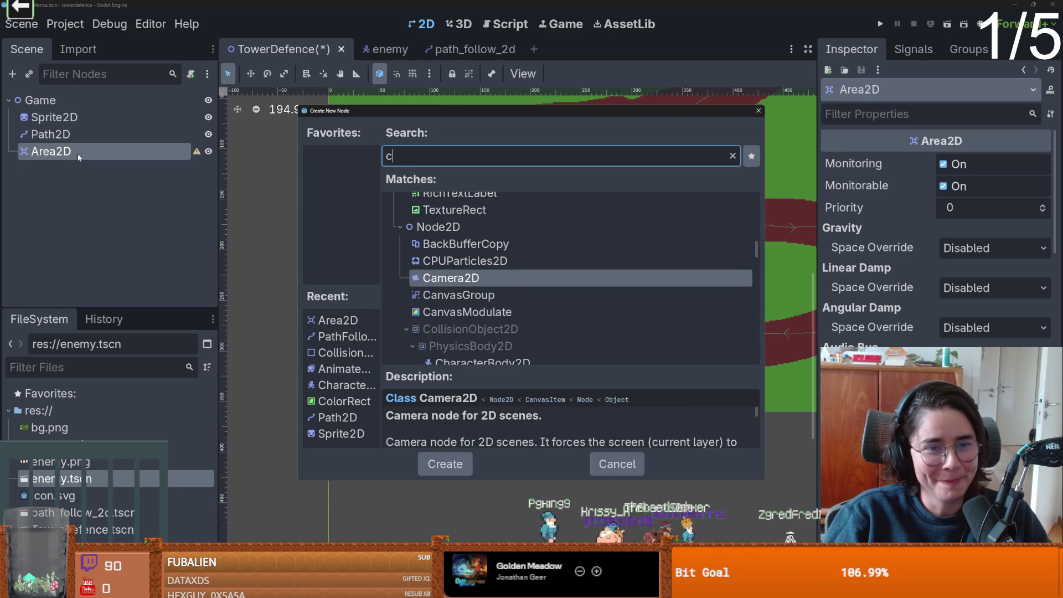
pyautogui.press('Return')
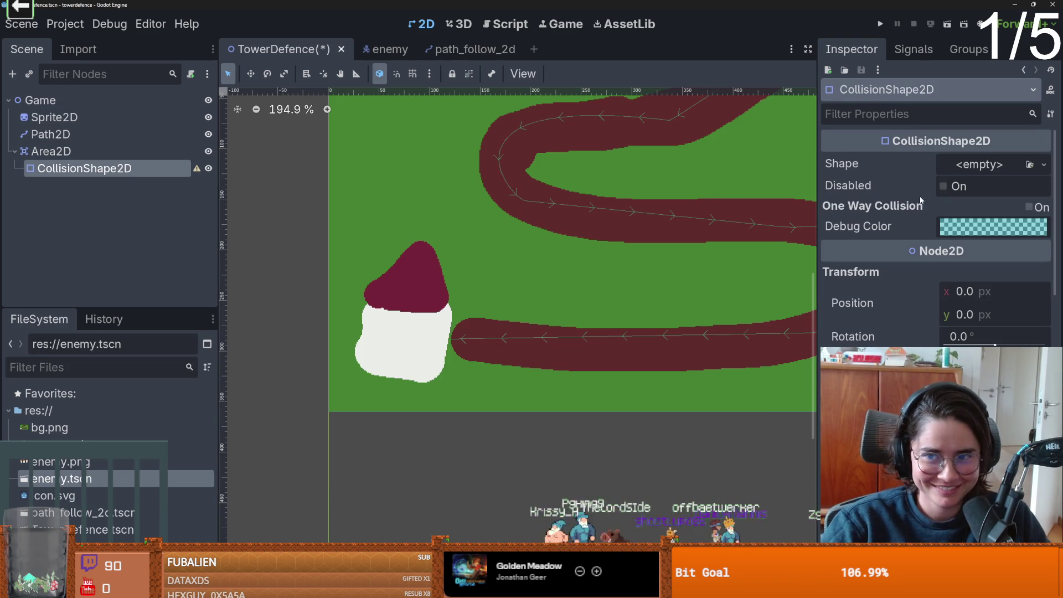
# Try a circle shape, moving it onto the house and enlarging its radius to about 40.
pyautogui.click(983, 172)
pyautogui.click(936, 254)
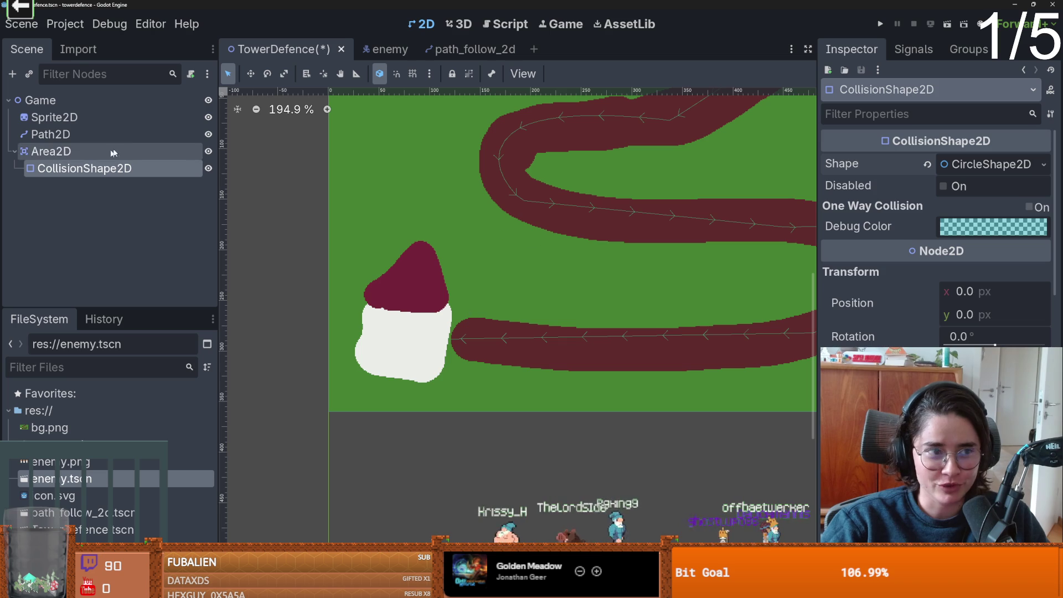
pyautogui.click(969, 168)
pyautogui.scroll(-4, 365, 399)
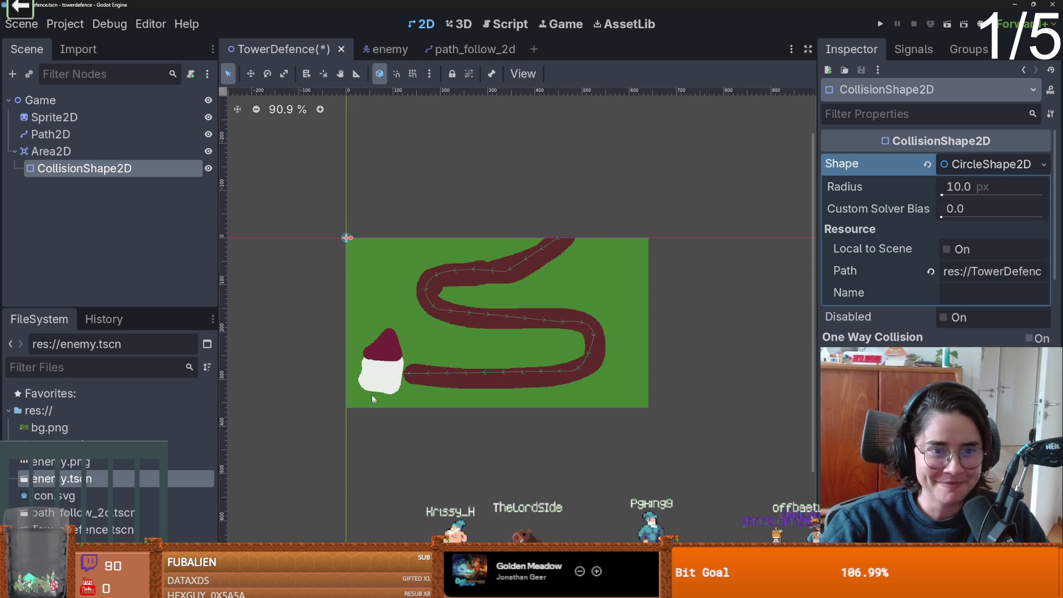
pyautogui.scroll(3, 371, 376)
pyautogui.rightClick(385, 357)
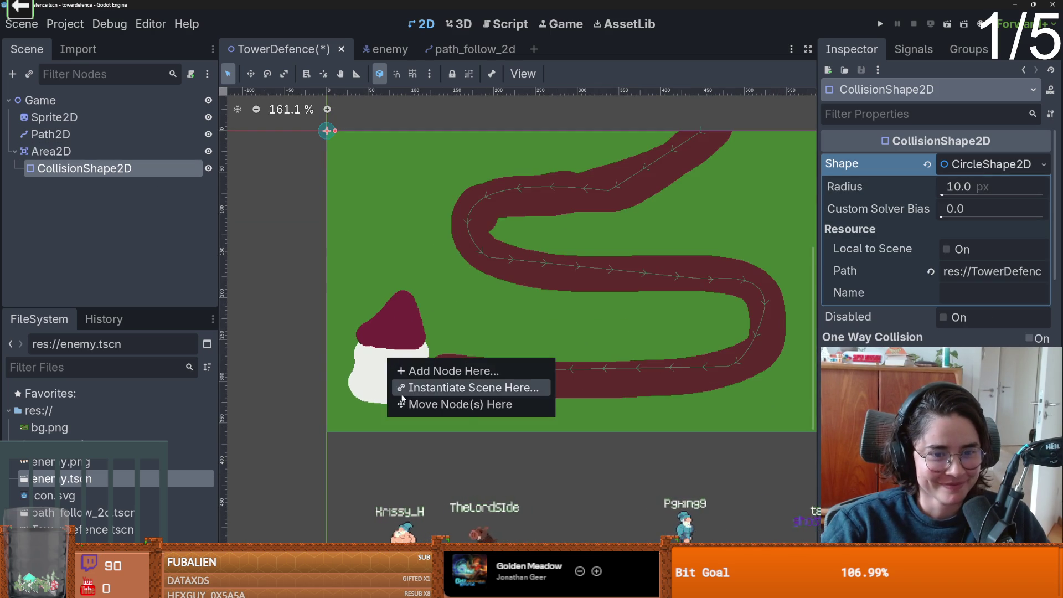
pyautogui.click(431, 403)
pyautogui.scroll(1, 402, 356)
pyautogui.moveTo(401, 356)
pyautogui.mouseDown()
pyautogui.moveTo(467, 355)
pyautogui.moveTo(431, 355)
pyautogui.mouseUp()
# Switch to a RectangleShape2D stretched to 94×135 over the house, and save.
pyautogui.click(1043, 164)
pyautogui.click(946, 270)
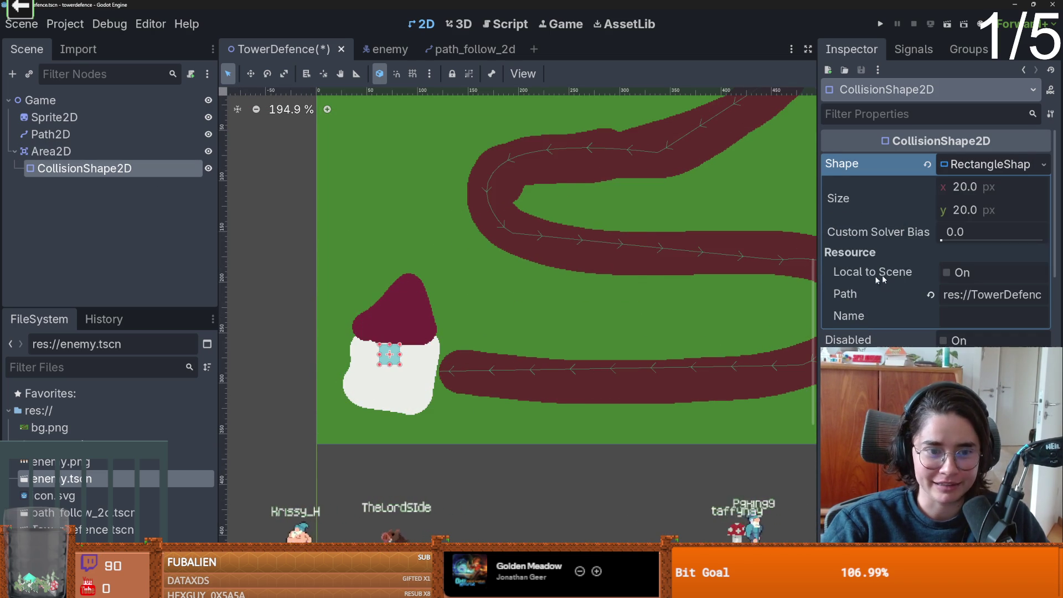
pyautogui.scroll(2, 381, 374)
pyautogui.moveTo(411, 368)
pyautogui.mouseDown()
pyautogui.moveTo(428, 419)
pyautogui.moveTo(455, 431)
pyautogui.moveTo(371, 387)
pyautogui.moveTo(410, 407)
pyautogui.moveTo(335, 407)
pyautogui.moveTo(395, 246)
pyautogui.mouseUp()
pyautogui.click(410, 408)
pyautogui.moveTo(453, 337); pyautogui.dragTo(464, 341)
pyautogui.scroll(-1, 413, 378)
pyautogui.hotkey('ctrl', 's')
pyautogui.hscroll(2, 424, 379)
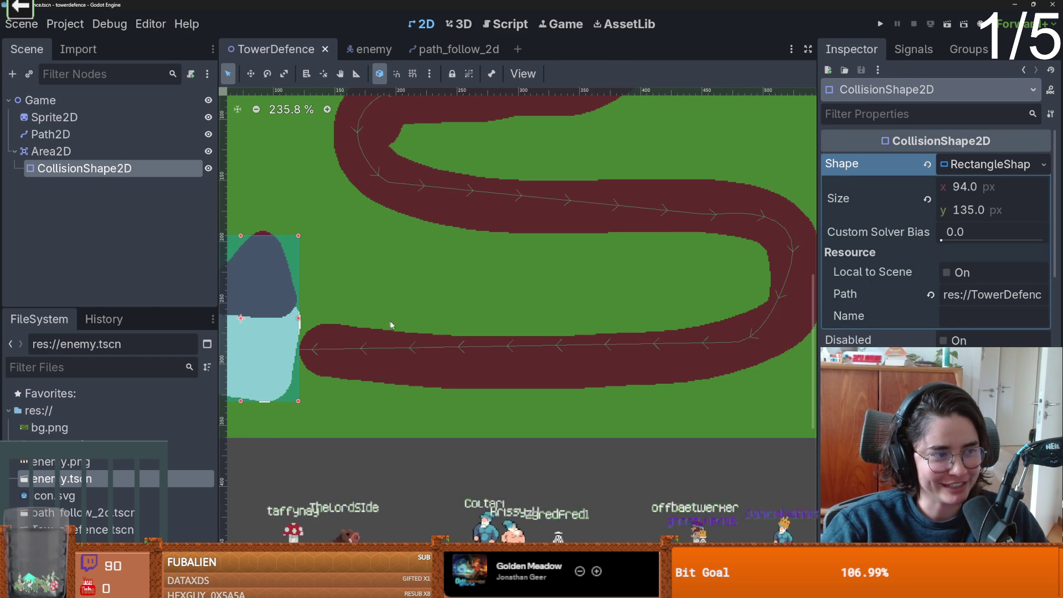
pyautogui.hscroll(-1, 437, 332)
pyautogui.scroll(1, 445, 346)
pyautogui.scroll(-1, 446, 346)
pyautogui.scroll(-1, 472, 355)
pyautogui.scroll(3, 471, 321)
pyautogui.hscroll(-3, 470, 290)
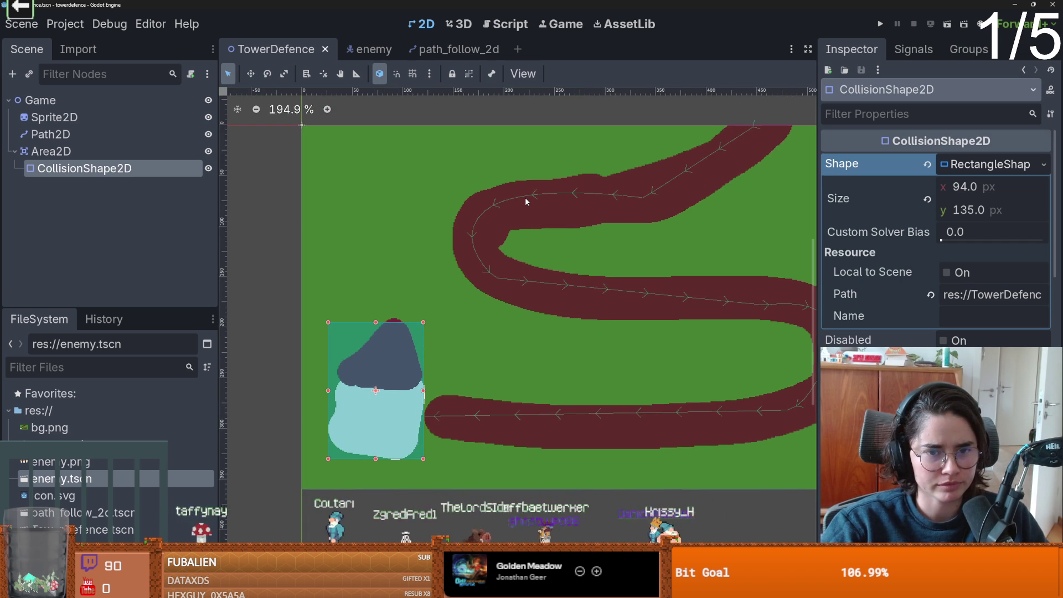
# Add a TileMap child node under Game.
pyautogui.click(63, 100)
pyautogui.rightClick(63, 104)
pyautogui.click(95, 119)
pyautogui.write('tilemap')
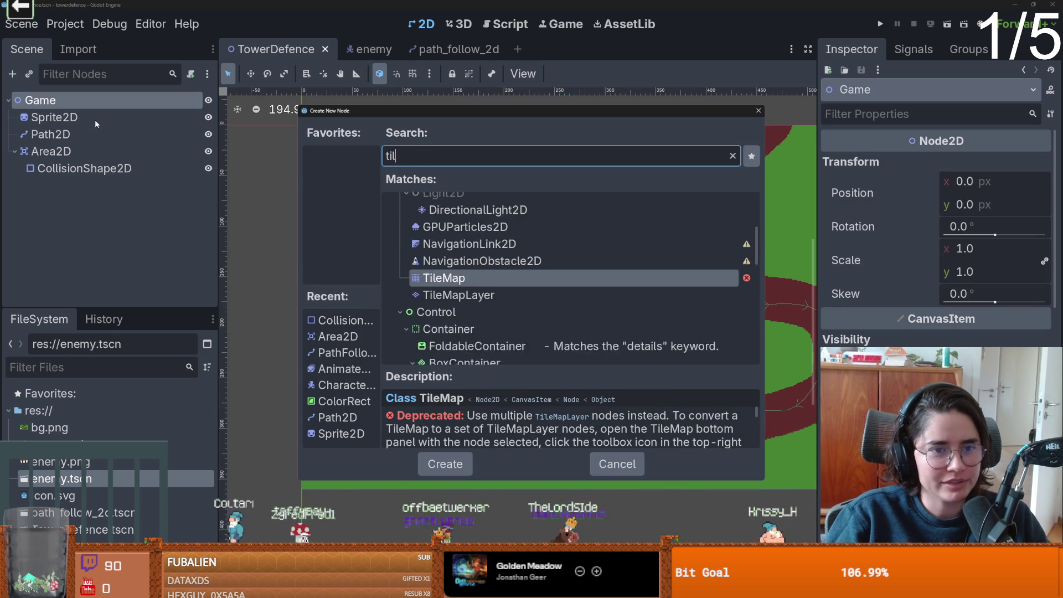
pyautogui.press('Return')
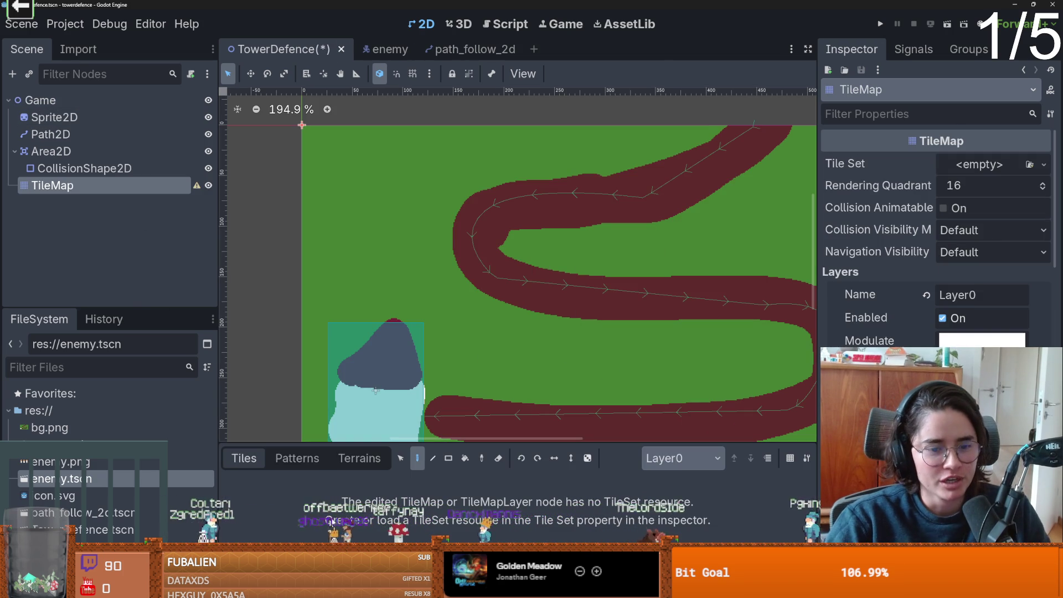
pyautogui.scroll(-2, 497, 308)
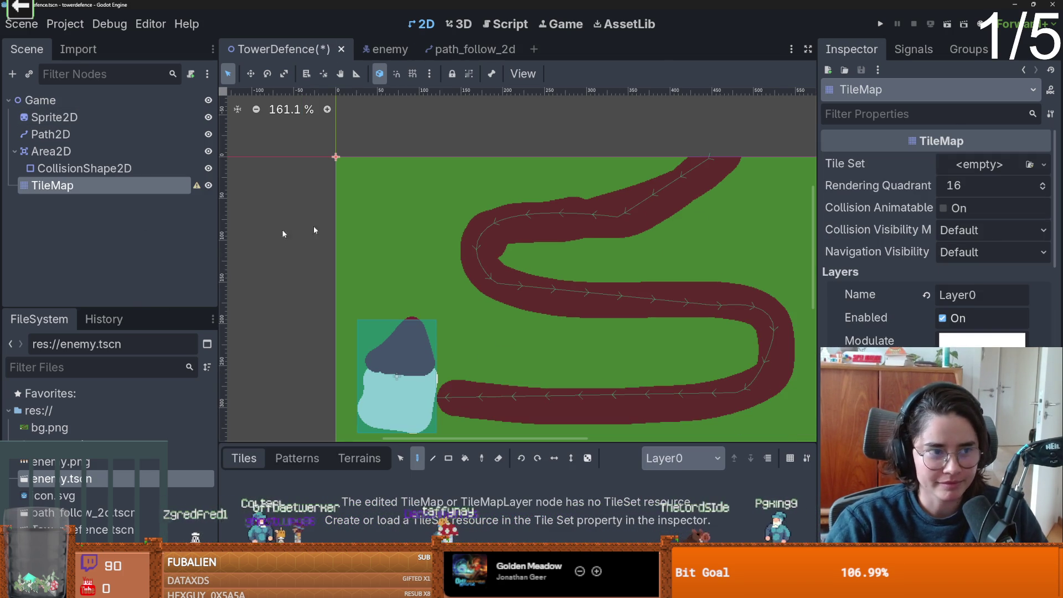
# Switch to Aseprite and bring up the New Sprite dialog.
pyautogui.hotkey('alt', 'Tab')
pyautogui.click(6, 13)
pyautogui.click(17, 30)
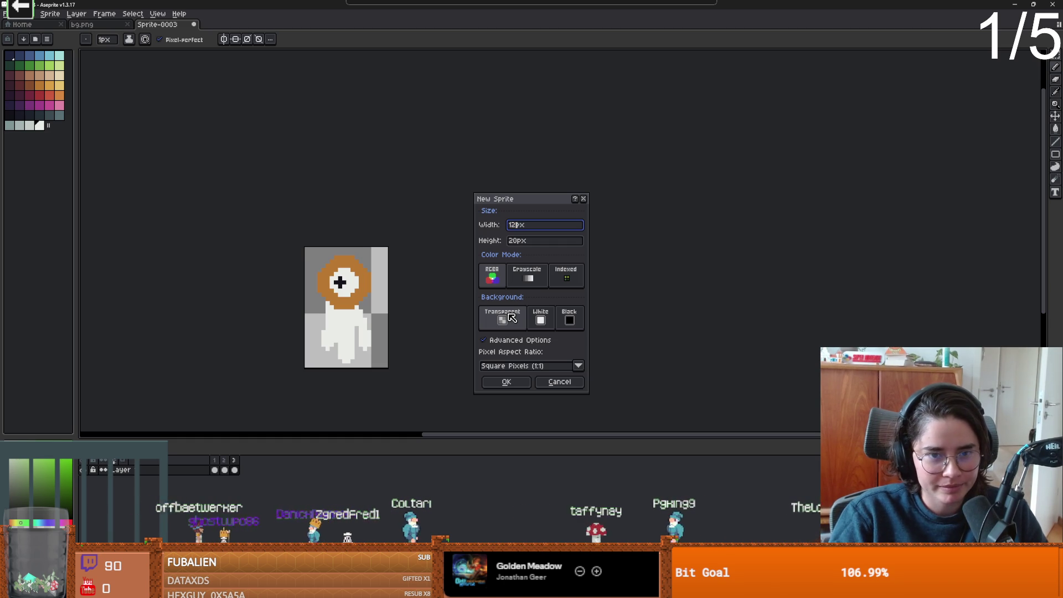
# Create the new blank sprite with its height set to 20.
pyautogui.press('BackSpace')
pyautogui.press('BackSpace')
pyautogui.write('20')
pyautogui.press('Tab')
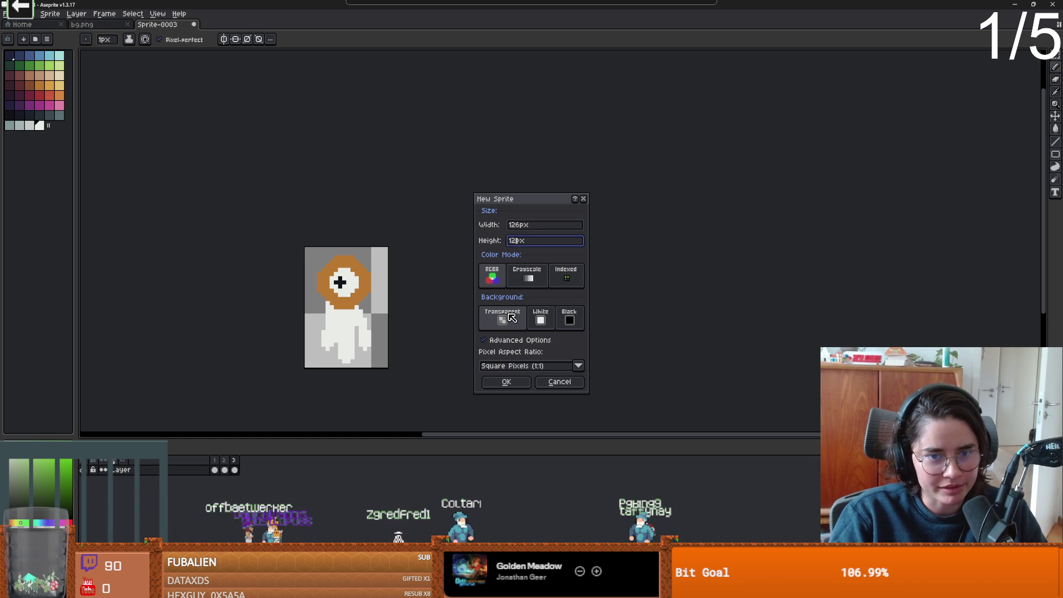
pyautogui.press('Return')
# Fill one tile-sized square in the sprite's top-left corner with green.
pyautogui.scroll(1, 564, 211)
pyautogui.click(29, 66)
pyautogui.scroll(1, 407, 244)
pyautogui.press('g')
pyautogui.click(408, 244)
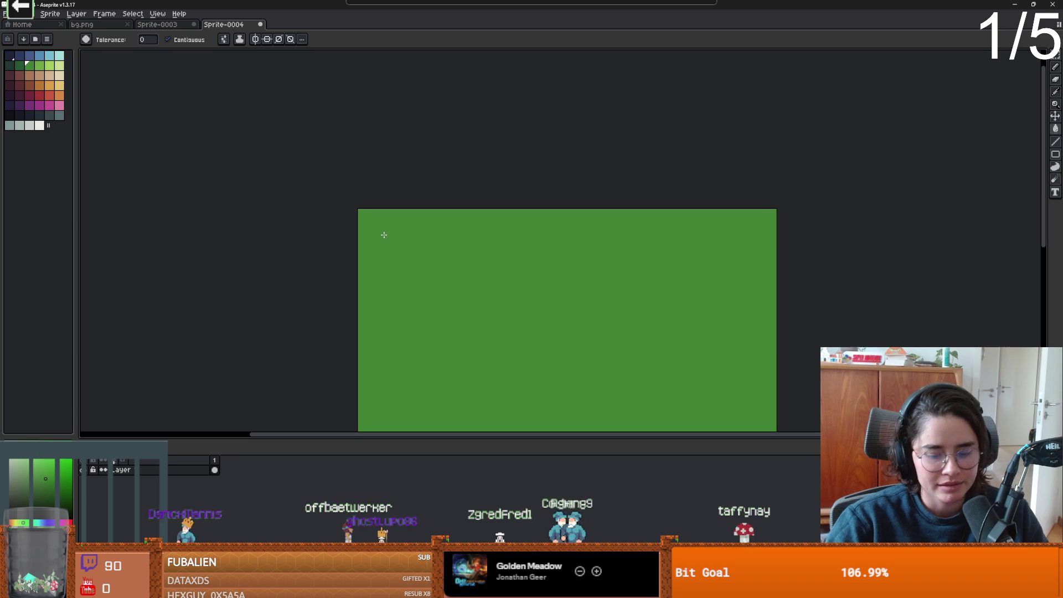
pyautogui.hotkey('ctrl', 'z')
pyautogui.press('m')
pyautogui.moveTo(380, 232); pyautogui.dragTo(384, 236)
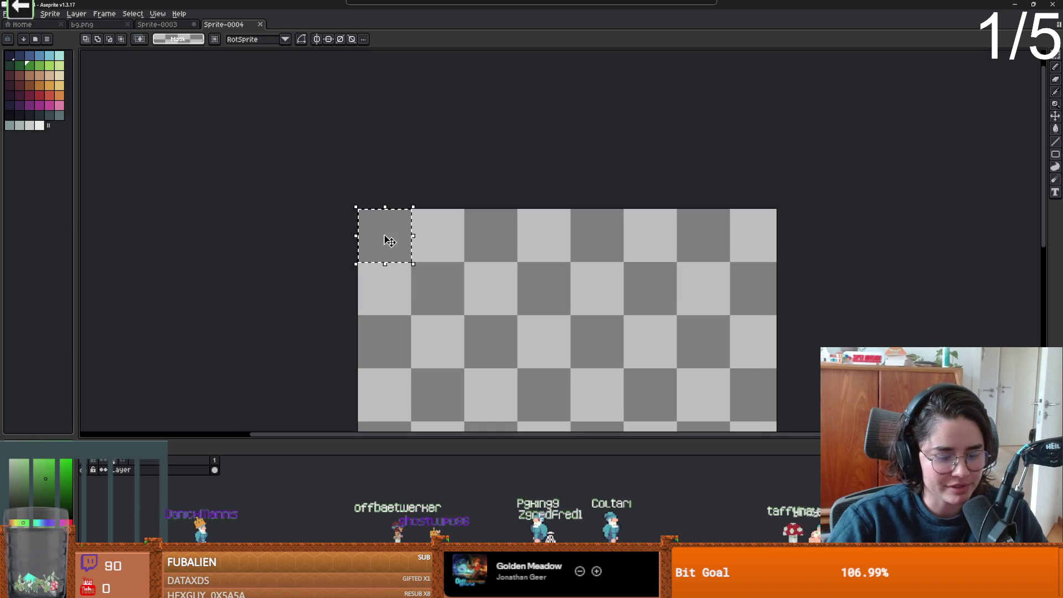
pyautogui.press('f')
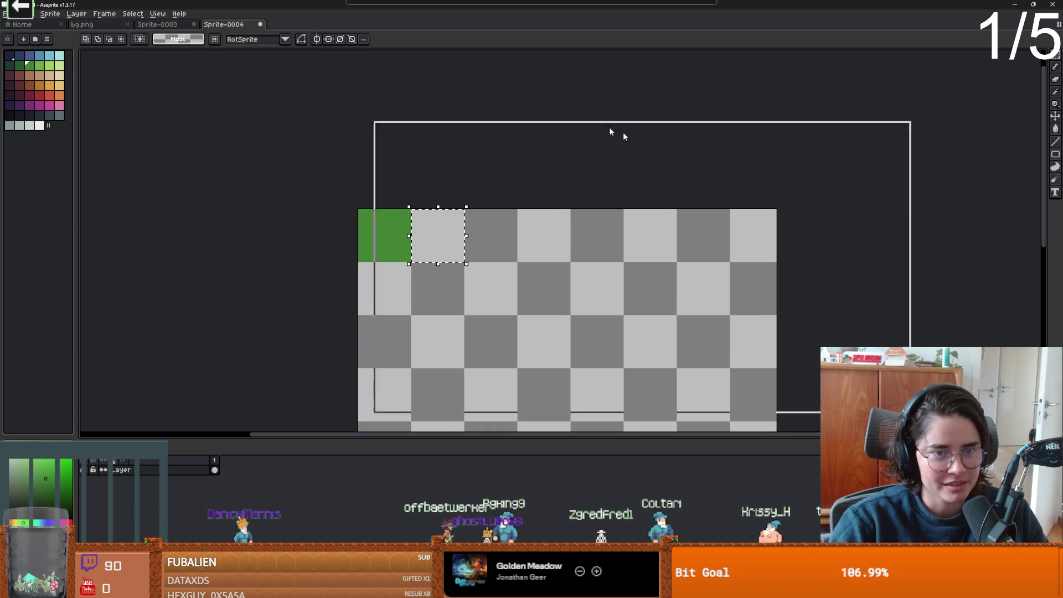
# Save the sprite as tileset.png in PNG format and switch back to Godot.
pyautogui.click(7, 13)
pyautogui.click(22, 61)
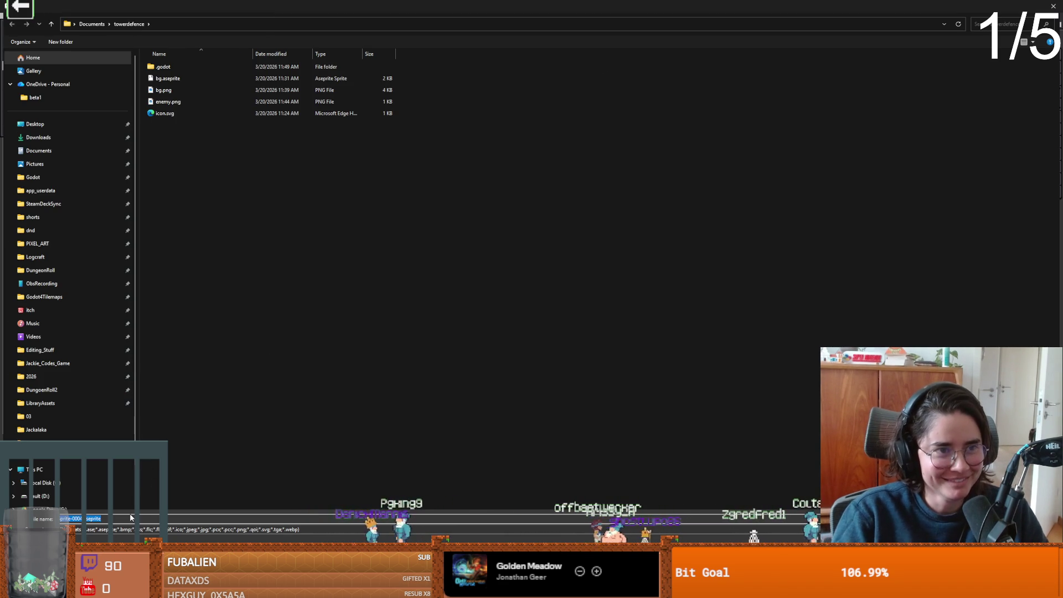
pyautogui.click(111, 529)
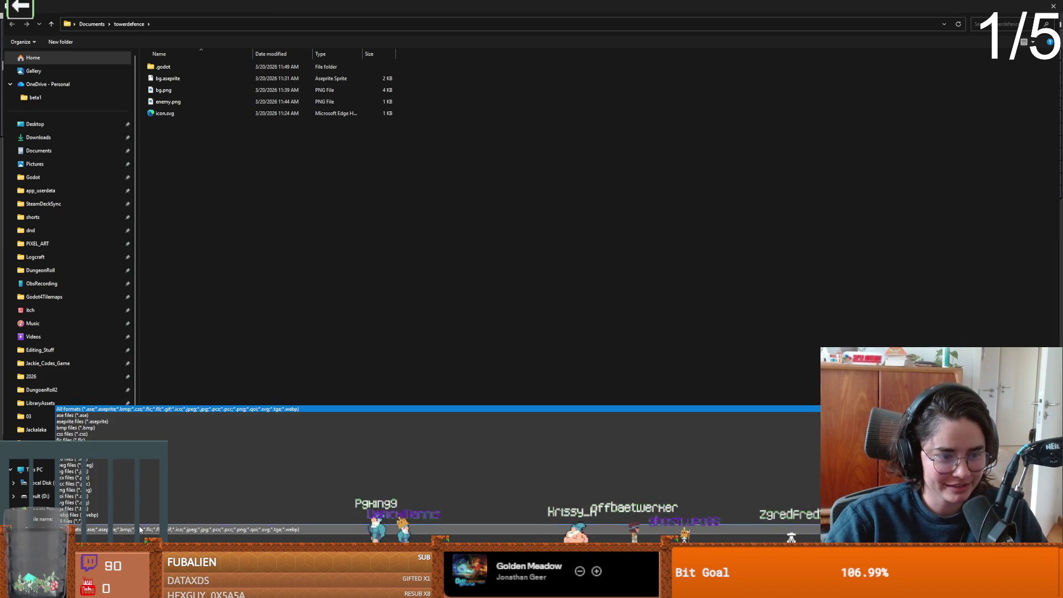
pyautogui.click(94, 497)
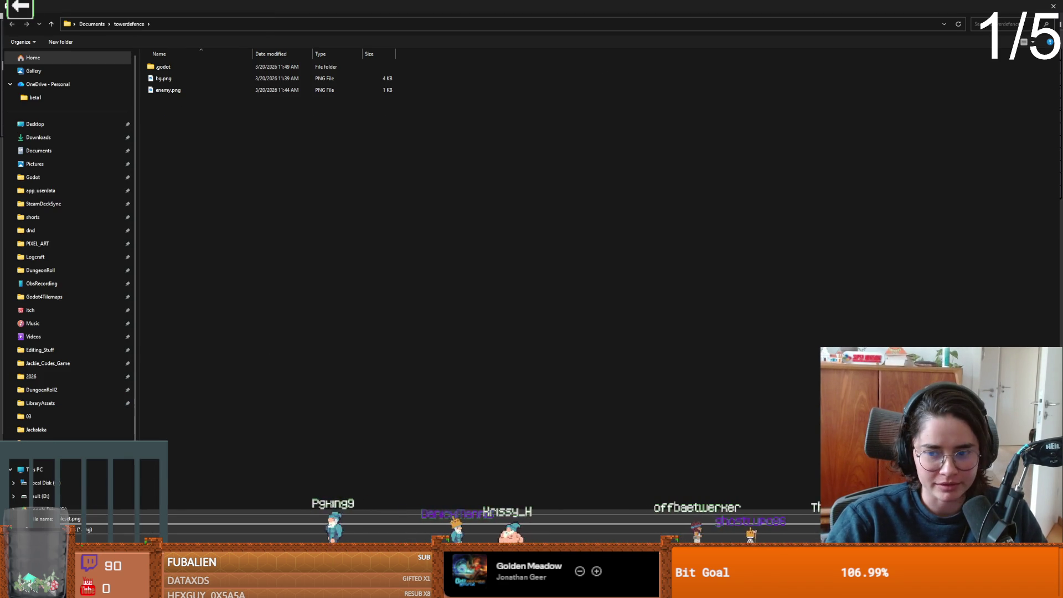
pyautogui.press('Return')
pyautogui.hotkey('alt', 'Tab')
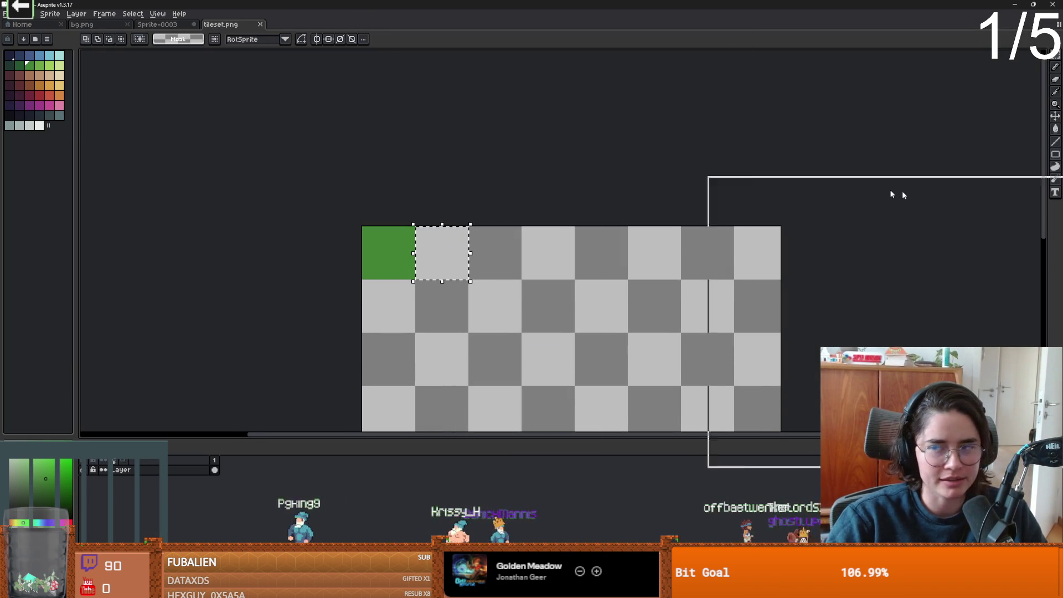
pyautogui.scroll(1, 460, 241)
pyautogui.hscroll(3, 460, 242)
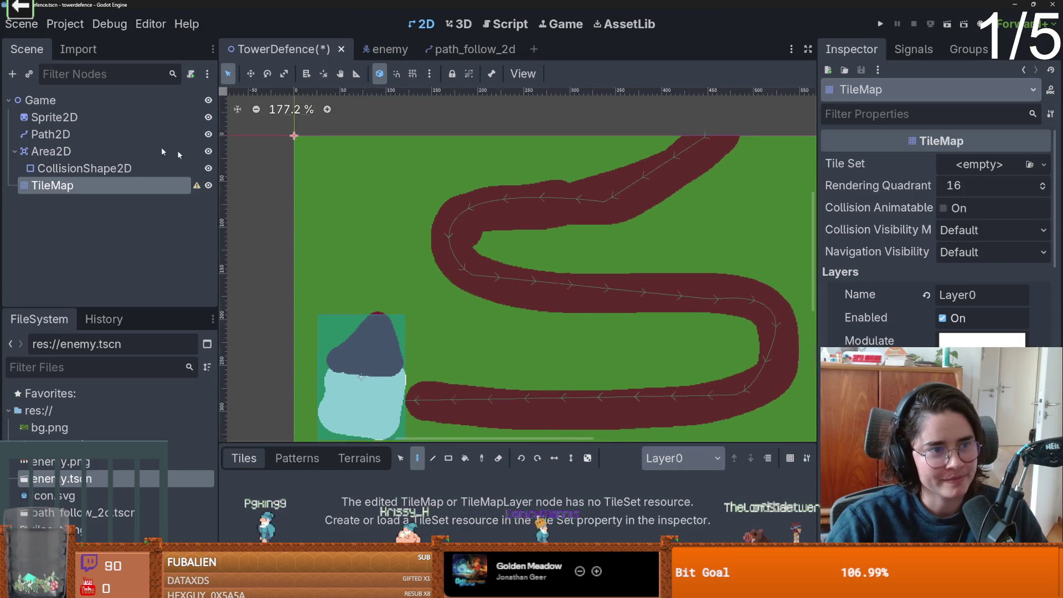
# Give the TileMap a new TileSet with tileset.png as its source, auto-creating the tiles.
pyautogui.hscroll(-5, 285, 192)
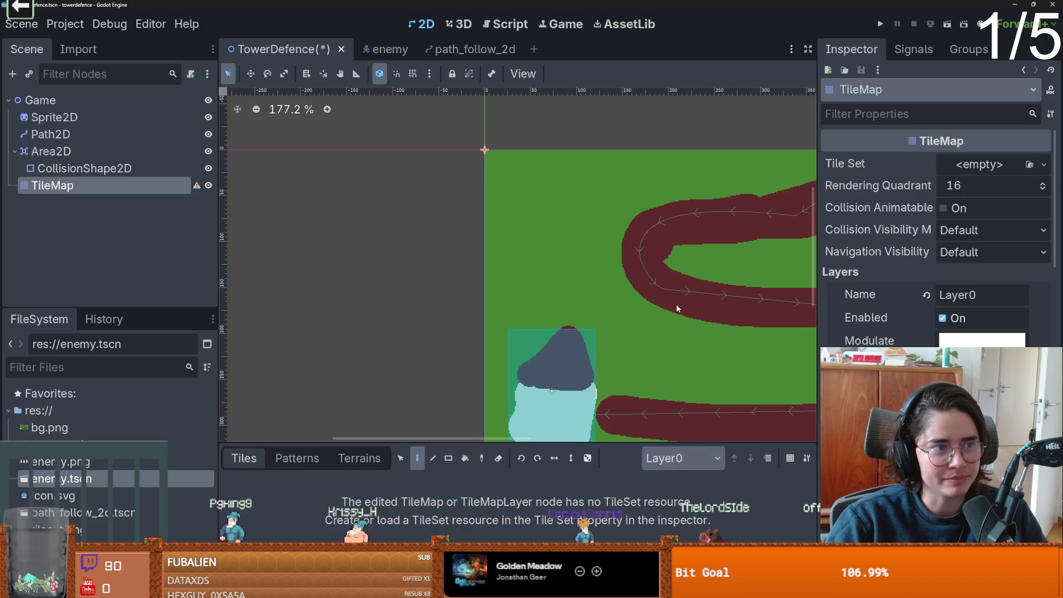
pyautogui.hscroll(2, 285, 192)
pyautogui.click(1009, 165)
pyautogui.click(985, 203)
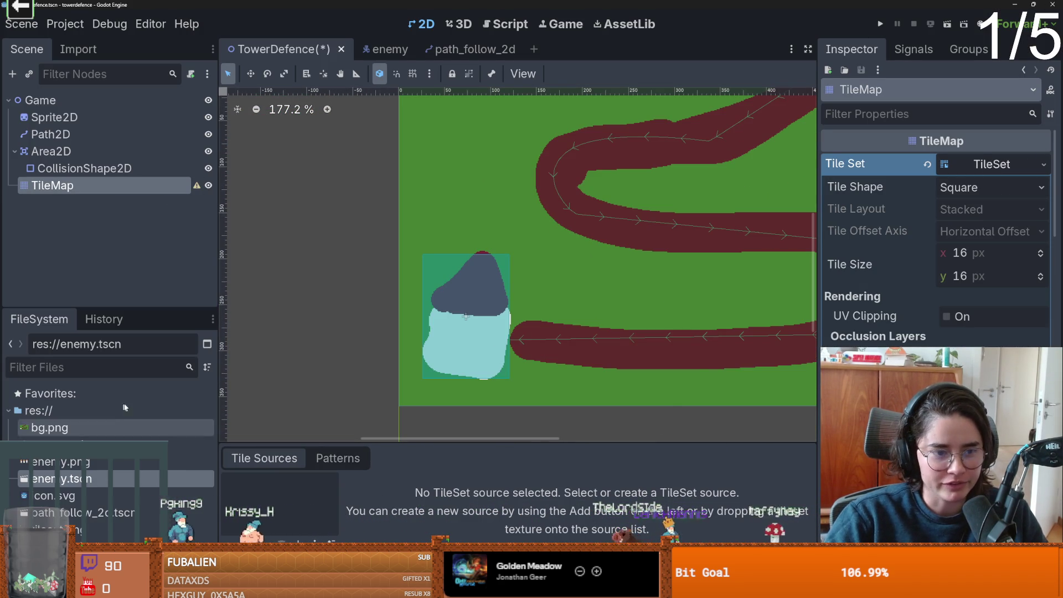
pyautogui.click(66, 529)
pyautogui.moveTo(67, 530); pyautogui.dragTo(277, 498)
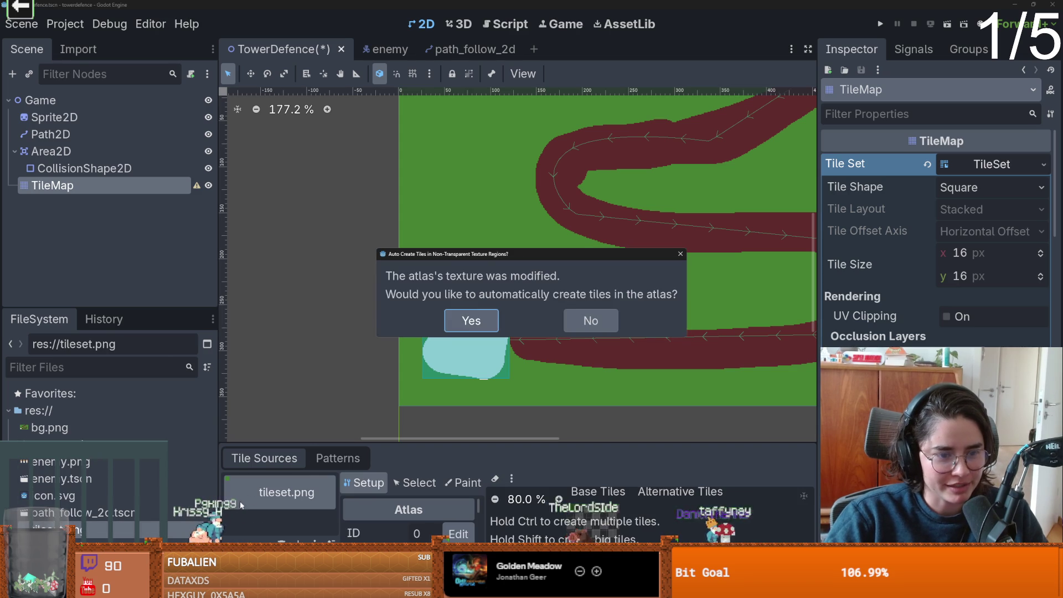
pyautogui.click(470, 318)
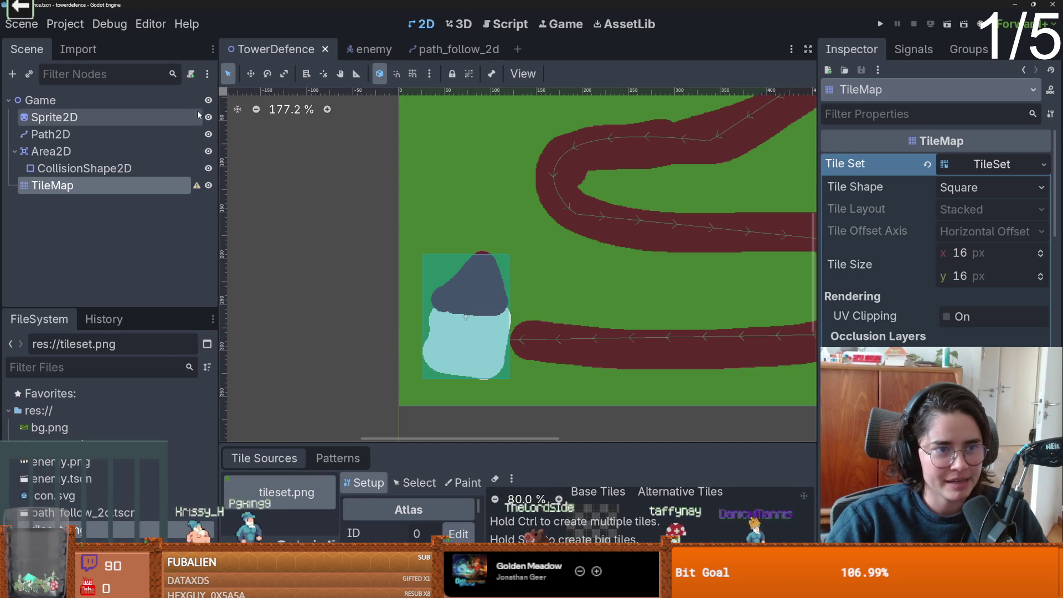
# Hide the green background Sprite2D.
pyautogui.click(208, 118)
pyautogui.scroll(-3, 284, 171)
pyautogui.scroll(1, 334, 244)
pyautogui.hscroll(3, 334, 244)
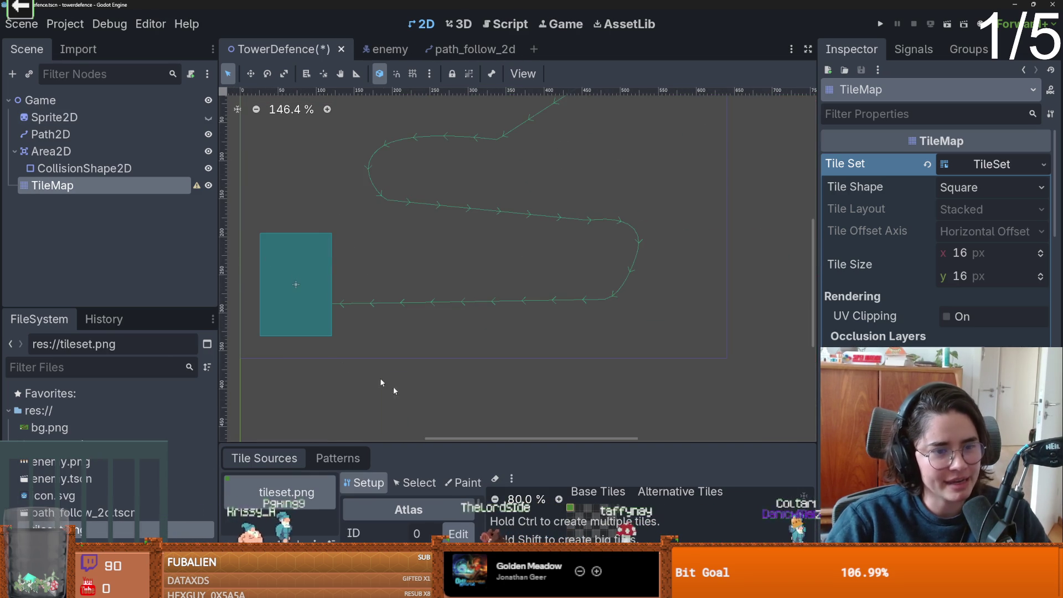
# Fill a rectangle of green tiles over the whole map with the Rect tool.
pyautogui.click(515, 553)
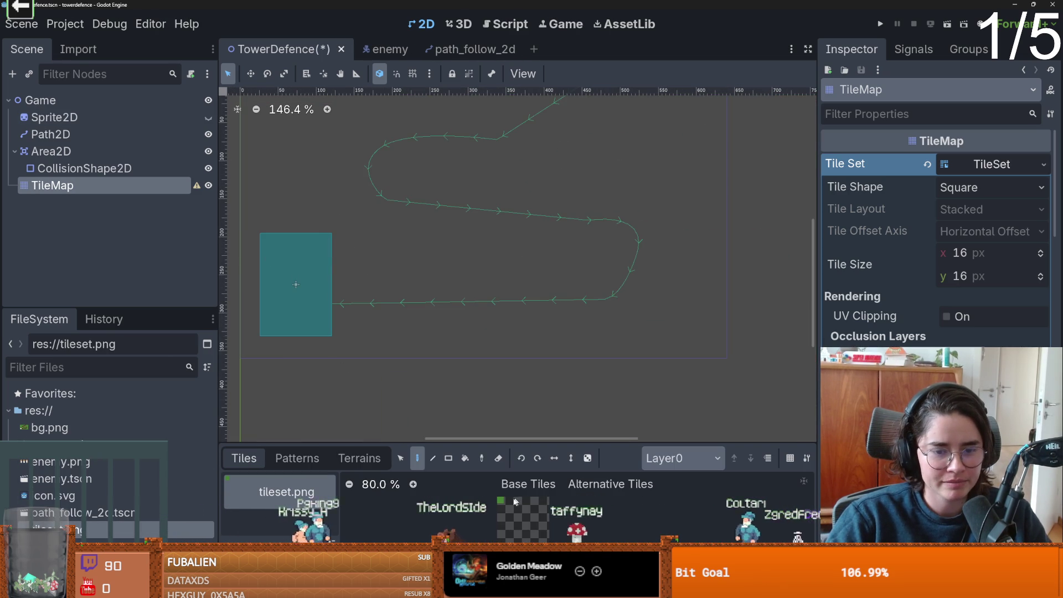
pyautogui.click(449, 458)
pyautogui.scroll(-2, 404, 272)
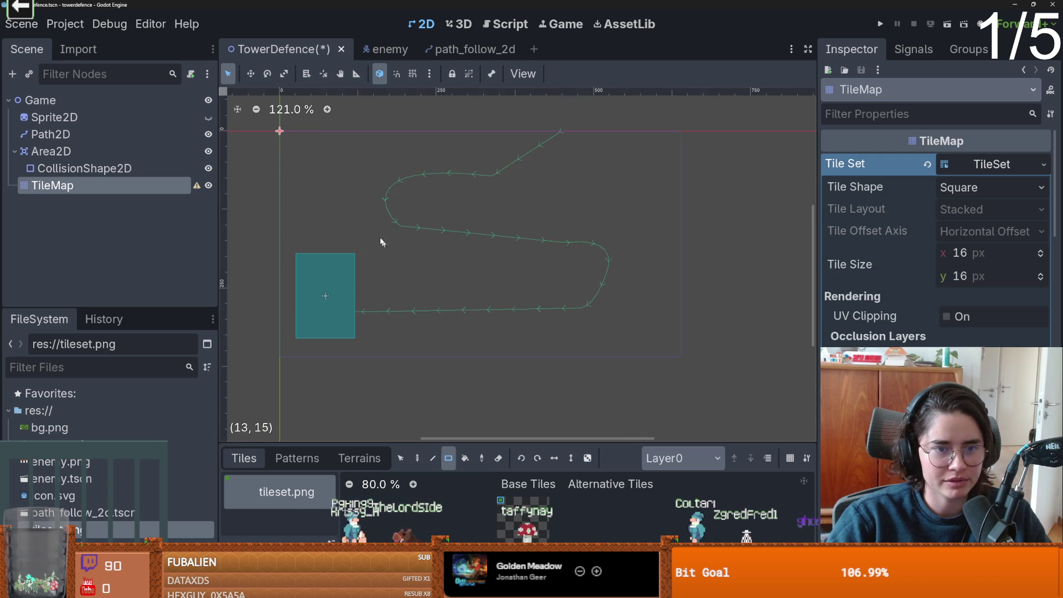
pyautogui.moveTo(282, 138); pyautogui.dragTo(675, 346)
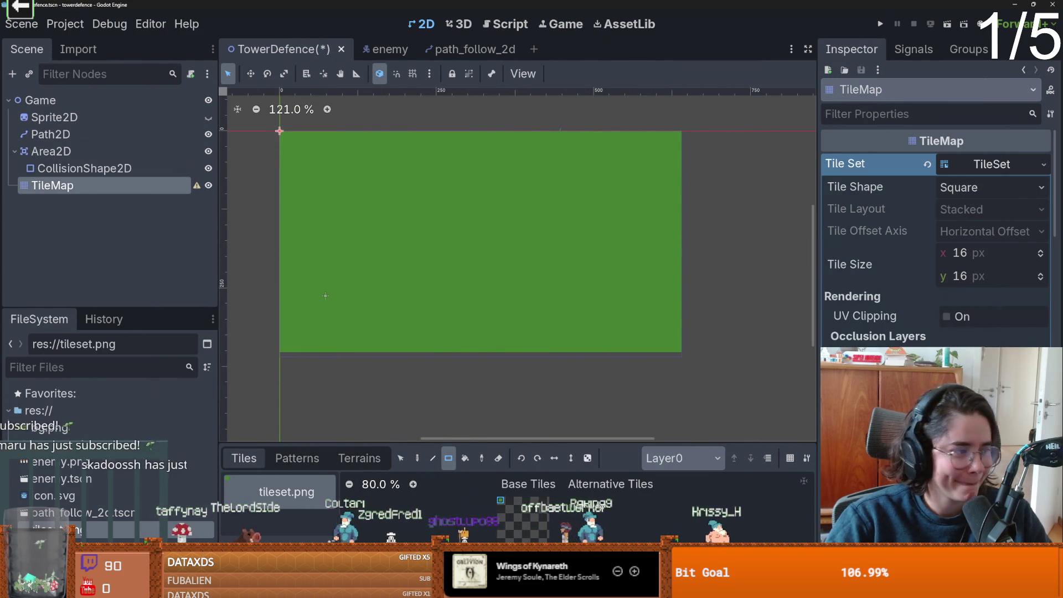
pyautogui.click(1033, 4)
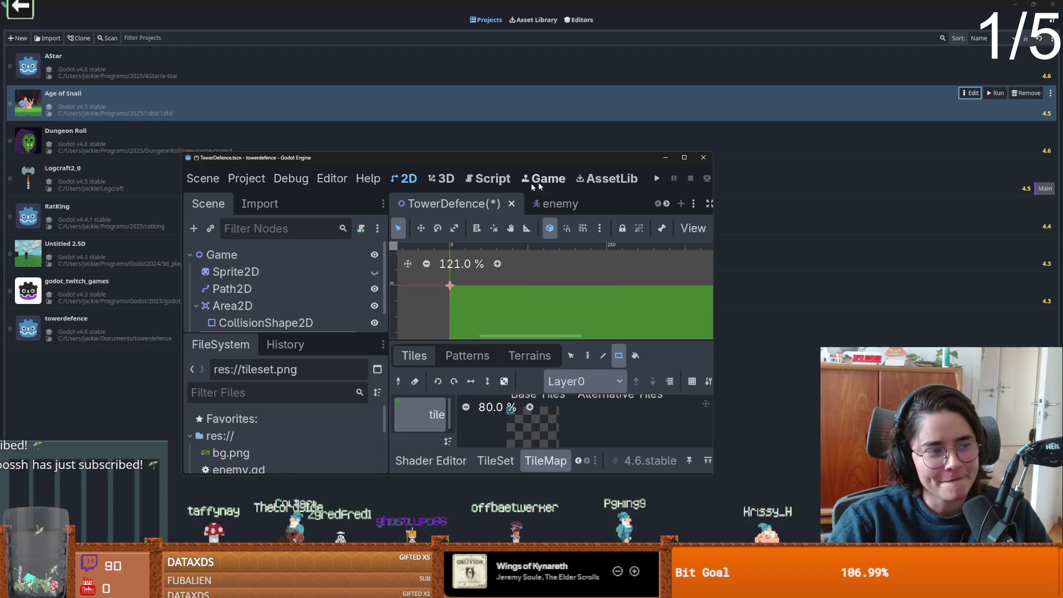
# Resize the editor window, enlarge the file browser panel and browse to the project root folder.
pyautogui.click(685, 157)
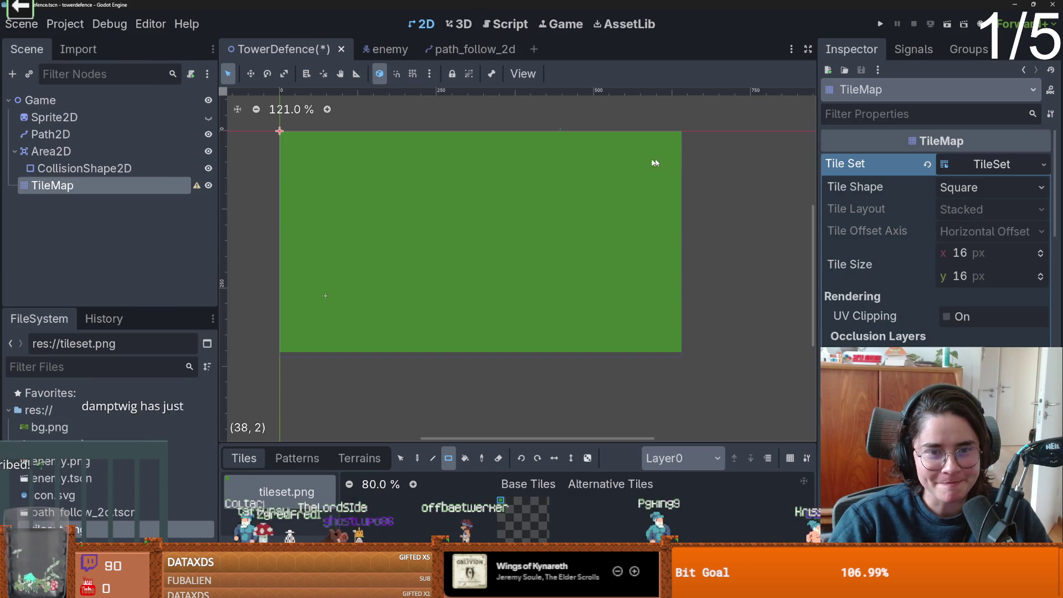
pyautogui.scroll(1, 548, 228)
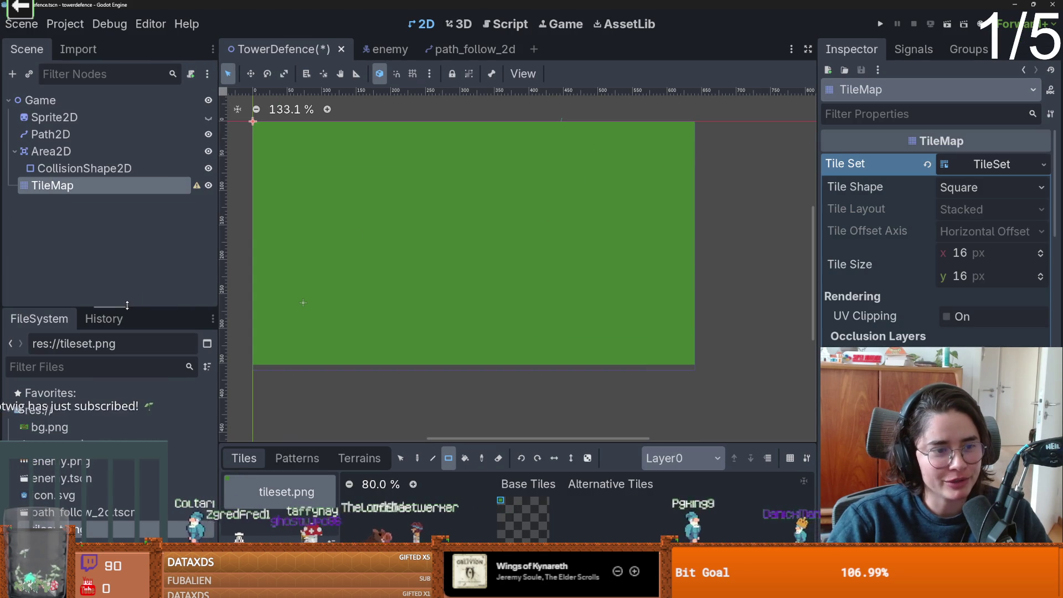
pyautogui.moveTo(105, 308); pyautogui.dragTo(102, 206)
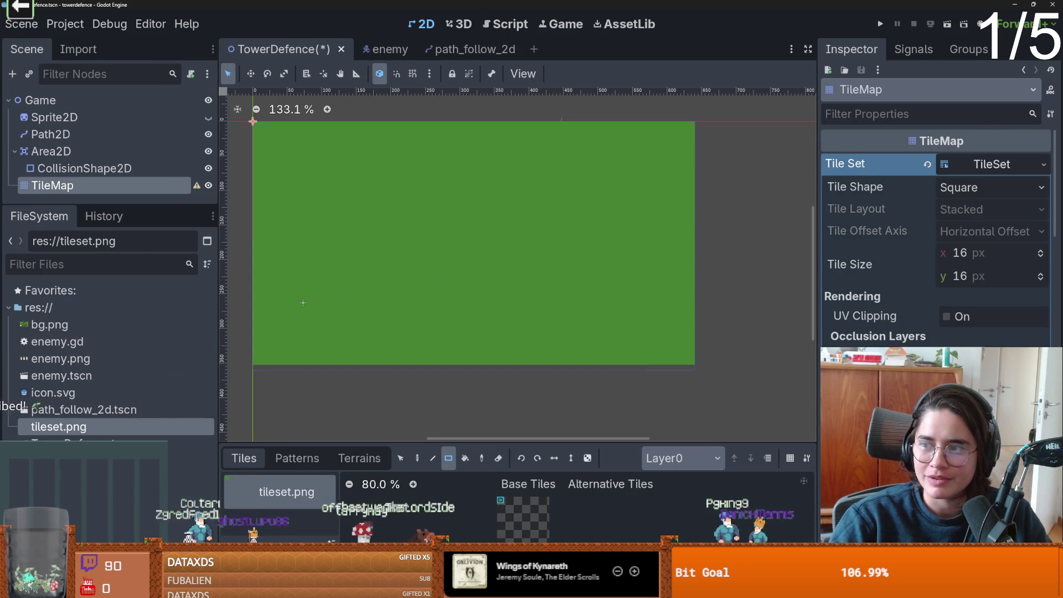
pyautogui.press('super+Down')
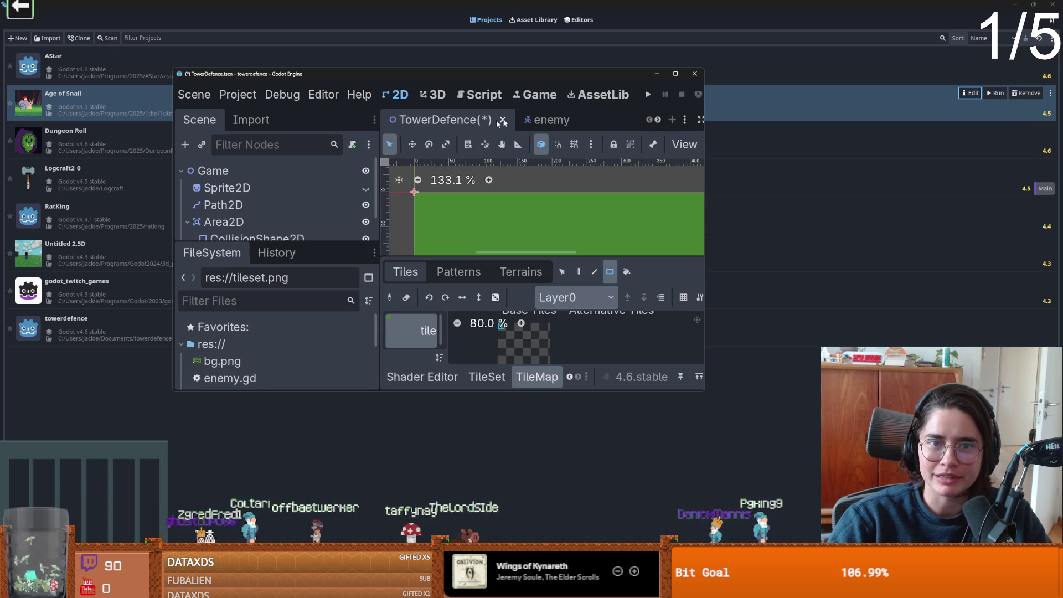
pyautogui.click(238, 326)
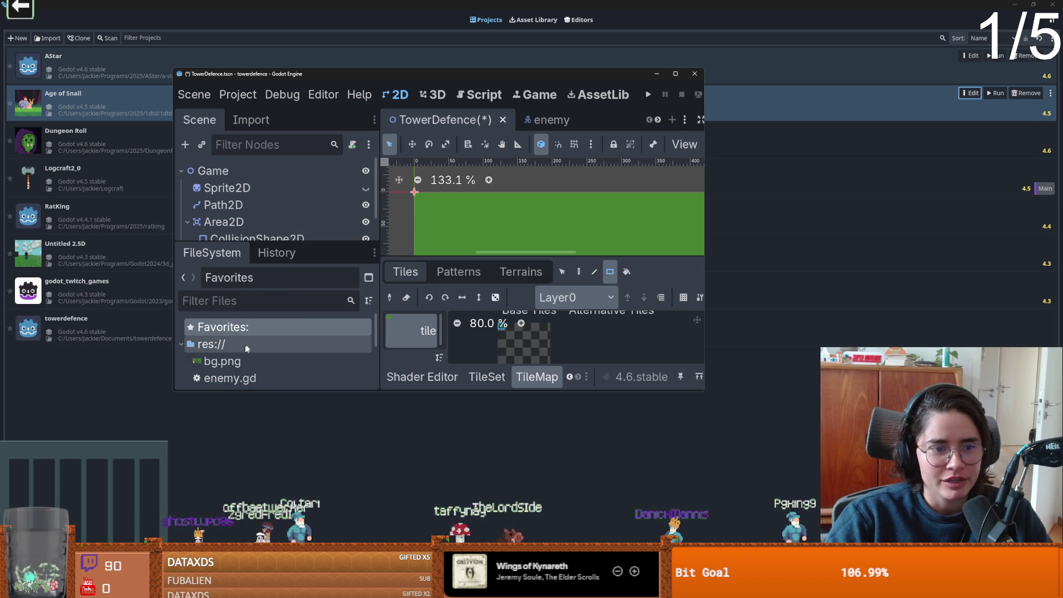
pyautogui.rightClick(247, 344)
pyautogui.click(310, 432)
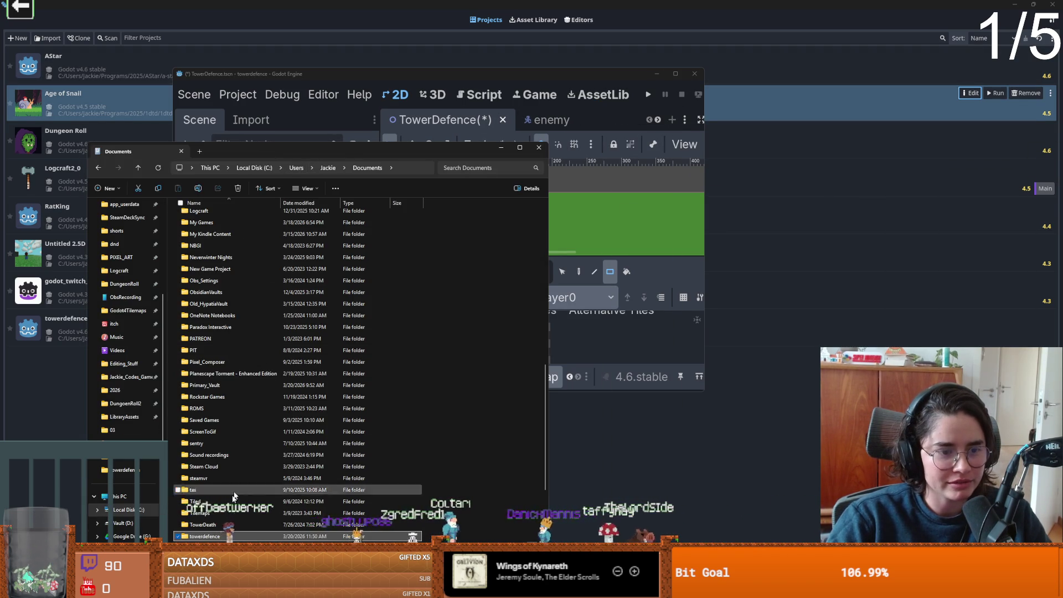
# Close the TowerDefence editor without saving the scene.
pyautogui.rightClick(216, 433)
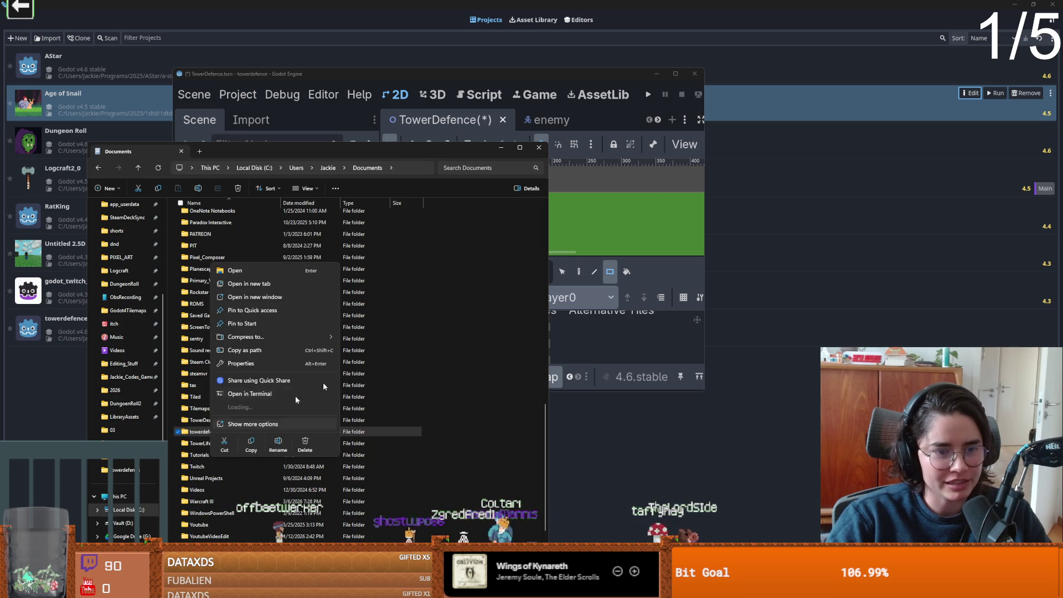
pyautogui.click(694, 74)
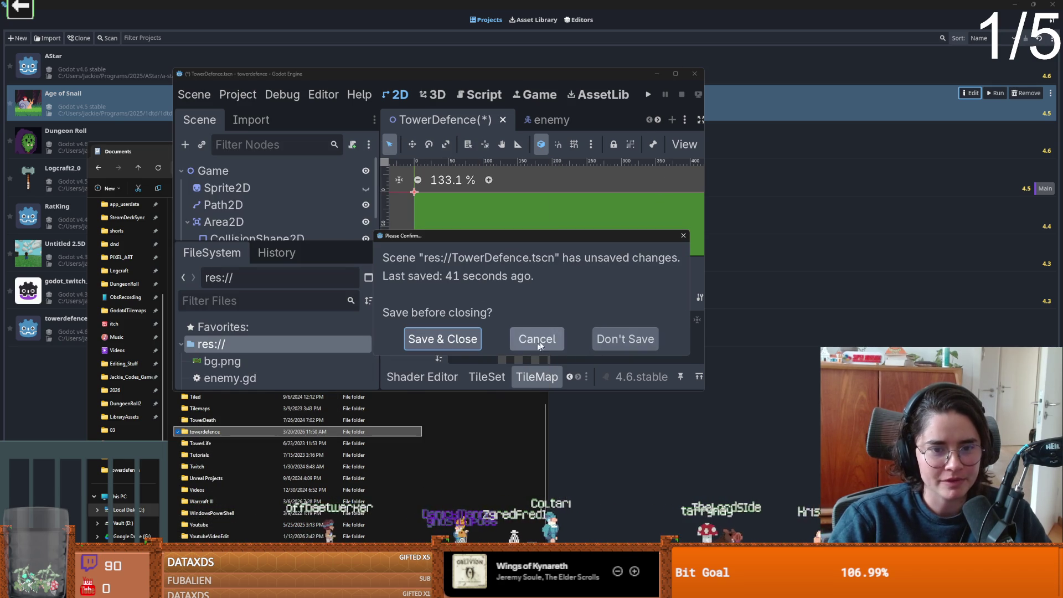
pyautogui.click(625, 338)
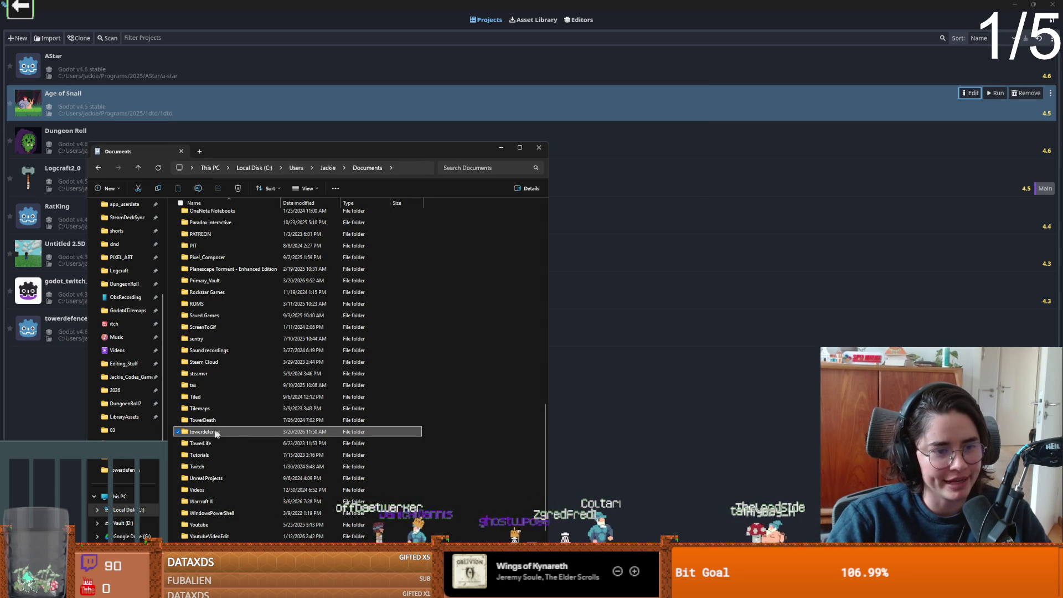
# Delete the towerdefence folder from Documents and close the file browser.
pyautogui.rightClick(205, 434)
pyautogui.click(194, 433)
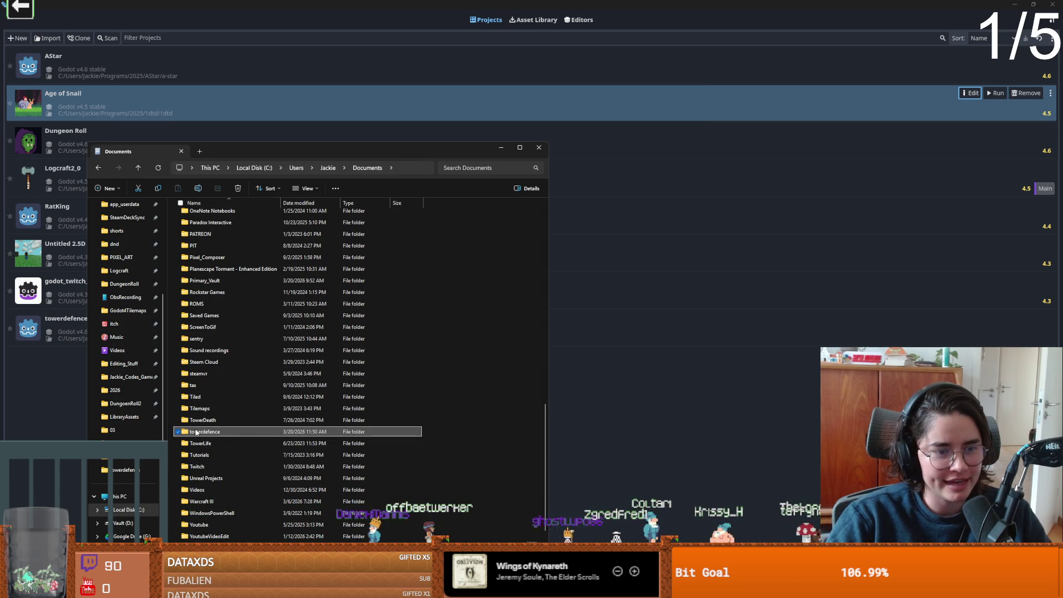
pyautogui.rightClick(196, 433)
pyautogui.click(296, 437)
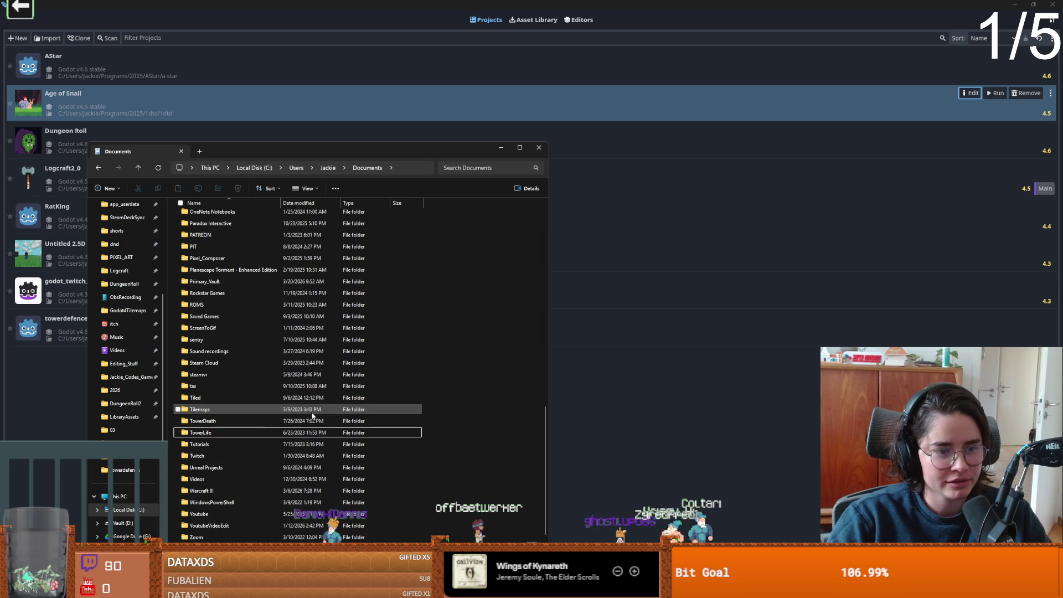
pyautogui.click(501, 147)
pyautogui.doubleClick(545, 4)
pyautogui.click(328, 4)
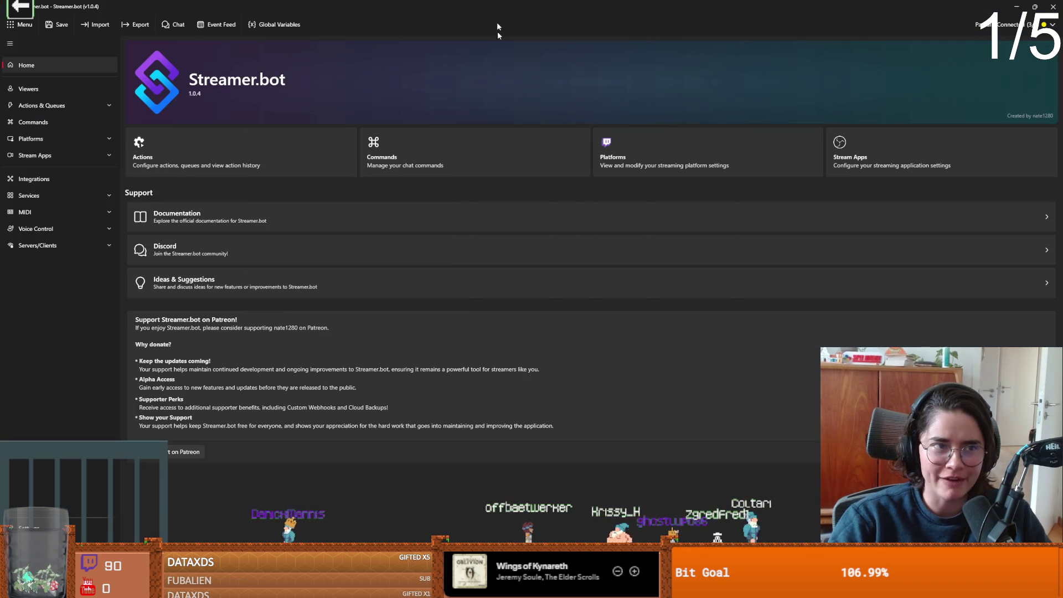
# Restore the Streamer.bot window and permanently delete the Recycle Bin's 83 items.
pyautogui.doubleClick(312, 9)
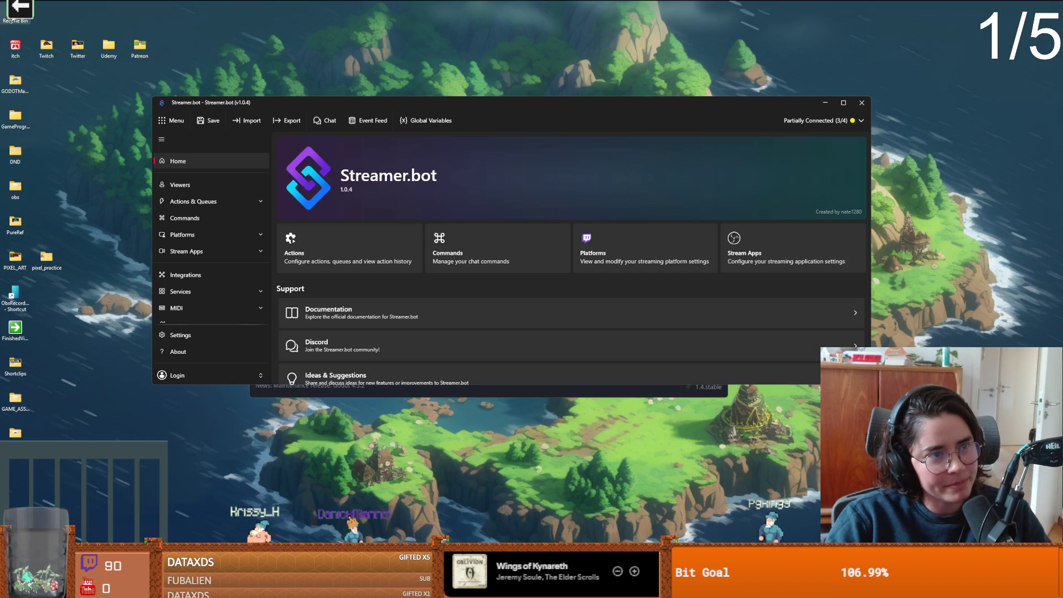
pyautogui.rightClick(22, 21)
pyautogui.click(53, 60)
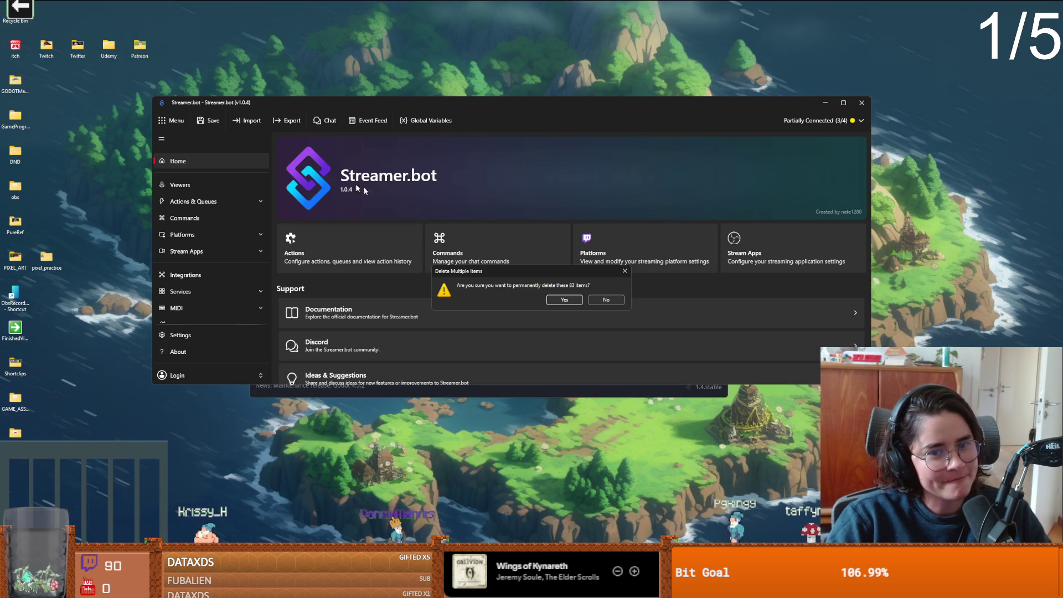
pyautogui.click(559, 302)
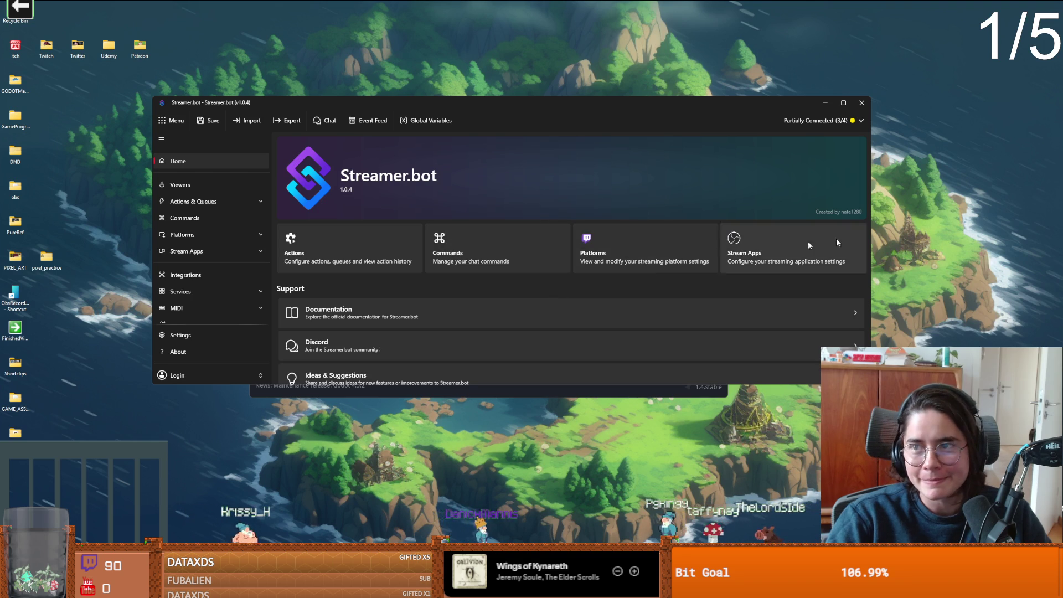
pyautogui.hotkey('alt', 'Tab')
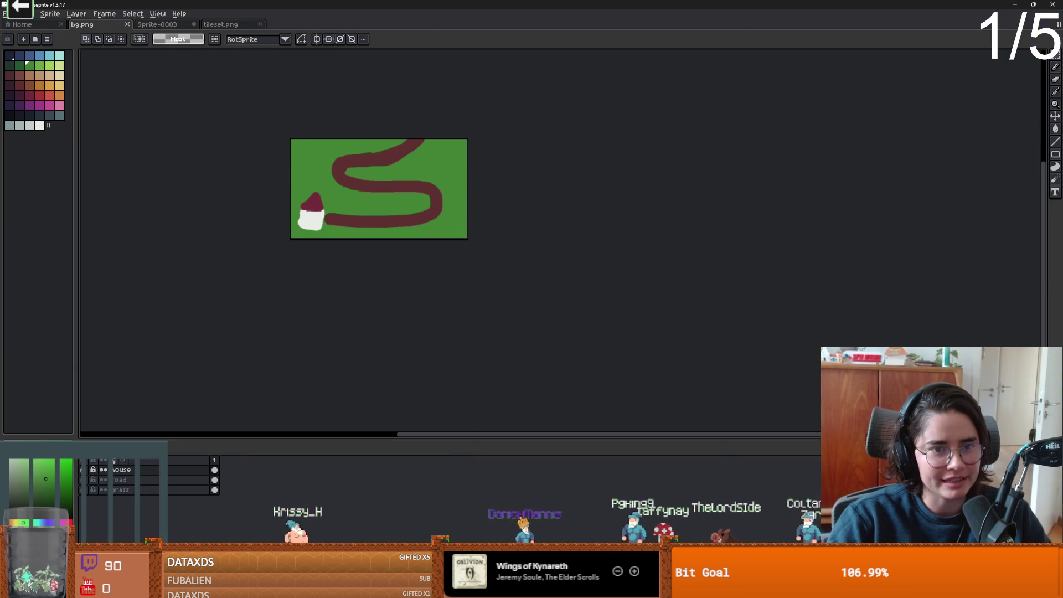
pyautogui.hotkey('alt', 'Tab')
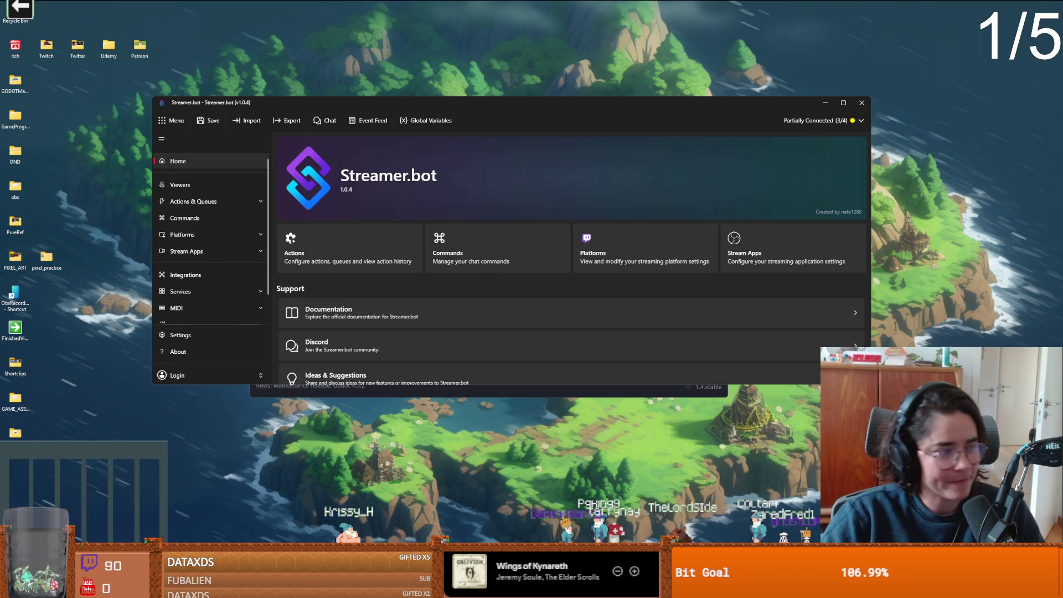
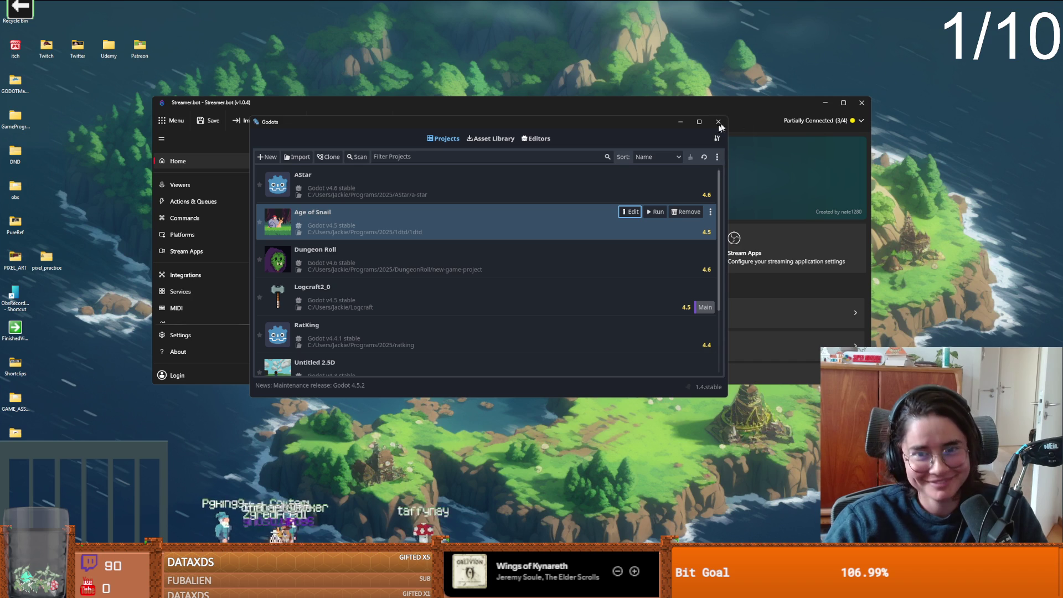
# Create a new Godot project named towerdefence and open it in the editor.
pyautogui.click(699, 122)
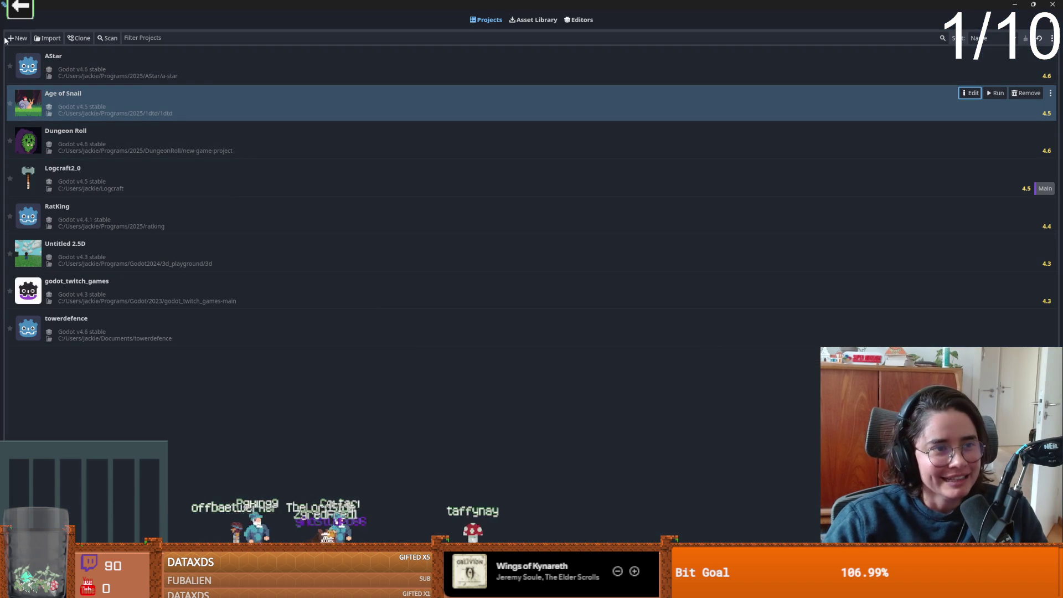
pyautogui.click(17, 39)
pyautogui.write('towerdefe')
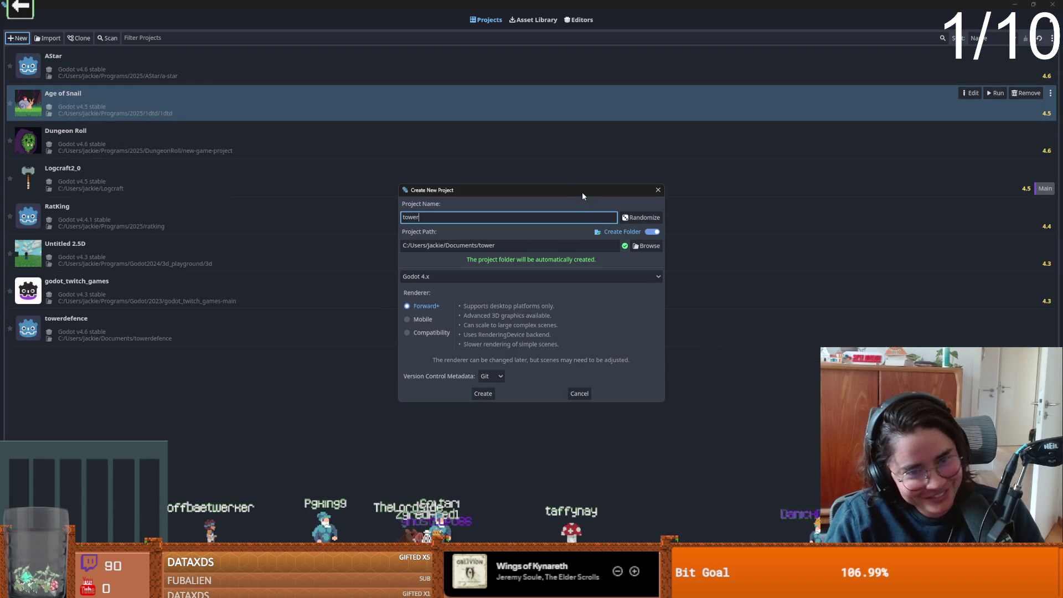
pyautogui.write('nce')
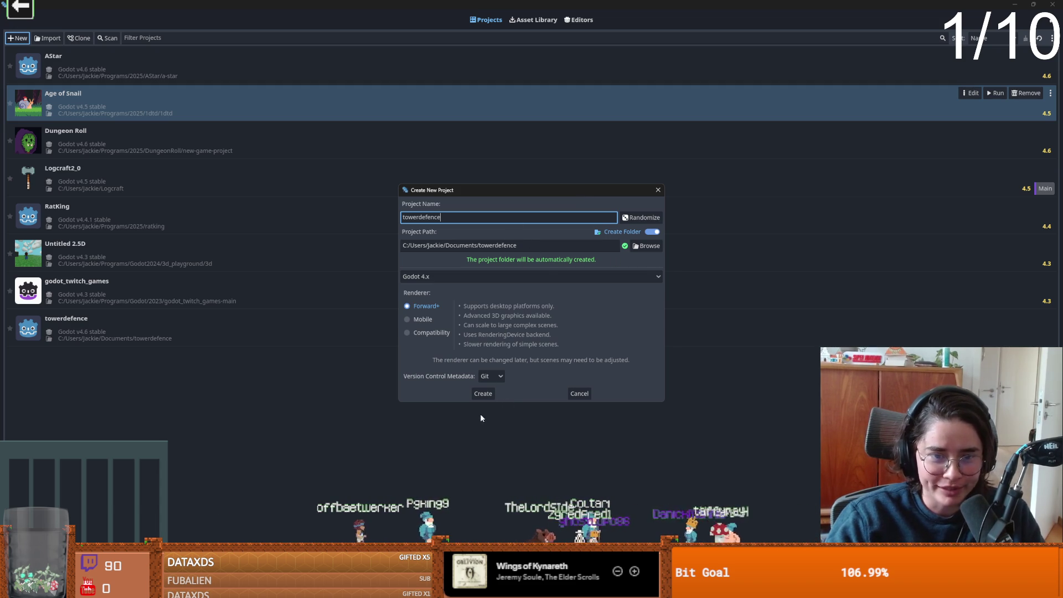
pyautogui.click(484, 393)
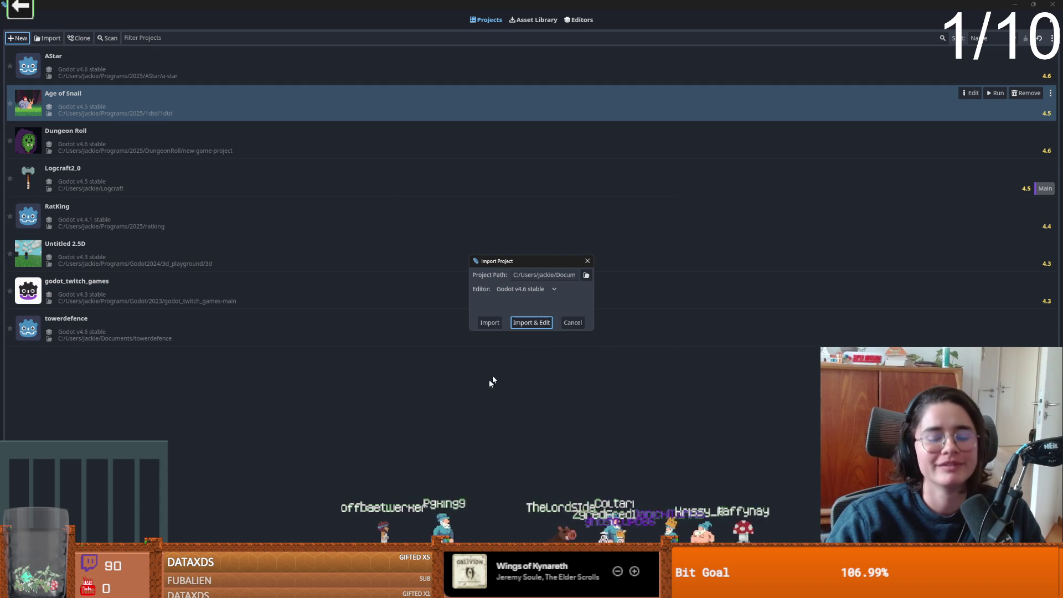
pyautogui.click(524, 324)
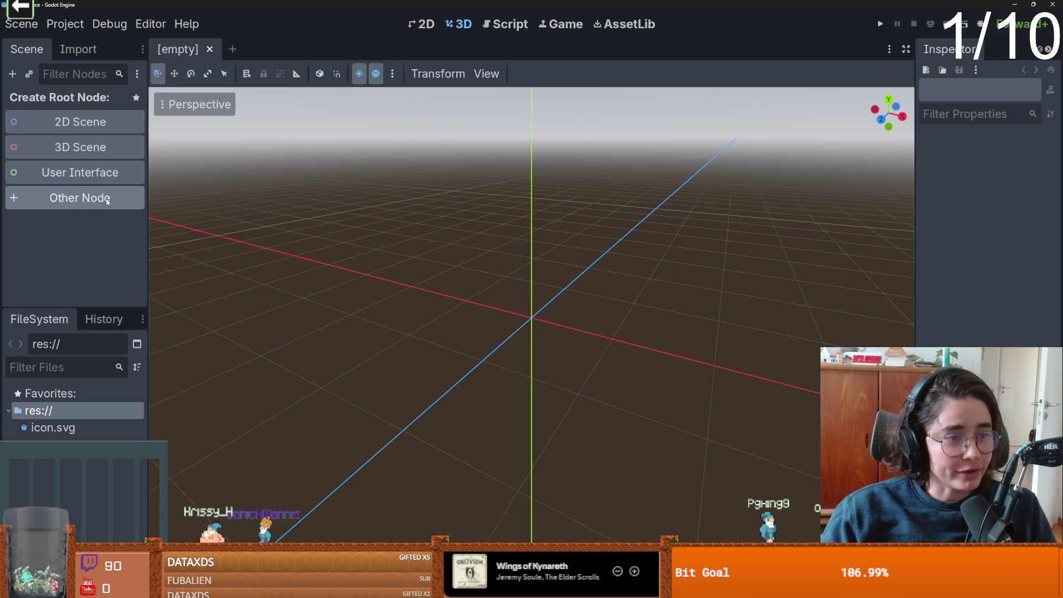
# Create a Node2D root scene and add a TileMap child node.
pyautogui.click(133, 191)
pyautogui.press('Escape')
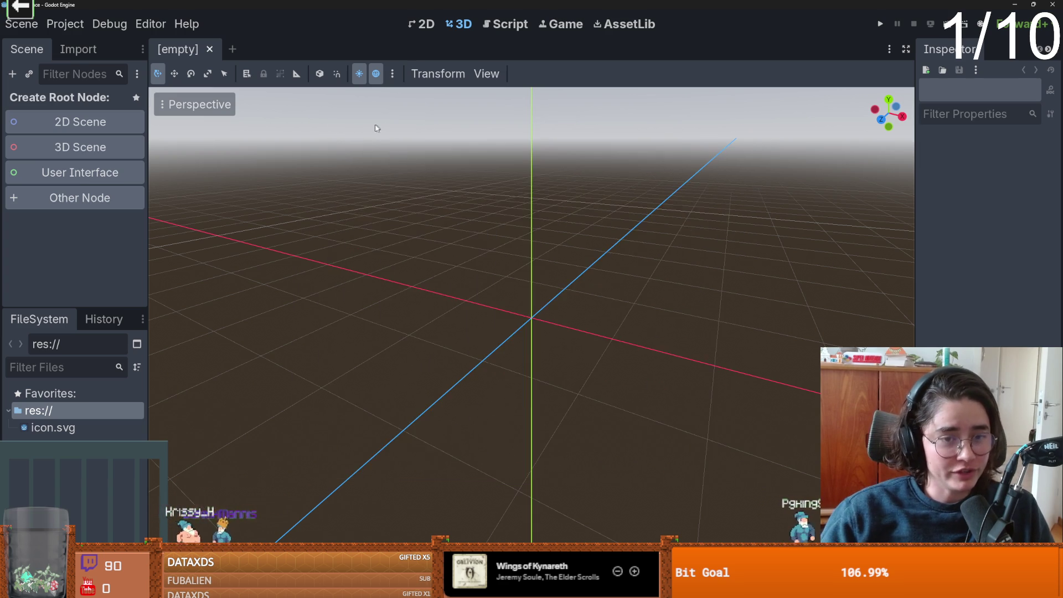
pyautogui.click(77, 122)
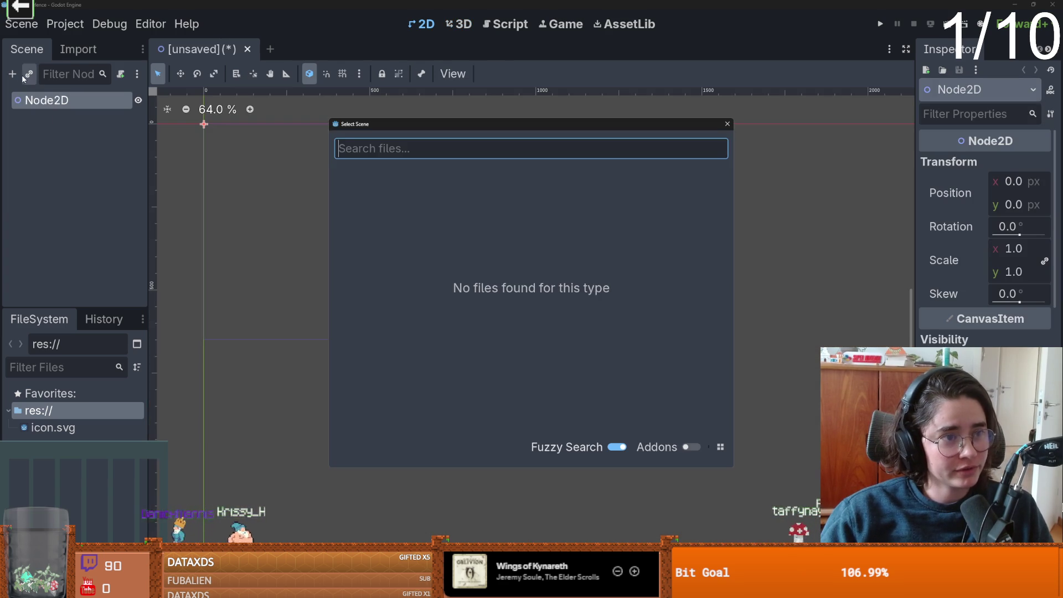
pyautogui.click(11, 73)
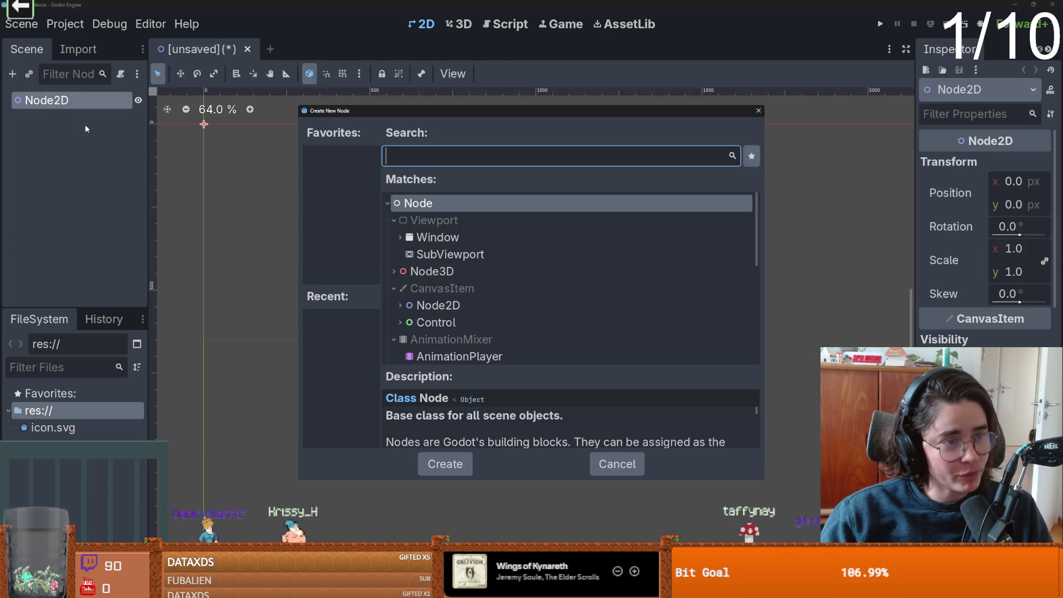
pyautogui.write('tilemap')
pyautogui.press('Return')
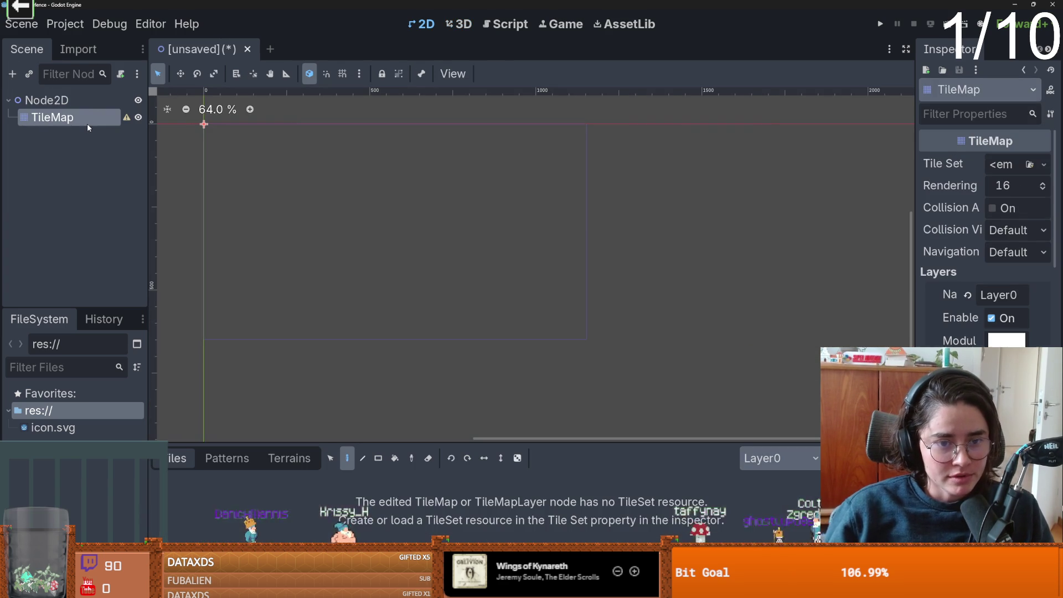
pyautogui.moveTo(293, 206); pyautogui.dragTo(356, 254)
pyautogui.scroll(1, 370, 254)
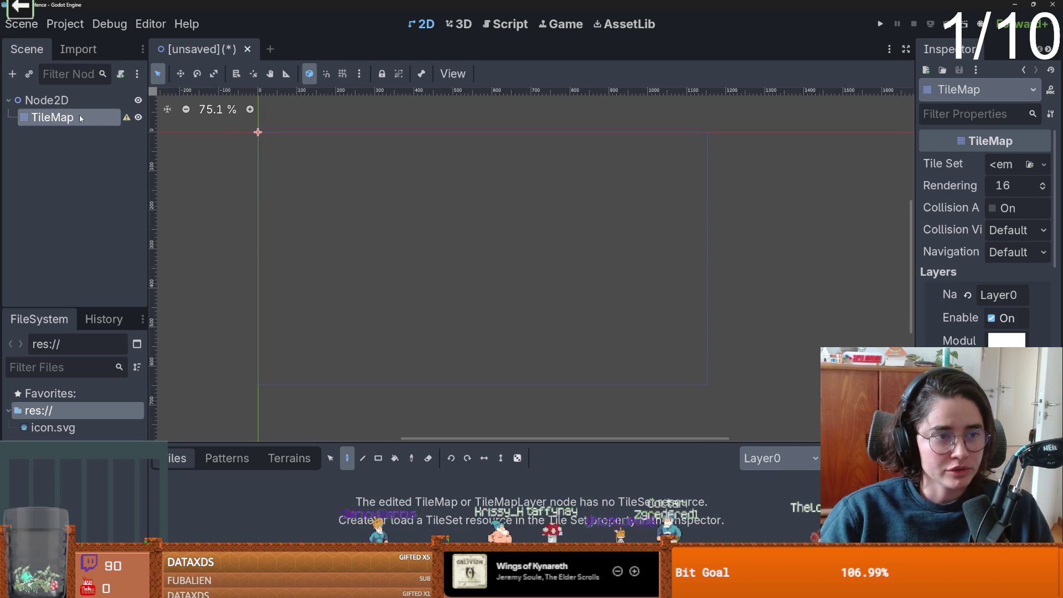
# Assign a new TileSet to the TileMap and save the scene as game.tscn.
pyautogui.click(1019, 166)
pyautogui.click(974, 204)
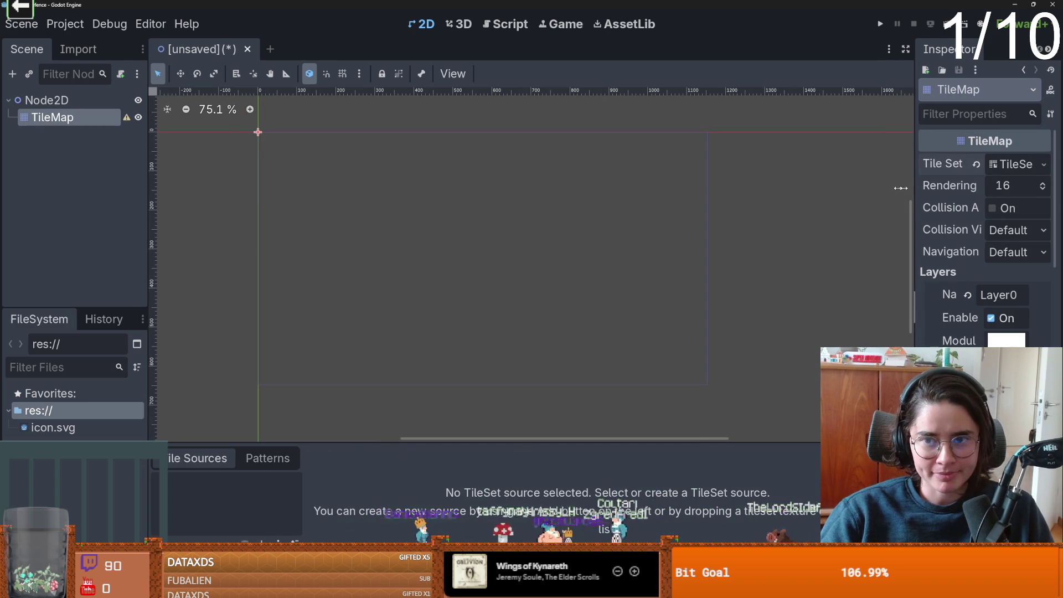
pyautogui.moveTo(915, 230); pyautogui.dragTo(795, 230)
pyautogui.scroll(2, 437, 263)
pyautogui.hotkey('ctrl', 's')
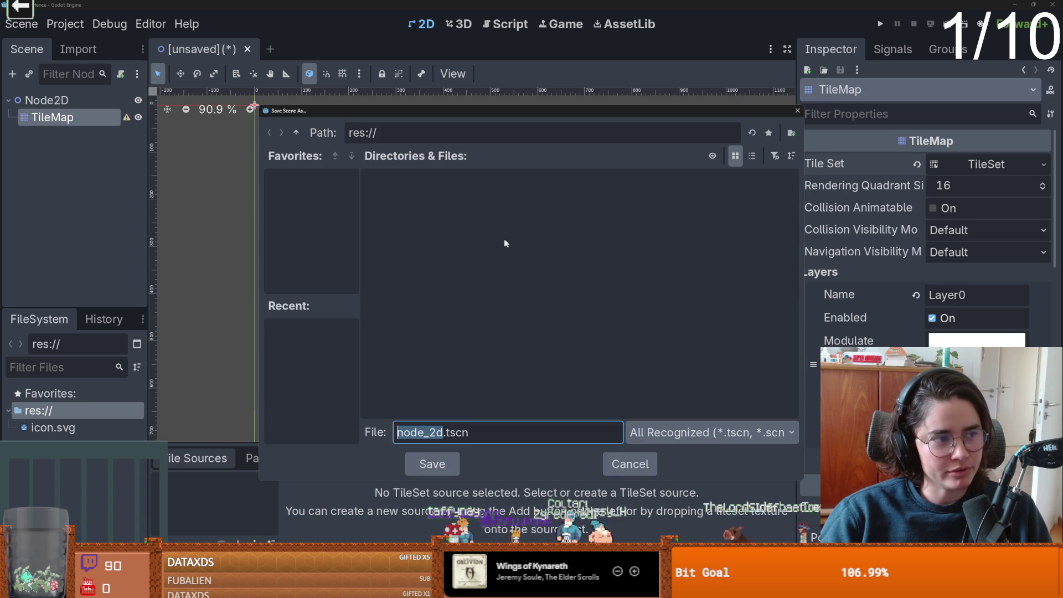
pyautogui.write('game')
pyautogui.press('Return')
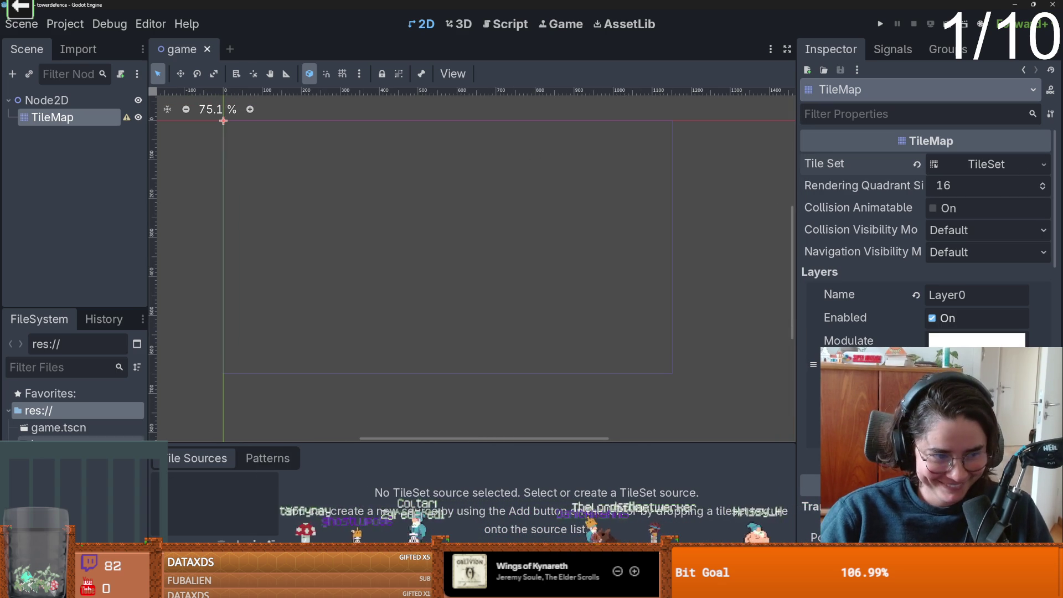
pyautogui.rightClick(69, 409)
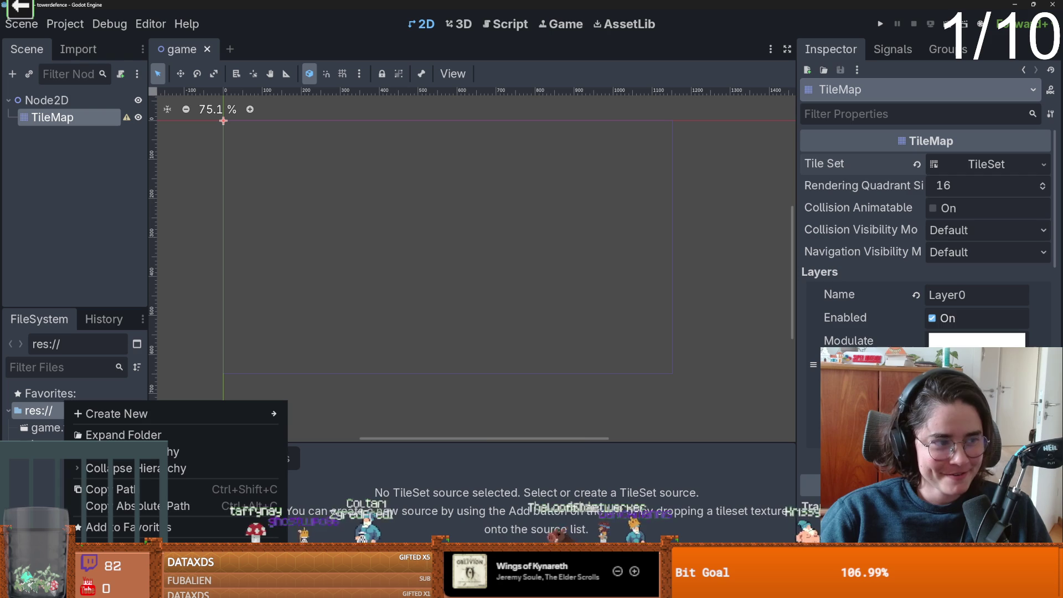
# In Aseprite, fill the second tile of tileset.png with dark red using the Paint Bucket.
pyautogui.press('Escape')
pyautogui.hotkey('alt', 'Tab')
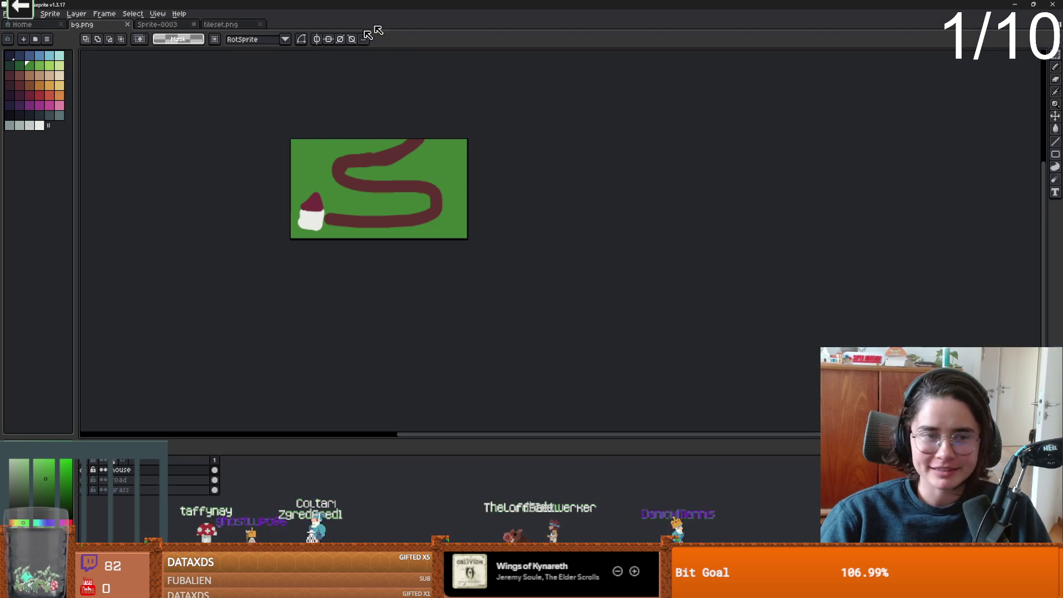
pyautogui.scroll(5, 328, 200)
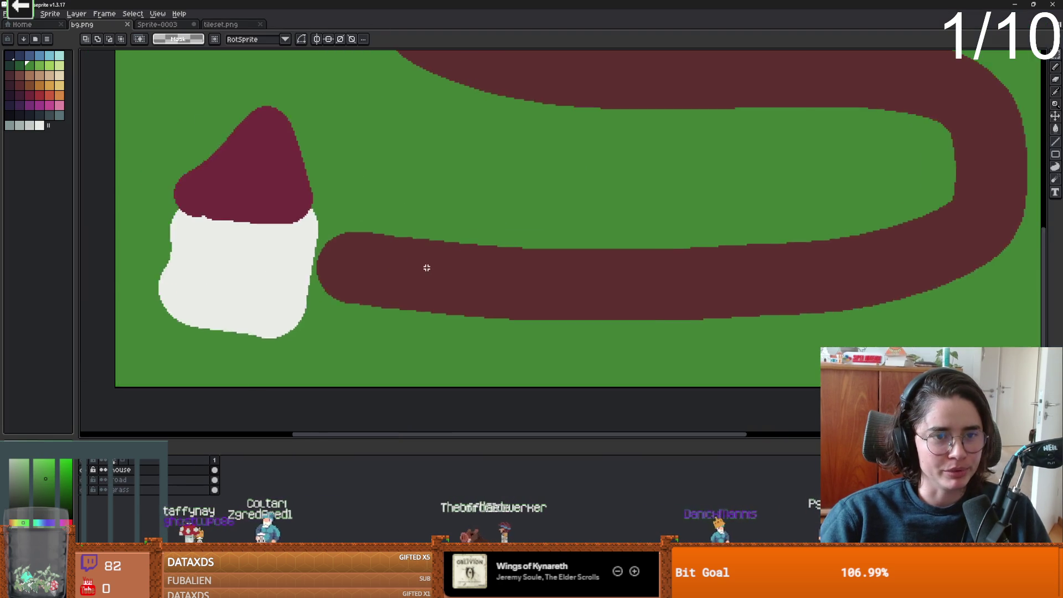
pyautogui.scroll(-5, 427, 266)
pyautogui.hotkey('ctrl', 'Tab')
pyautogui.hotkey('ctrl', 'Tab')
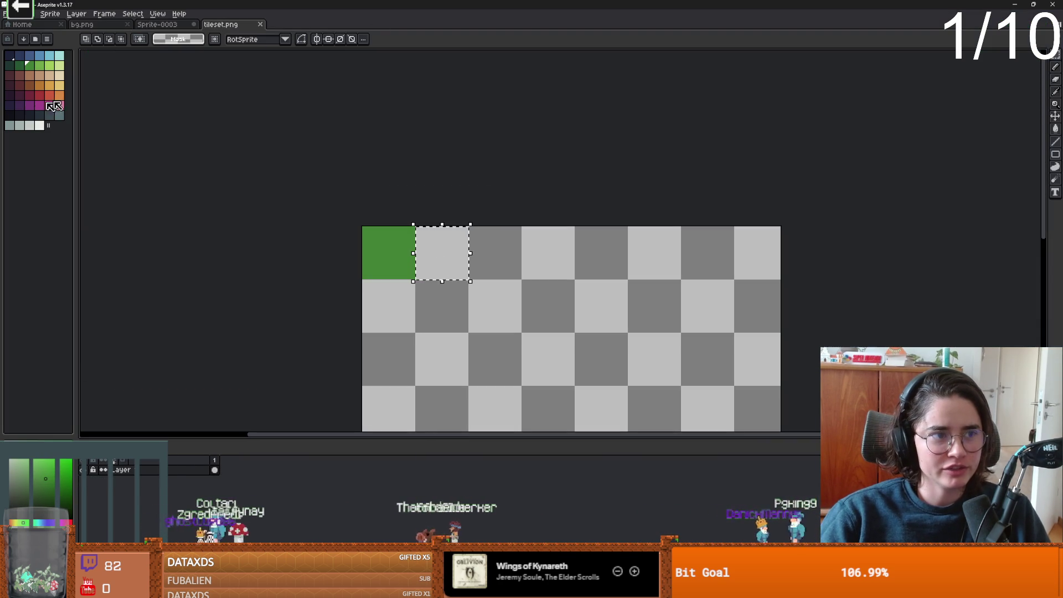
pyautogui.click(15, 84)
pyautogui.press('g')
pyautogui.click(453, 256)
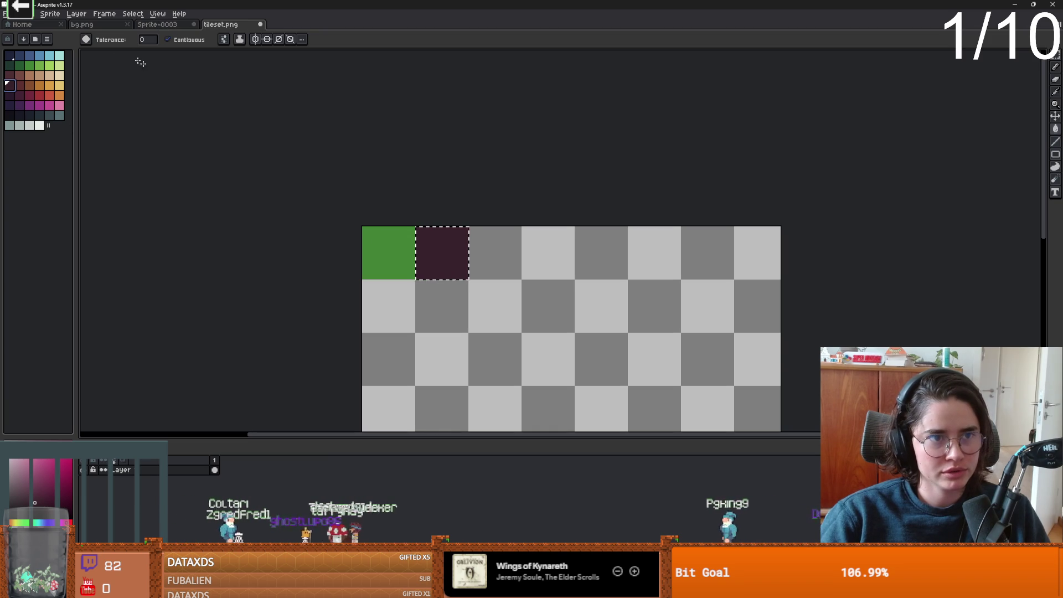
pyautogui.click(5, 13)
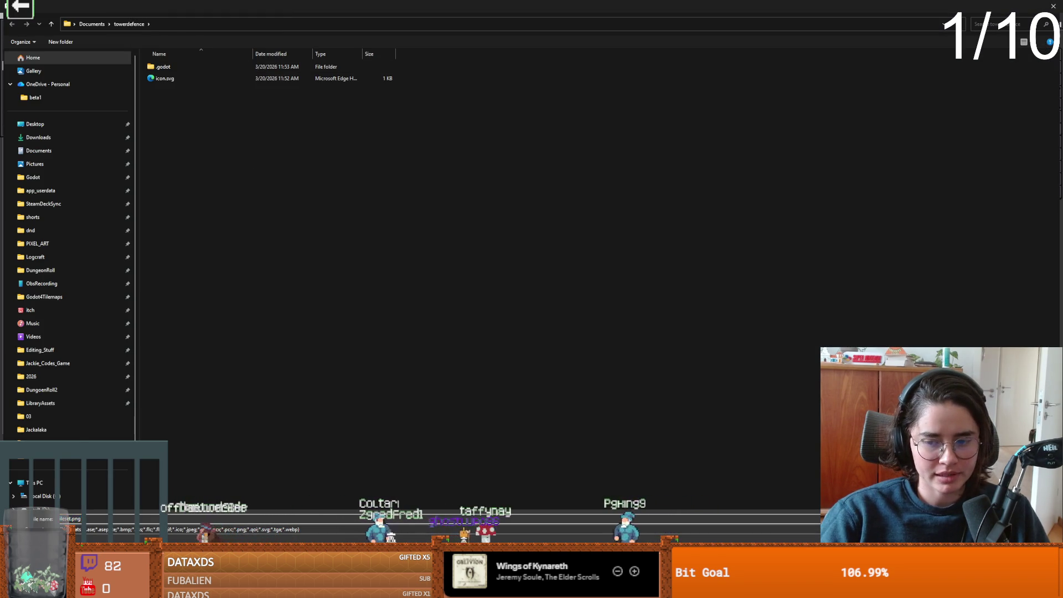
# Save tileset.png, then export Sprite-0003 as a sprite sheet into the towerdefence folder.
pyautogui.press('Return')
pyautogui.hotkey('ctrl', 'Tab')
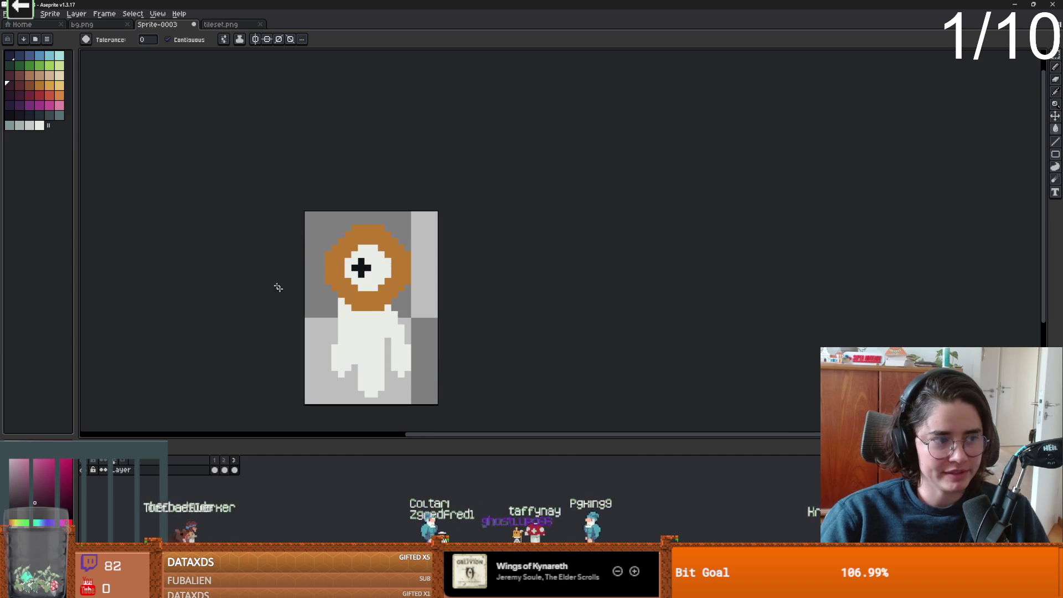
pyautogui.click(5, 13)
pyautogui.moveTo(22, 96)
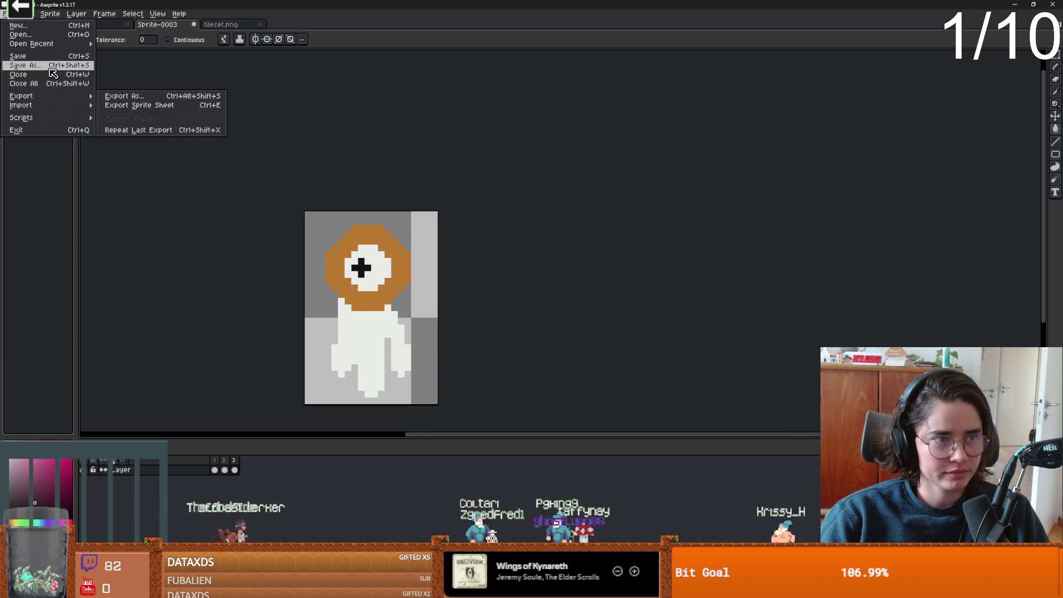
pyautogui.click(113, 105)
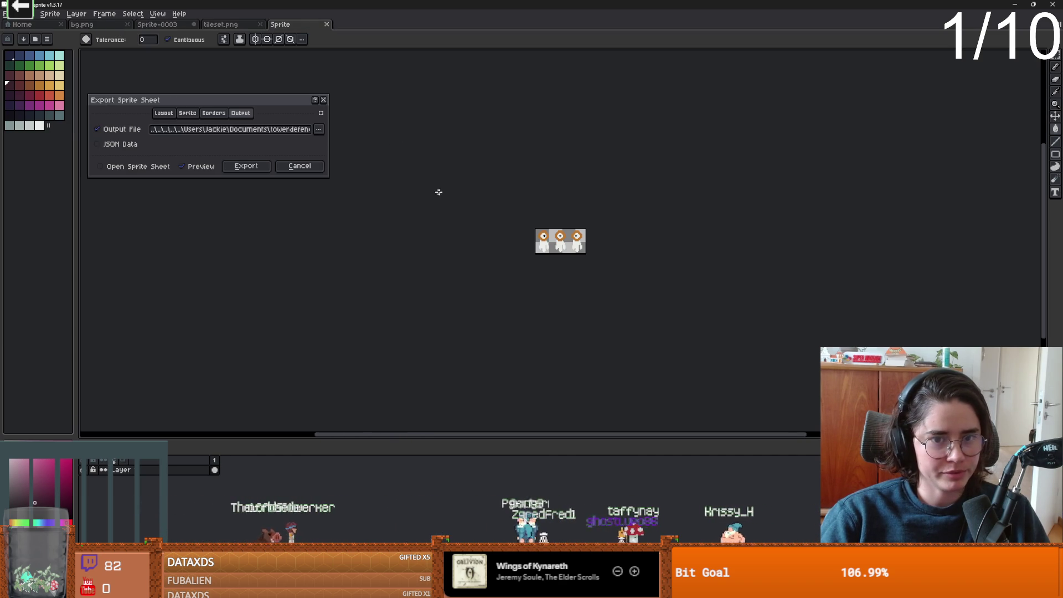
pyautogui.click(318, 128)
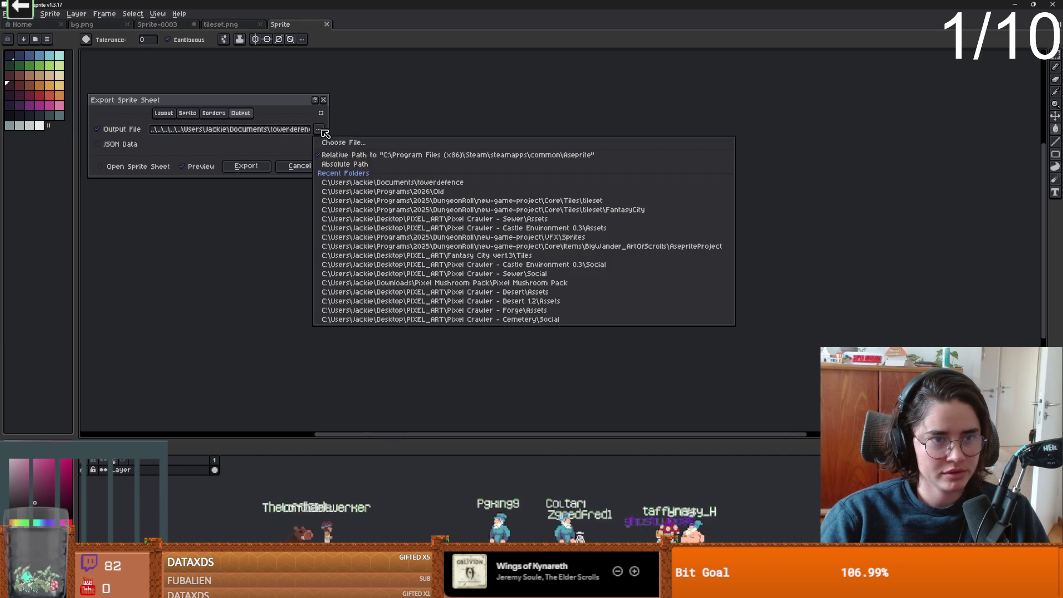
pyautogui.click(382, 145)
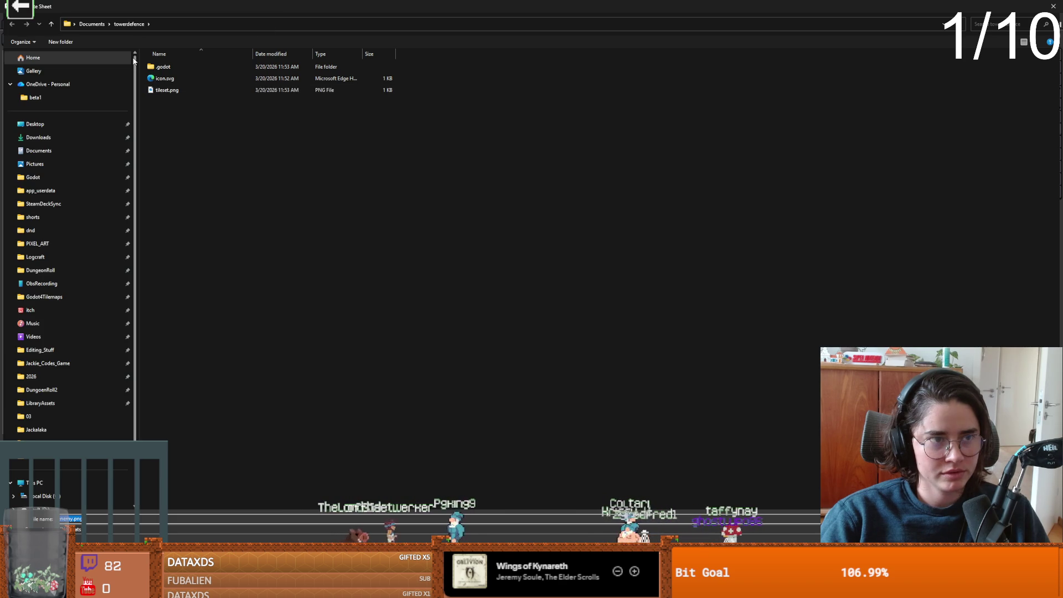
pyautogui.press('Return')
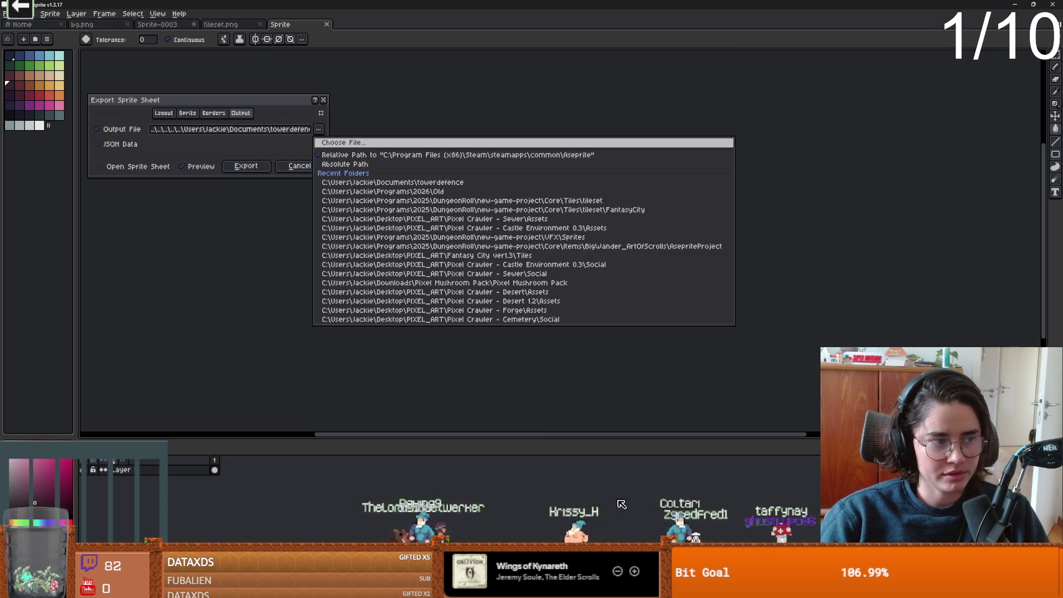
pyautogui.click(264, 167)
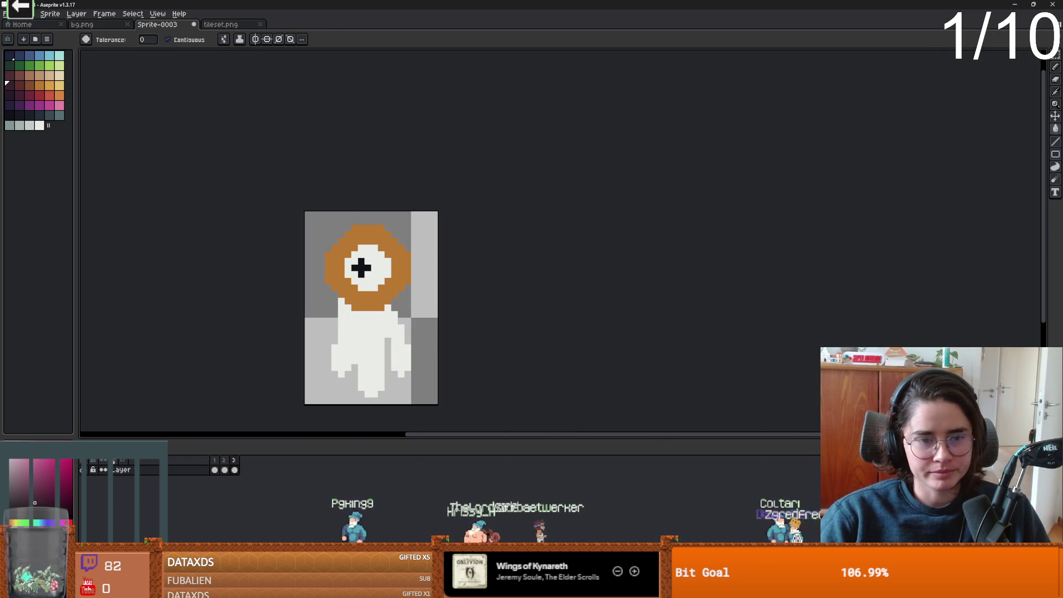
pyautogui.hotkey('alt', 'Tab')
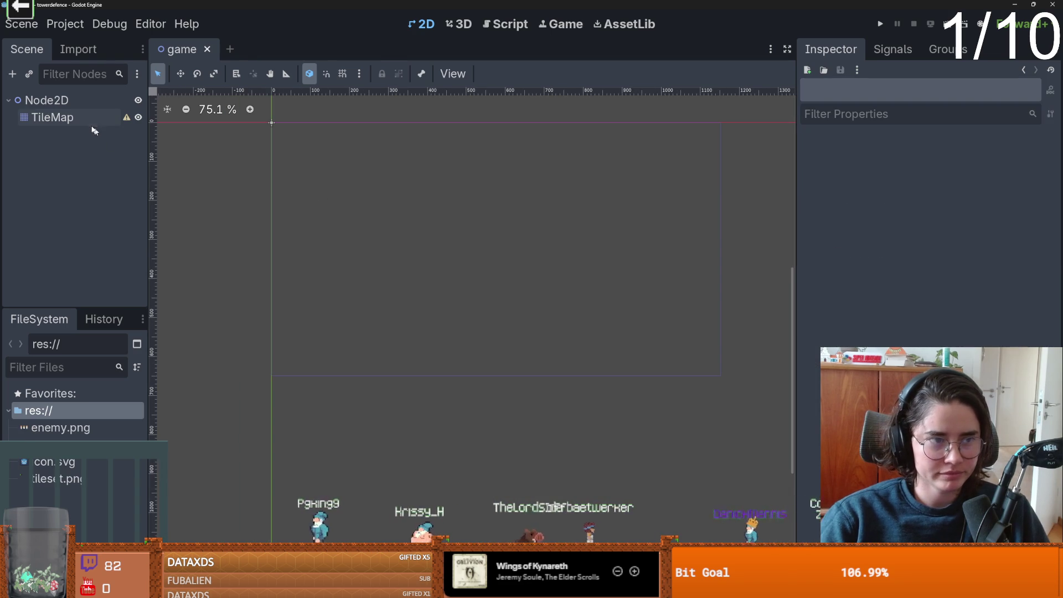
# Add tileset.png to the TileMap's TileSet as an atlas source, auto-creating its tiles.
pyautogui.click(53, 118)
pyautogui.click(986, 164)
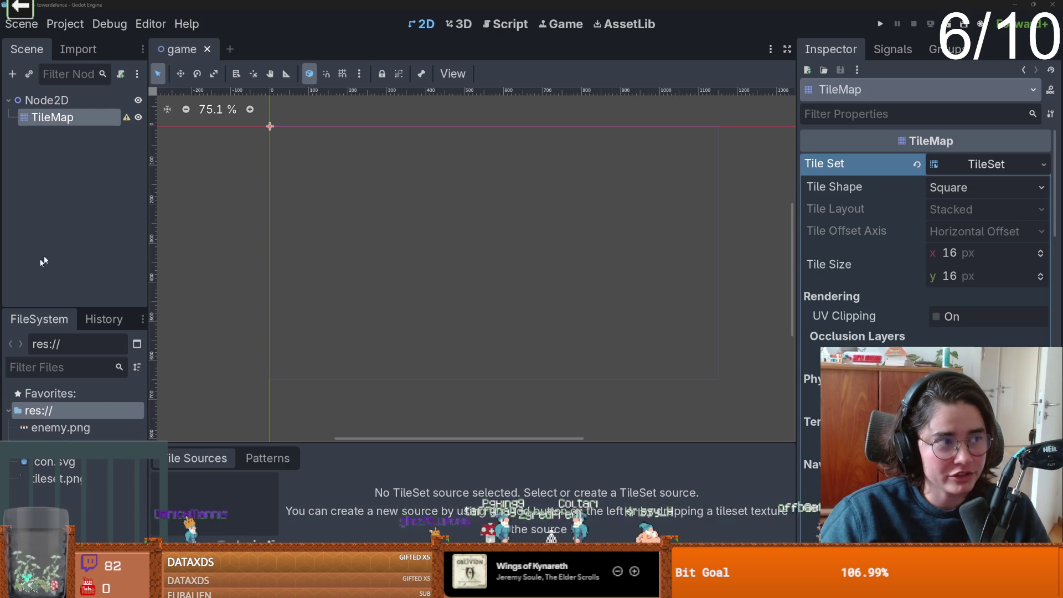
pyautogui.moveTo(280, 237); pyautogui.dragTo(347, 227)
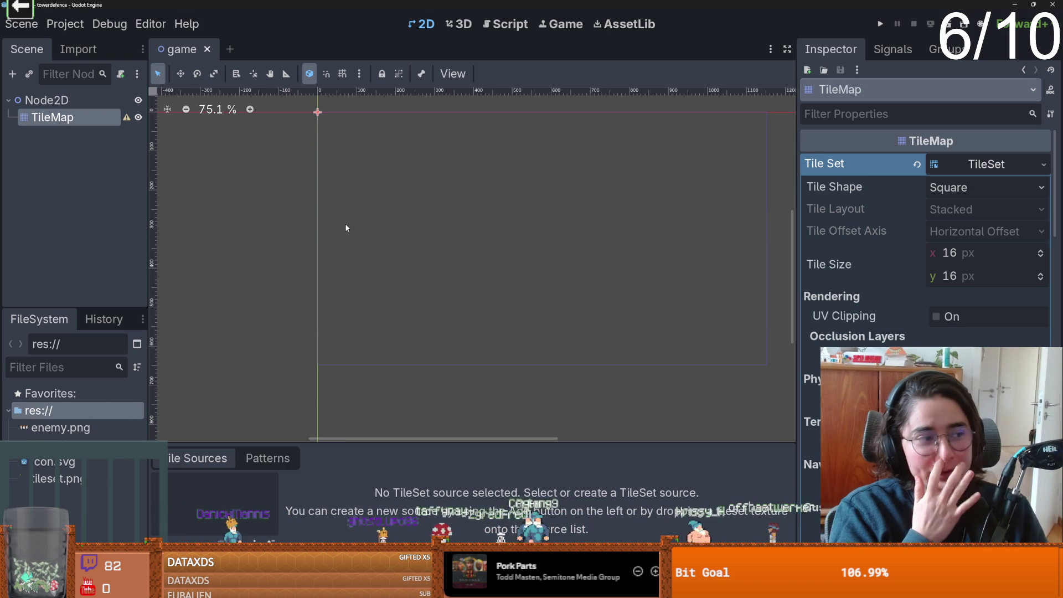
pyautogui.hotkey('ctrl', 's')
pyautogui.scroll(-2, 360, 265)
pyautogui.moveTo(58, 479); pyautogui.dragTo(216, 492)
pyautogui.click(477, 321)
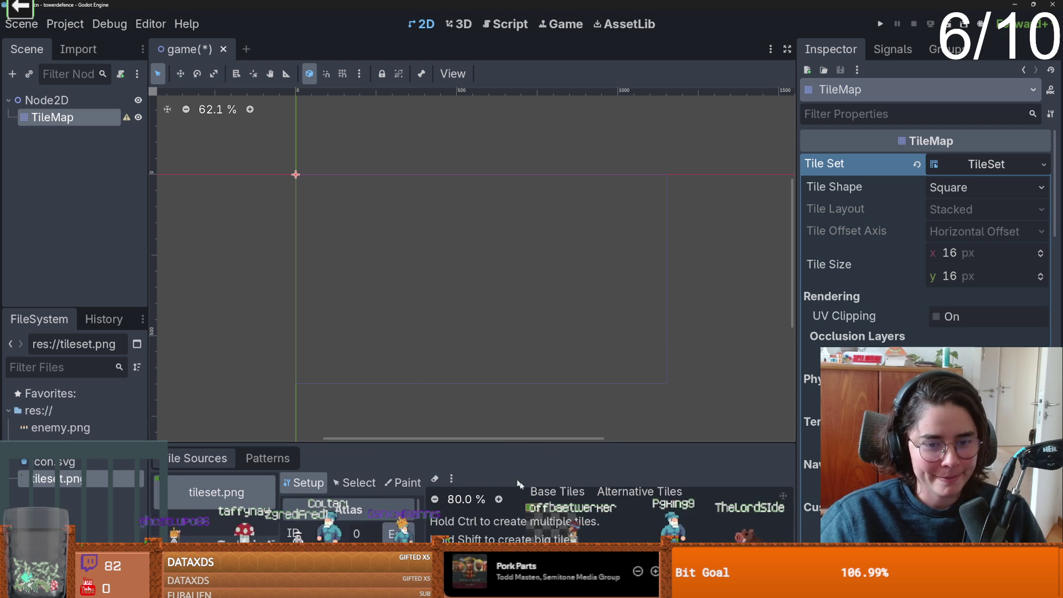
pyautogui.scroll(1, 509, 323)
pyautogui.hotkey('alt', 'Tab')
# Bring up tileset.png and select the dark tile in its second cell.
pyautogui.hotkey('ctrl', 'Tab')
pyautogui.scroll(1, 547, 304)
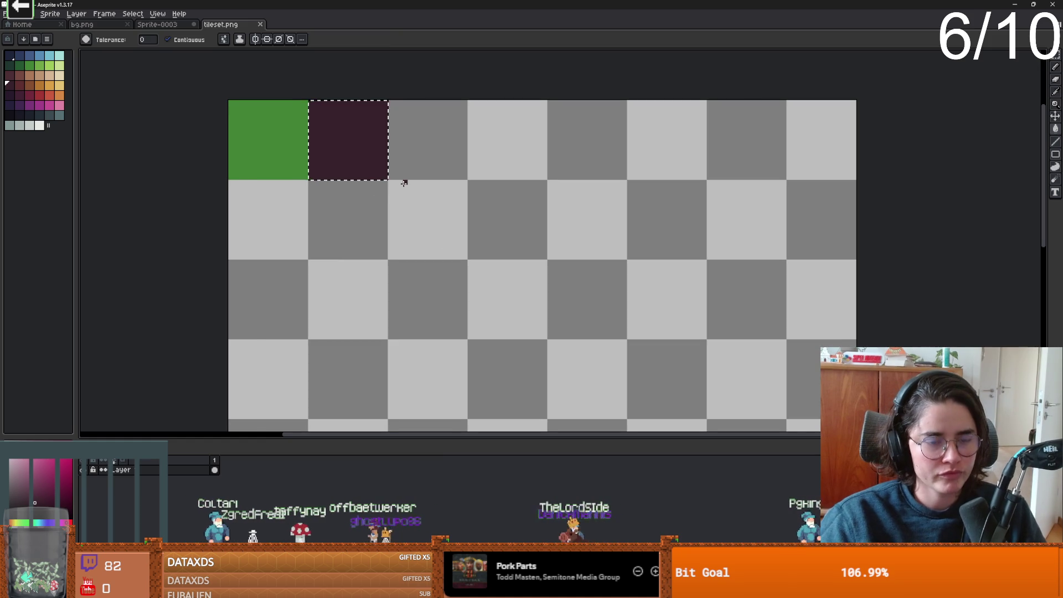
pyautogui.scroll(-1, 403, 183)
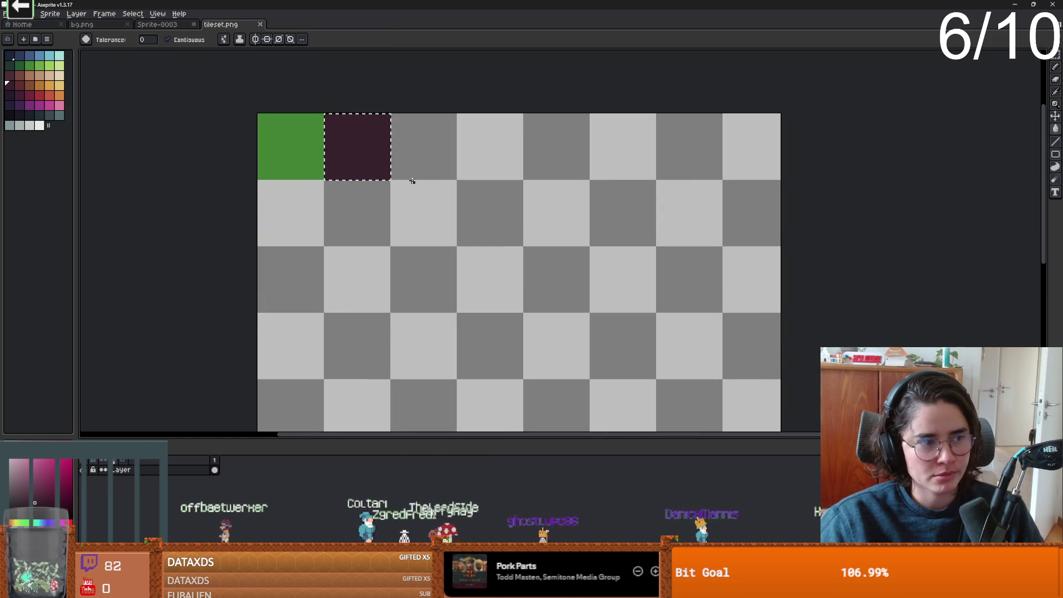
pyautogui.hscroll(3, 402, 176)
pyautogui.press('m')
pyautogui.click(209, 157)
pyautogui.moveTo(136, 115)
pyautogui.mouseDown()
pyautogui.moveTo(198, 179)
pyautogui.moveTo(265, 161)
pyautogui.moveTo(244, 159)
pyautogui.mouseUp()
pyautogui.scroll(-1, 237, 156)
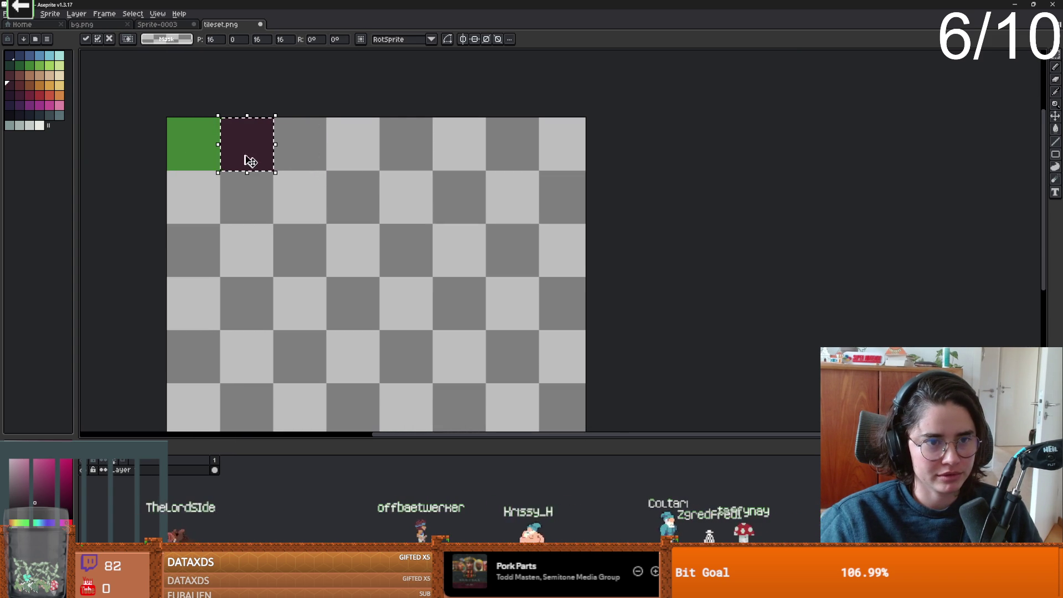
# Draw rounded path shapes (circles, a big block, capsules) with a 12 px pencil brush.
pyautogui.press('Return')
pyautogui.press('b')
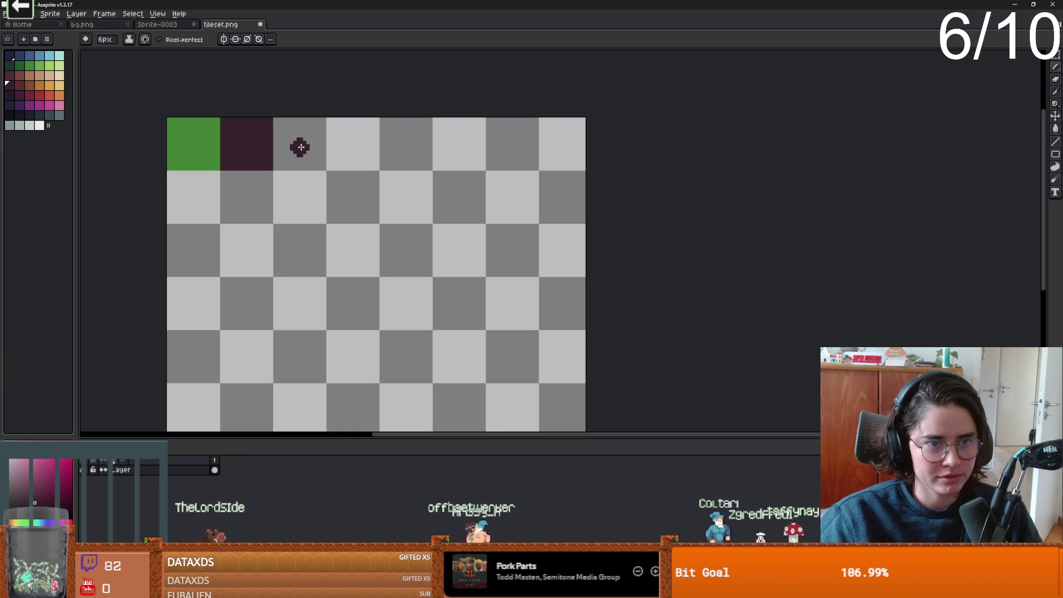
pyautogui.press('+')
pyautogui.press('+')
pyautogui.press('+')
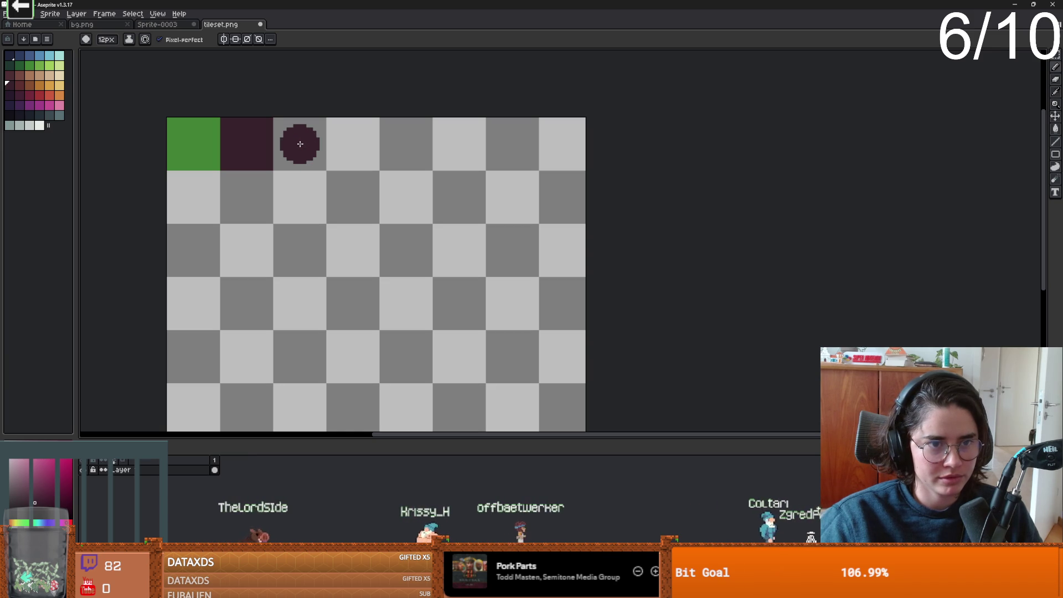
pyautogui.click(300, 143)
pyautogui.moveTo(350, 144)
pyautogui.mouseDown()
pyautogui.moveTo(351, 241)
pyautogui.moveTo(453, 233)
pyautogui.moveTo(447, 155)
pyautogui.moveTo(381, 183)
pyautogui.moveTo(422, 221)
pyautogui.mouseUp()
pyautogui.hotkey('ctrl', 'z')
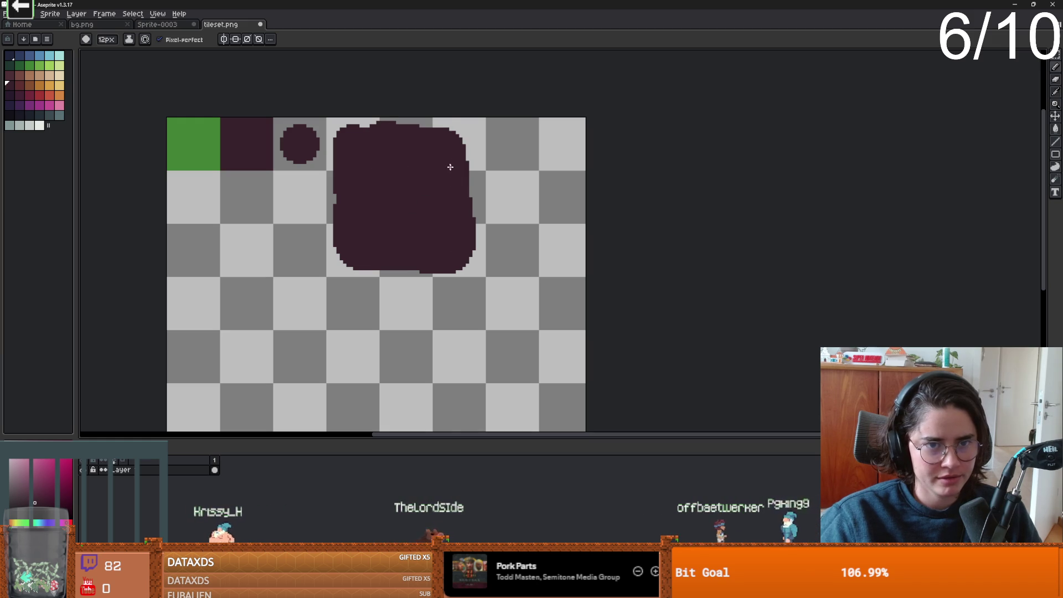
pyautogui.moveTo(447, 142); pyautogui.dragTo(455, 185)
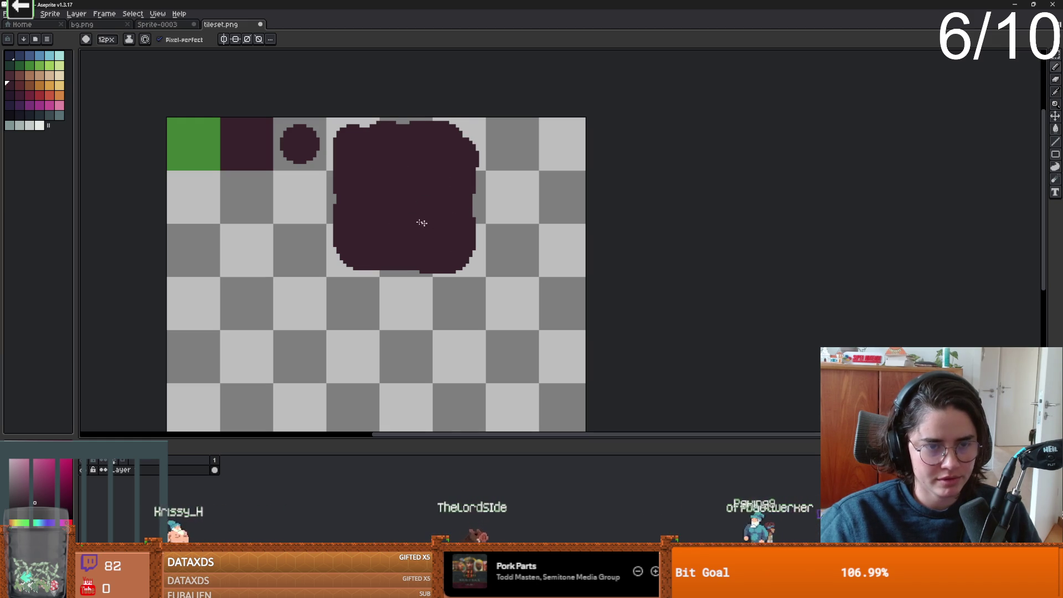
pyautogui.moveTo(299, 197)
pyautogui.mouseDown()
pyautogui.moveTo(302, 307)
pyautogui.moveTo(507, 309)
pyautogui.moveTo(335, 303)
pyautogui.mouseUp()
pyautogui.hotkey('ctrl', 'z')
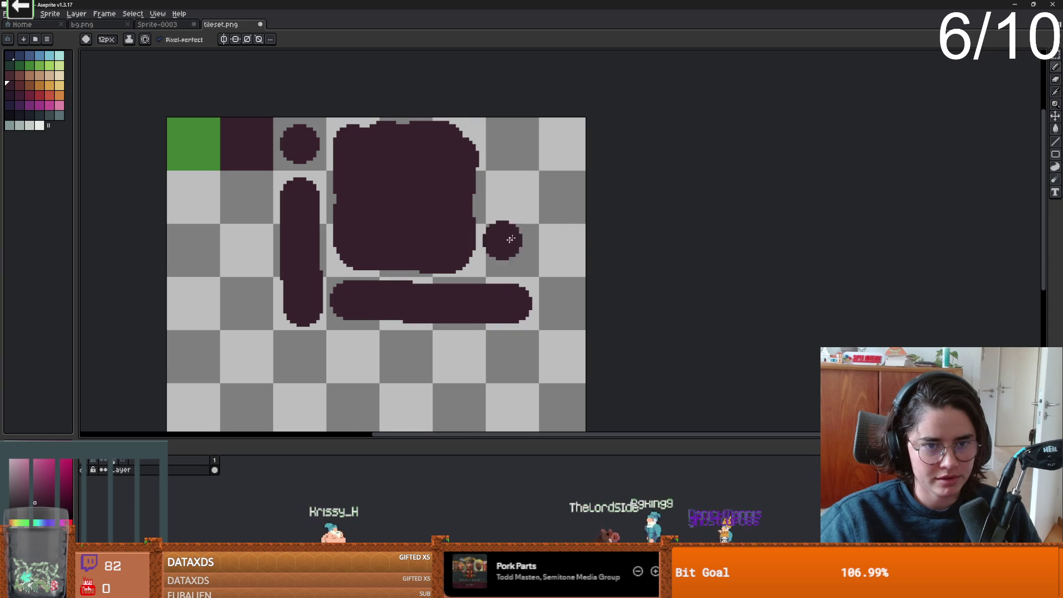
pyautogui.click(511, 139)
pyautogui.scroll(1, 511, 139)
pyautogui.hotkey('ctrl', 'z')
pyautogui.press('-')
pyautogui.press('-')
pyautogui.press('-')
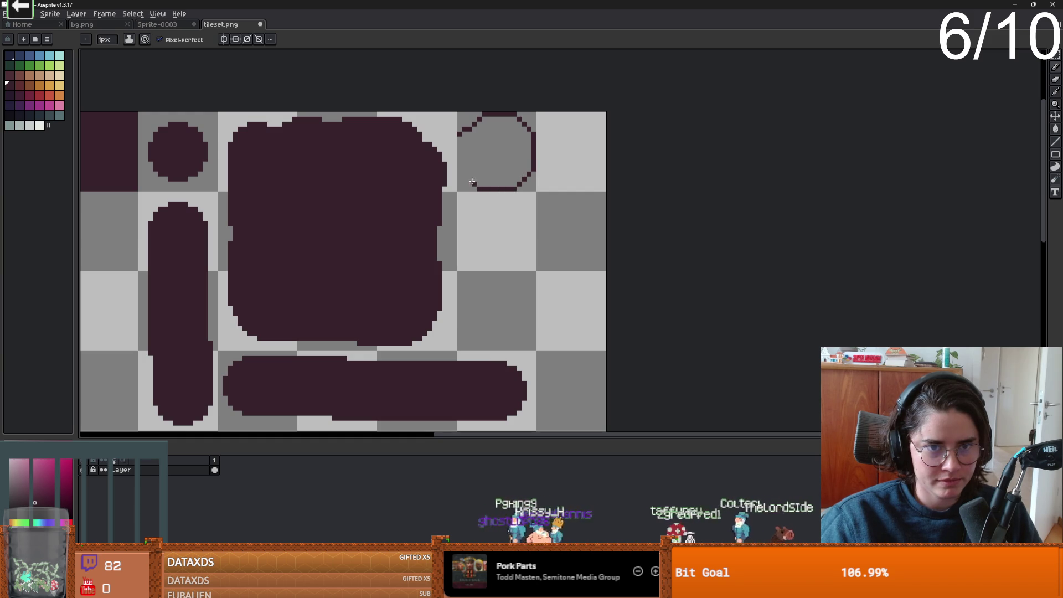
# Bucket-fill the ring, delete the old solid dark tile, and save the image.
pyautogui.press('g')
pyautogui.click(493, 158)
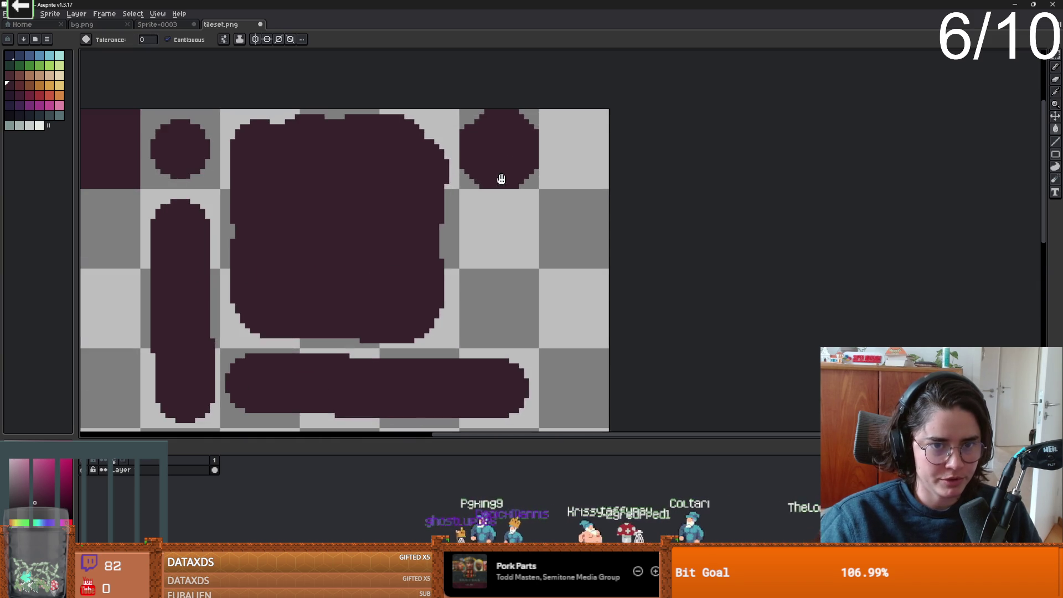
pyautogui.moveTo(335, 197); pyautogui.dragTo(541, 203)
pyautogui.scroll(-1, 541, 203)
pyautogui.press('m')
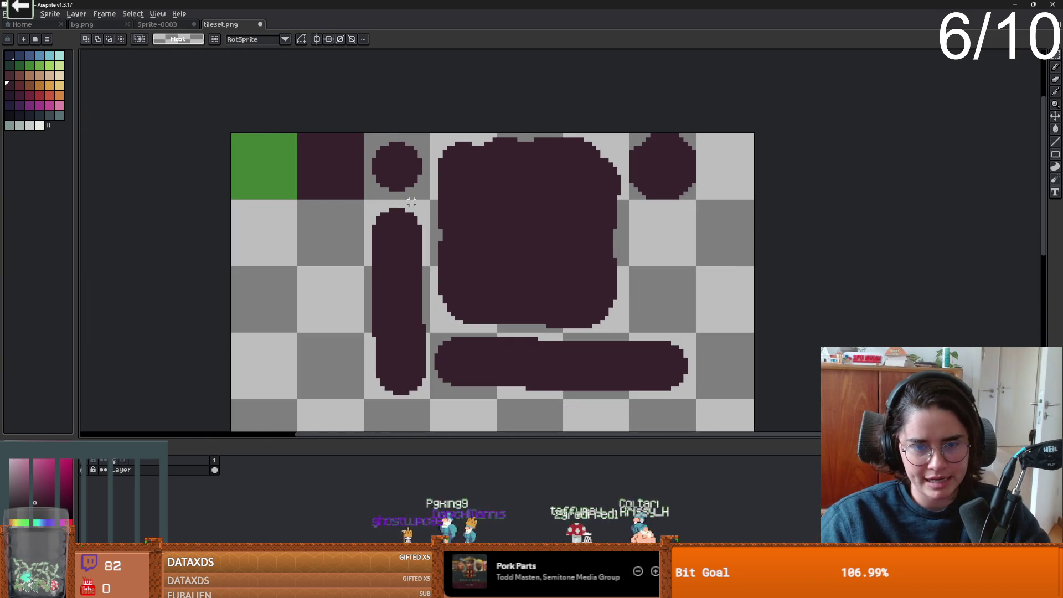
pyautogui.moveTo(337, 160); pyautogui.dragTo(299, 197)
pyautogui.press('Delete')
pyautogui.rightClick(502, 260)
pyautogui.press('Escape')
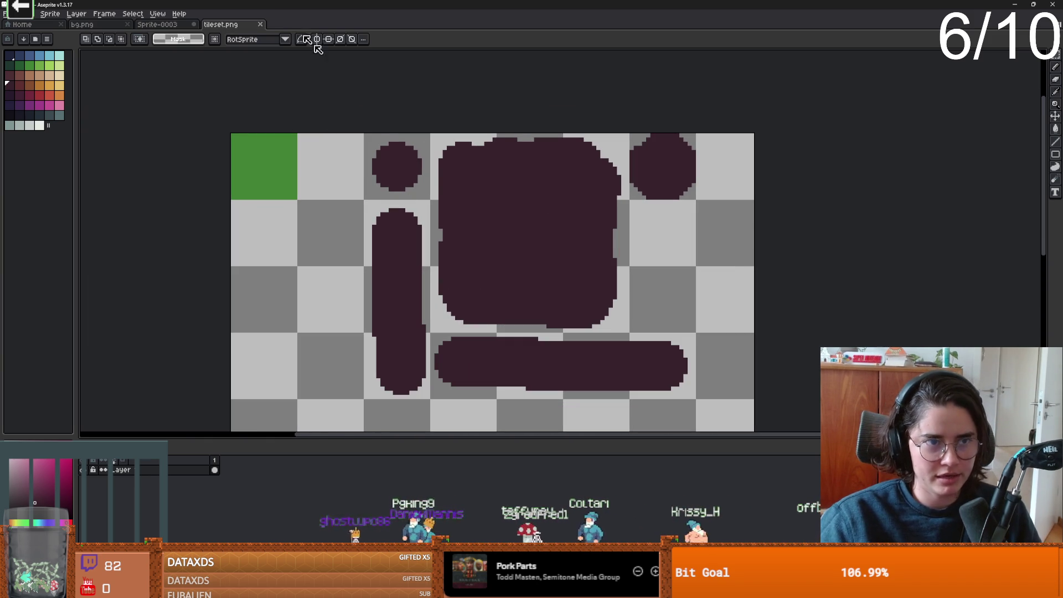
pyautogui.hotkey('alt', 'Tab')
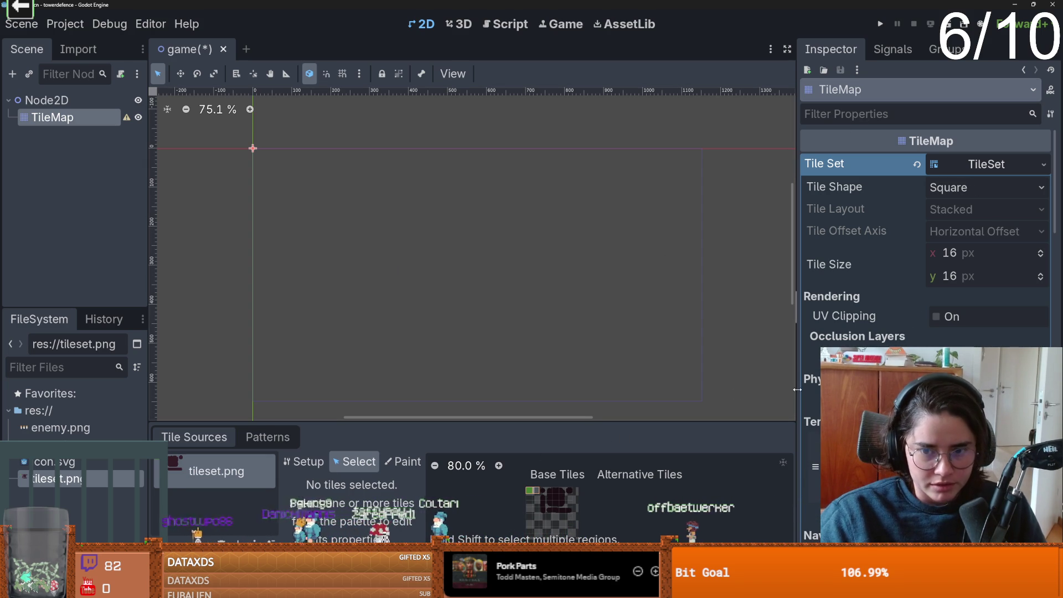
# Add a pink terrain named firt to the TileSet's terrain set.
pyautogui.moveTo(796, 390); pyautogui.dragTo(704, 388)
pyautogui.scroll(-3, 715, 350)
pyautogui.click(861, 324)
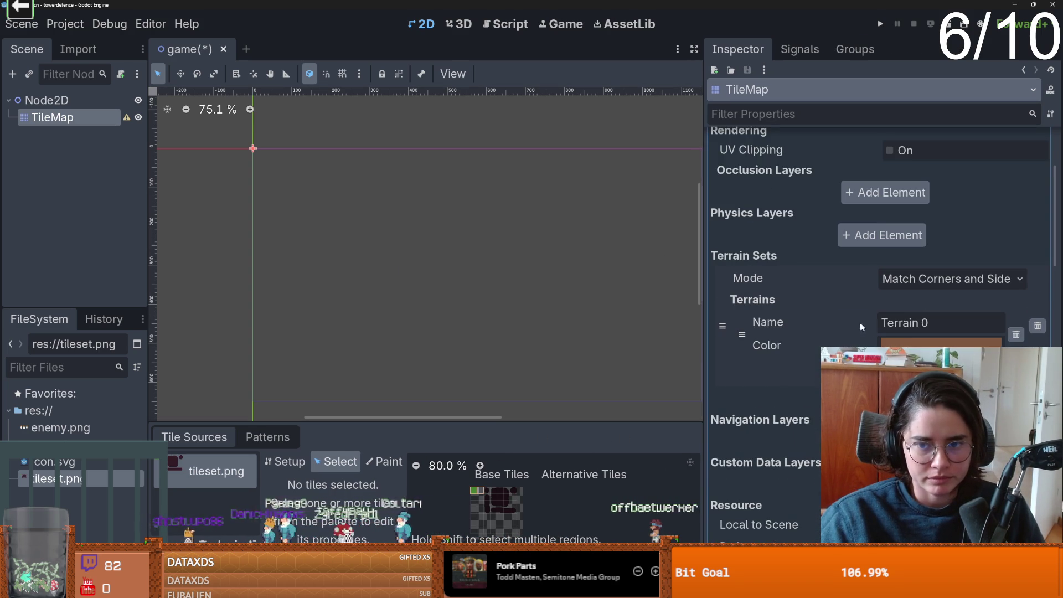
pyautogui.doubleClick(932, 327)
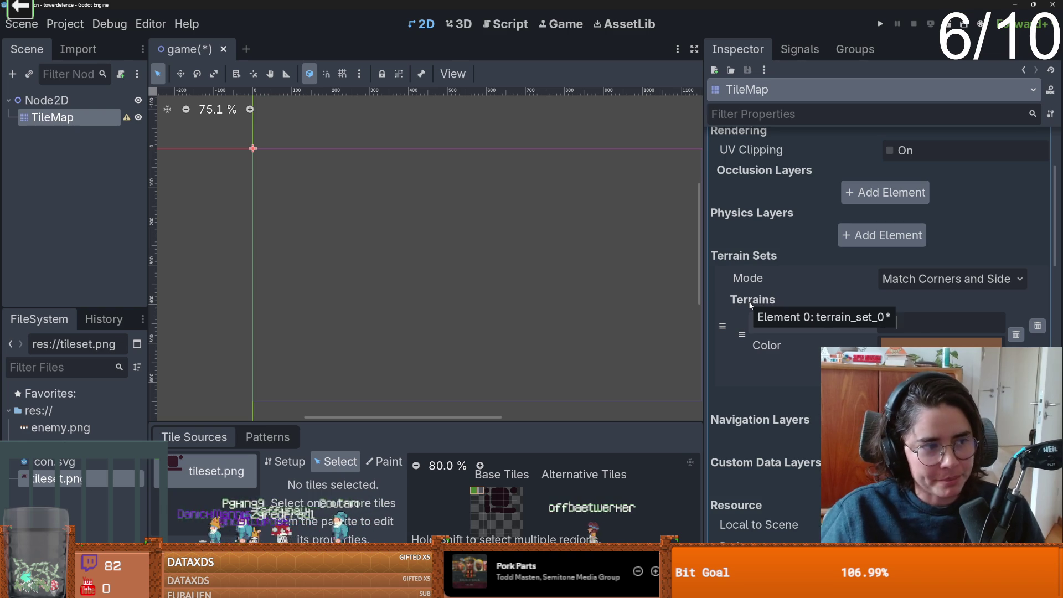
pyautogui.write('firt')
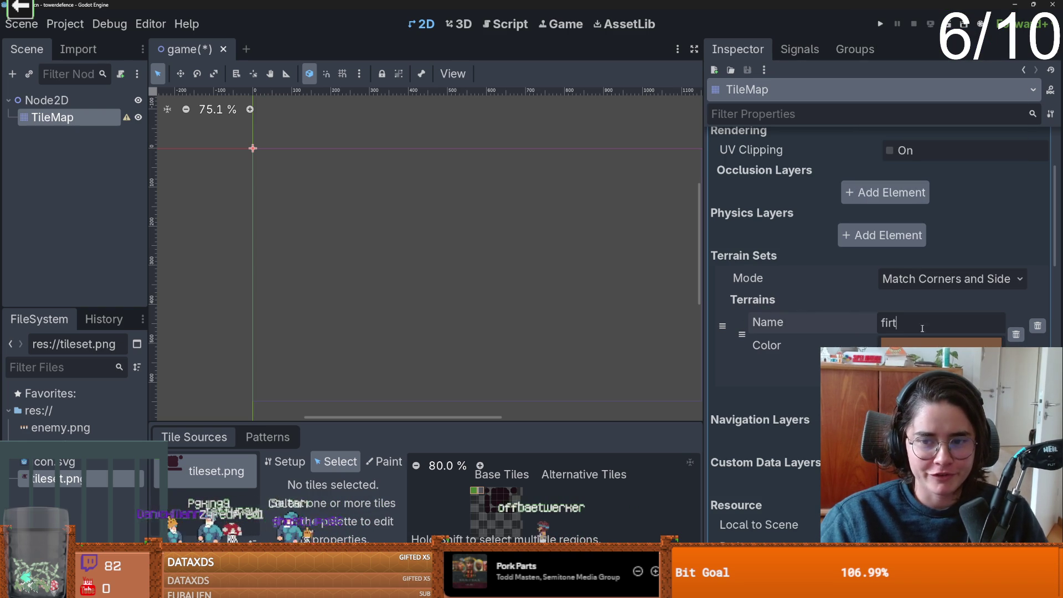
pyautogui.click(941, 345)
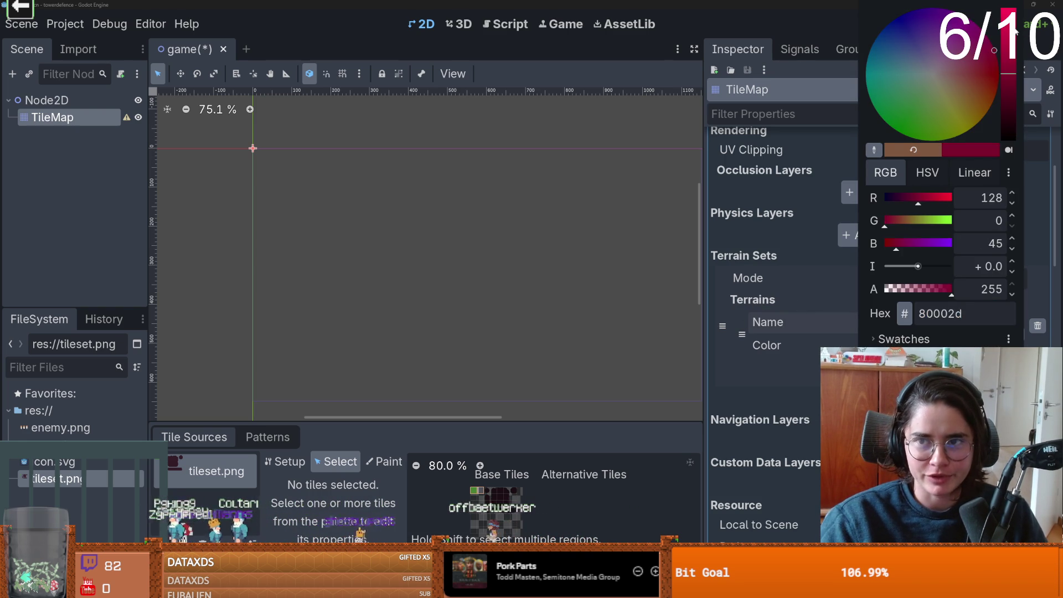
pyautogui.click(800, 391)
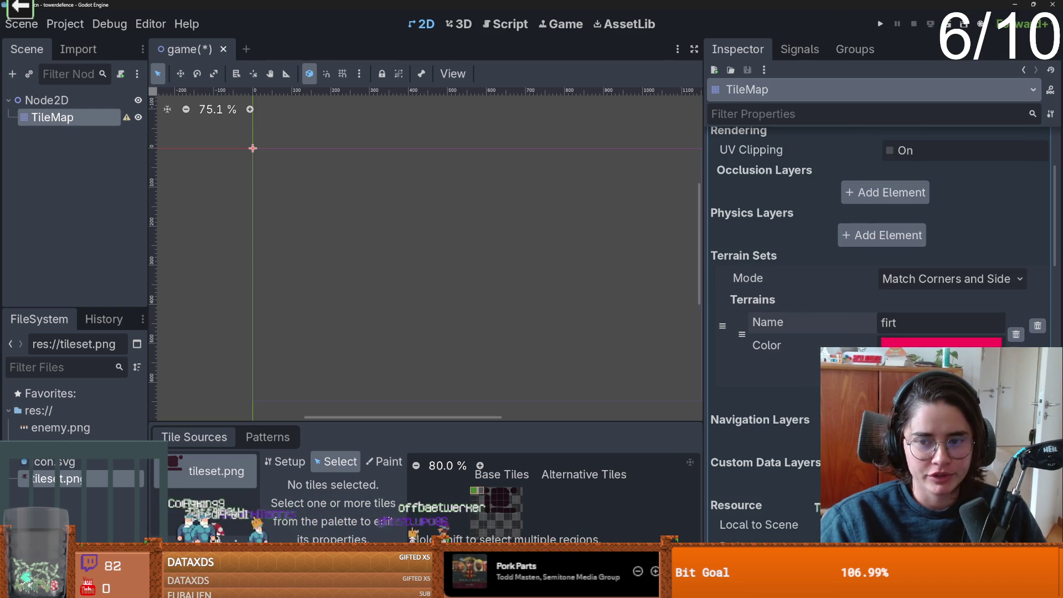
# Create atlas tiles covering the new path shapes in Tile Sources Setup.
pyautogui.moveTo(413, 421); pyautogui.dragTo(412, 308)
pyautogui.scroll(5, 523, 442)
pyautogui.click(265, 349)
pyautogui.scroll(2, 525, 442)
pyautogui.rightClick(475, 411)
pyautogui.click(369, 357)
pyautogui.click(338, 348)
pyautogui.click(288, 348)
pyautogui.moveTo(498, 400)
pyautogui.mouseDown()
pyautogui.moveTo(504, 472)
pyautogui.moveTo(582, 489)
pyautogui.moveTo(581, 462)
pyautogui.moveTo(526, 436)
pyautogui.mouseUp()
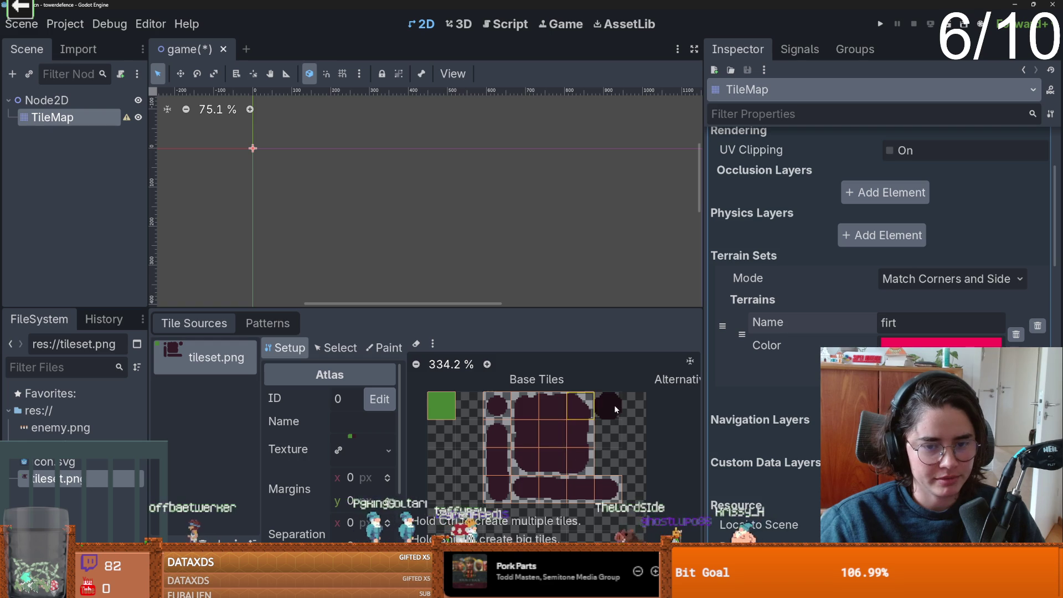
# Set TileSet painting to Terrains with Terrain Set 0 and terrain firt, clearing old marks.
pyautogui.scroll(1, 487, 453)
pyautogui.click(371, 347)
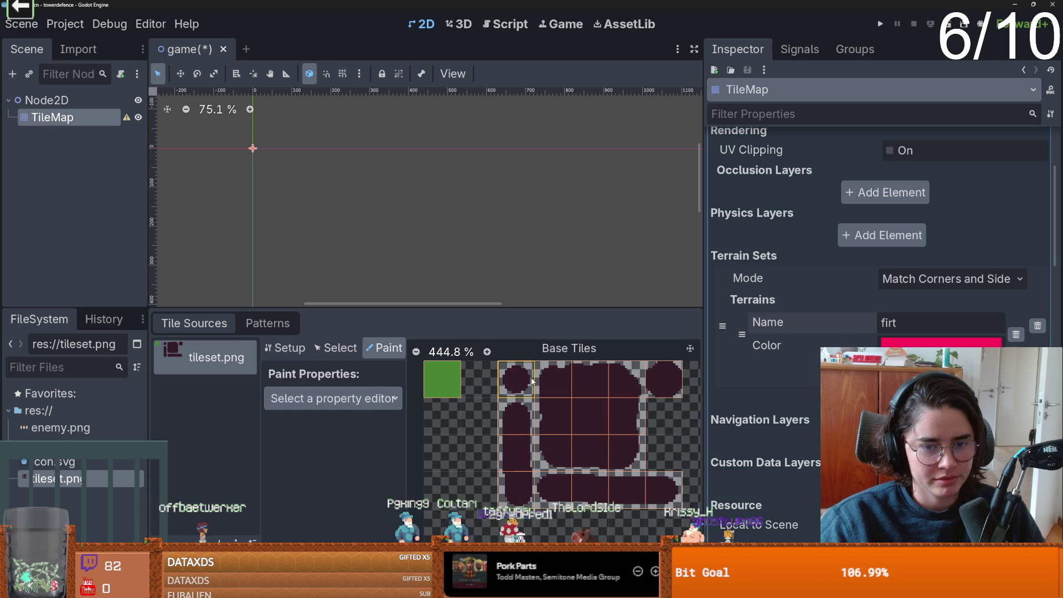
pyautogui.click(329, 399)
pyautogui.click(312, 437)
pyautogui.click(368, 446)
pyautogui.click(387, 484)
pyautogui.moveTo(515, 415)
pyautogui.mouseDown()
pyautogui.moveTo(517, 487)
pyautogui.moveTo(625, 496)
pyautogui.moveTo(586, 420)
pyautogui.moveTo(662, 396)
pyautogui.mouseUp()
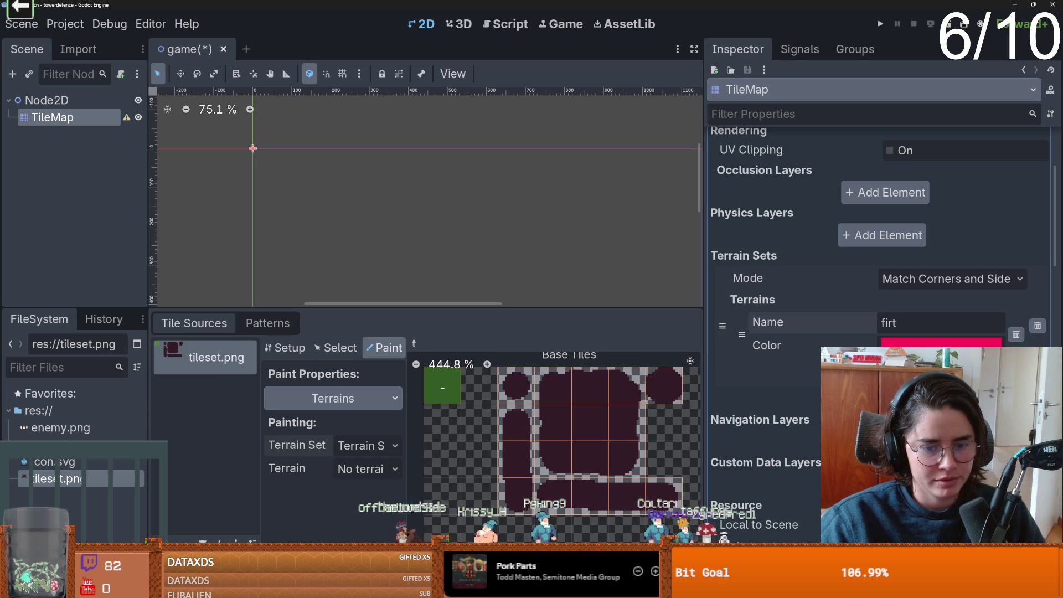
pyautogui.click(368, 469)
pyautogui.click(365, 505)
# Paint firt onto the circle, capsule and block path tiles, then save the scene.
pyautogui.click(661, 383)
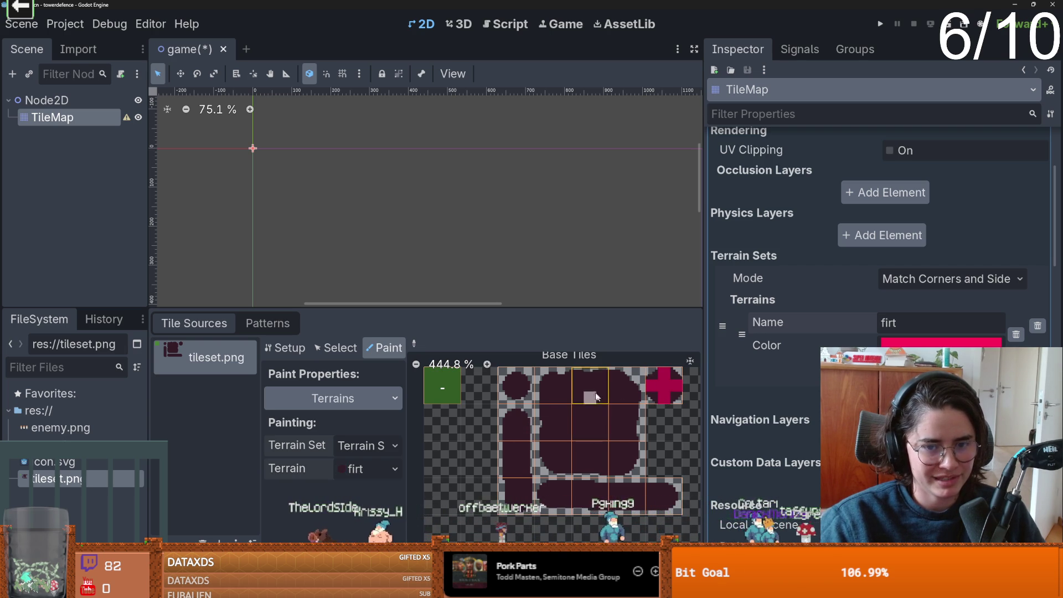
pyautogui.click(551, 384)
pyautogui.moveTo(549, 383)
pyautogui.mouseDown()
pyautogui.moveTo(553, 466)
pyautogui.moveTo(625, 459)
pyautogui.moveTo(624, 389)
pyautogui.moveTo(564, 386)
pyautogui.moveTo(595, 407)
pyautogui.moveTo(614, 456)
pyautogui.moveTo(575, 445)
pyautogui.moveTo(578, 429)
pyautogui.moveTo(564, 422)
pyautogui.moveTo(517, 449)
pyautogui.moveTo(519, 494)
pyautogui.moveTo(667, 496)
pyautogui.mouseUp()
pyautogui.click(519, 389)
pyautogui.scroll(-1, 592, 477)
pyautogui.scroll(1, 592, 477)
pyautogui.hotkey('ctrl', 's')
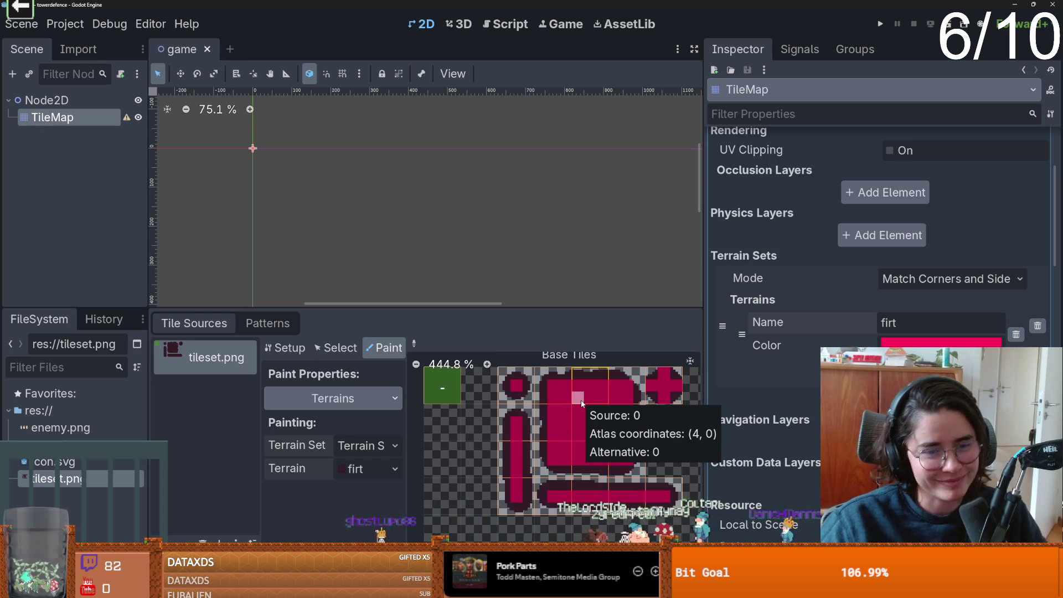
pyautogui.click(289, 458)
pyautogui.click(187, 500)
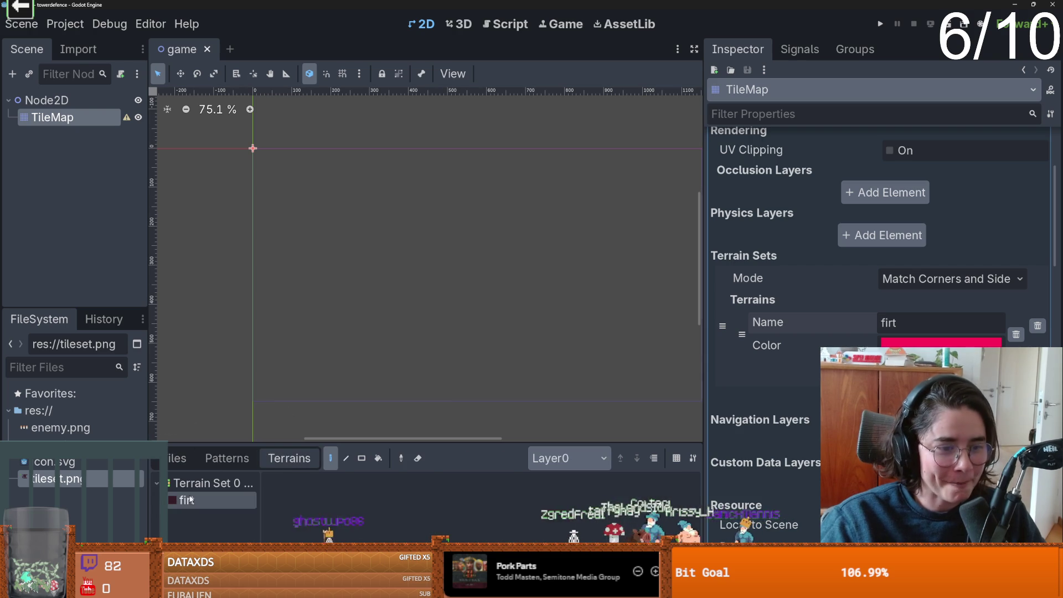
# Paint firt terrain strokes on the map, undoing the last ones.
pyautogui.moveTo(349, 213)
pyautogui.mouseDown()
pyautogui.moveTo(312, 252)
pyautogui.moveTo(293, 238)
pyautogui.mouseUp()
pyautogui.scroll(4, 306, 247)
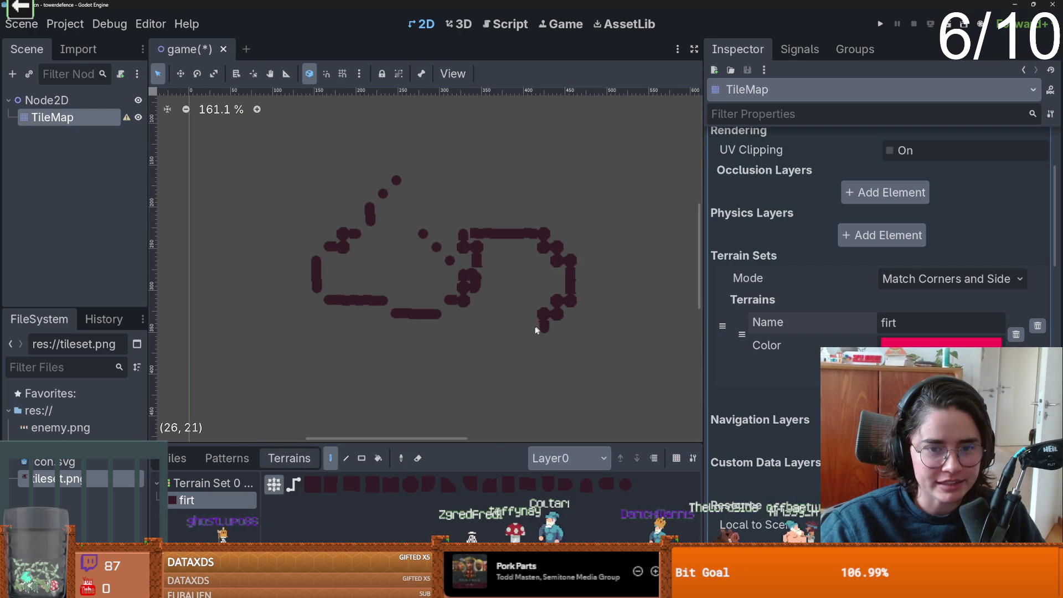
pyautogui.moveTo(382, 243)
pyautogui.mouseDown()
pyautogui.moveTo(265, 232)
pyautogui.moveTo(361, 208)
pyautogui.mouseUp()
pyautogui.hotkey('ctrl', 'z')
pyautogui.hotkey('ctrl', 'z')
pyautogui.hotkey('ctrl', 'z')
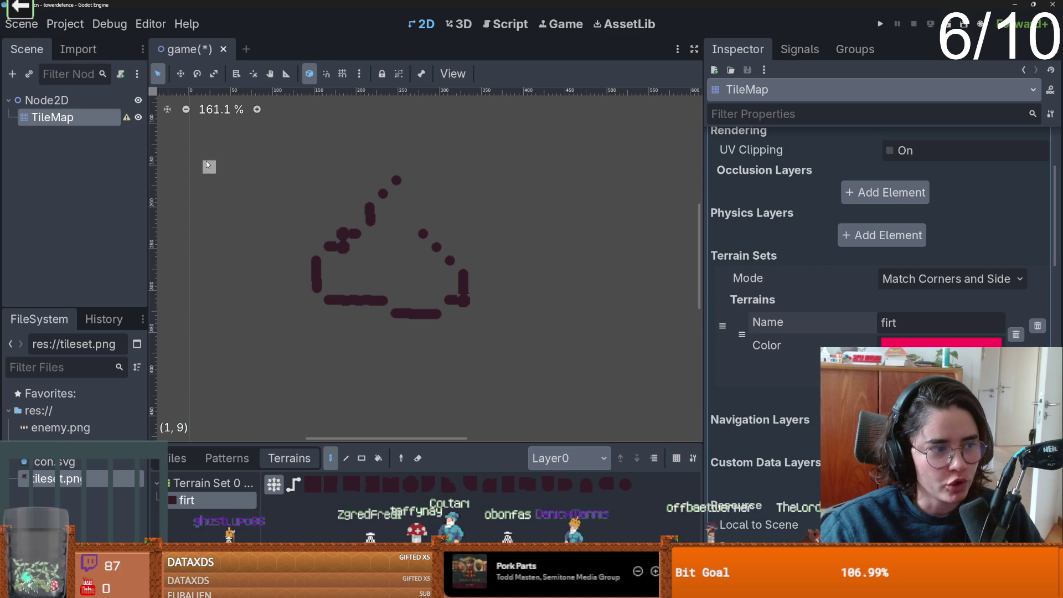
# Set Default Texture Filter to Nearest under Project Settings > Rendering > Textures.
pyautogui.click(50, 25)
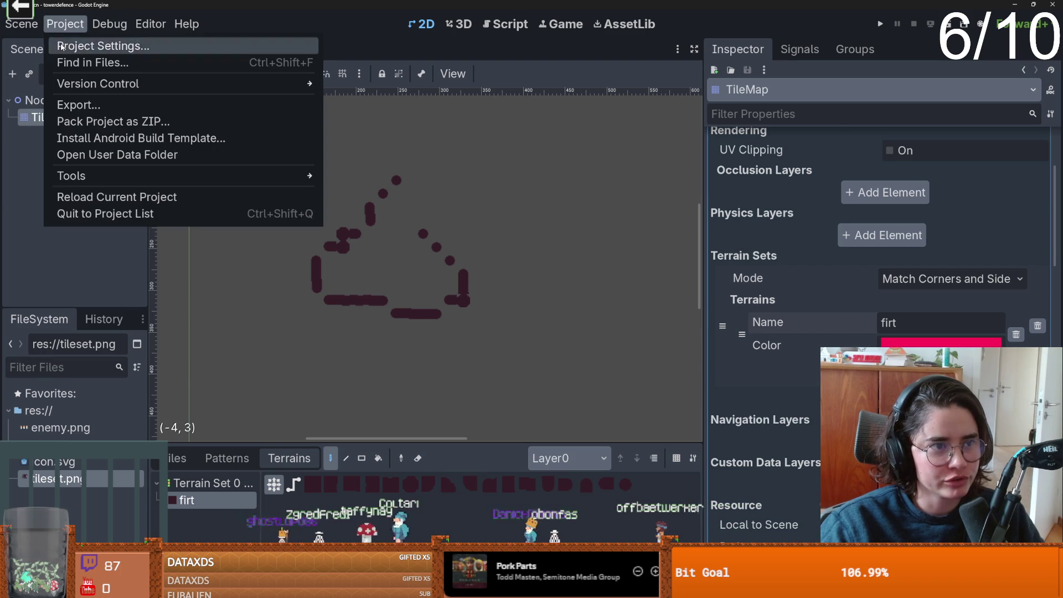
pyautogui.click(60, 44)
pyautogui.scroll(-10, 281, 314)
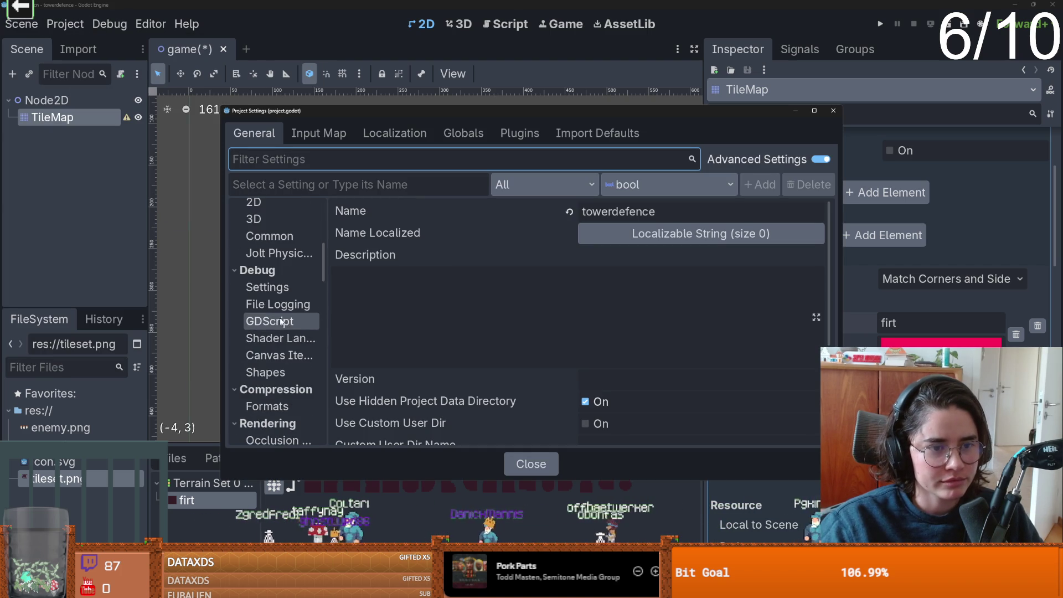
pyautogui.scroll(-4, 281, 315)
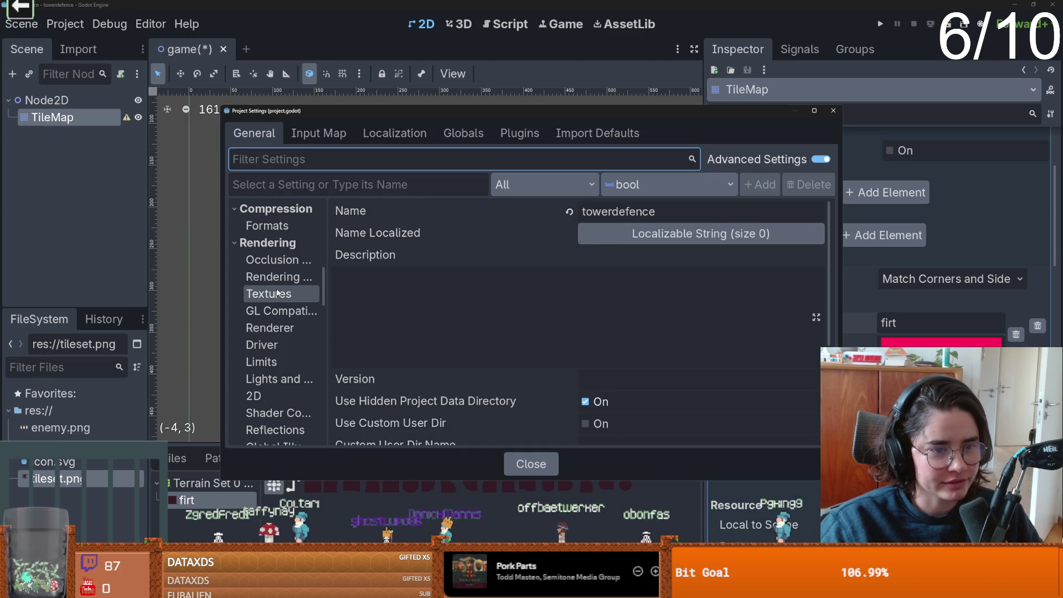
pyautogui.click(269, 293)
pyautogui.click(629, 233)
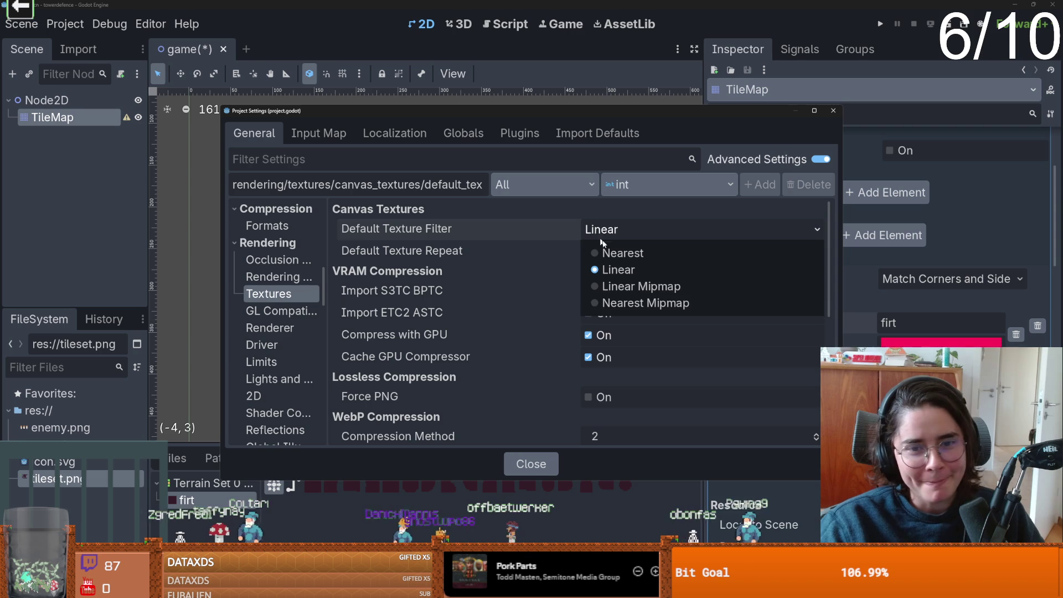
pyautogui.click(599, 241)
pyautogui.click(833, 110)
pyautogui.scroll(6, 332, 293)
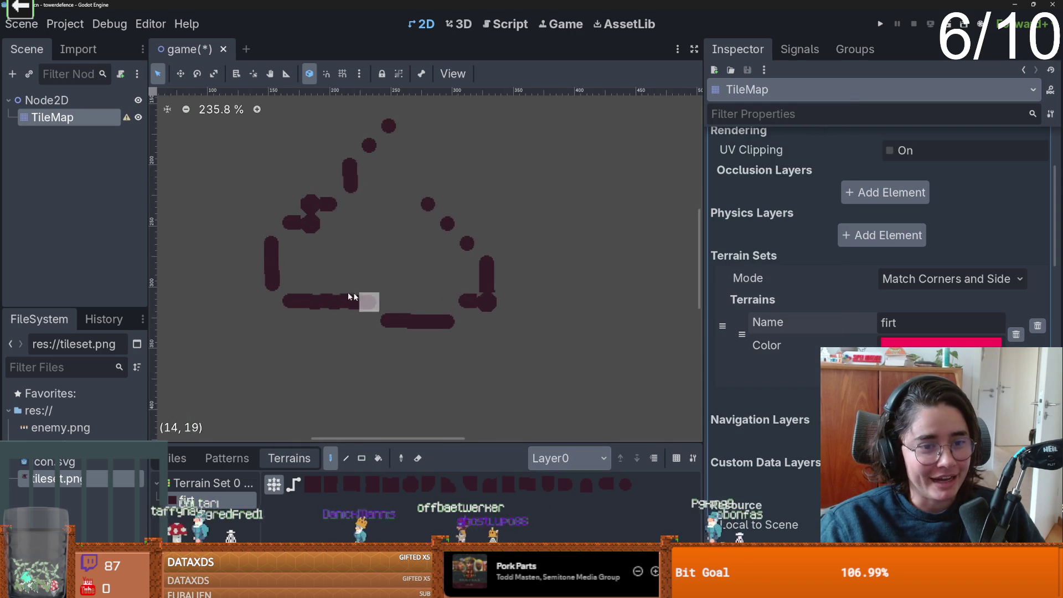
# Paint firt tiles joining the bottom path into one bar and extend the blob upward one tile.
pyautogui.moveTo(406, 329); pyautogui.dragTo(393, 297)
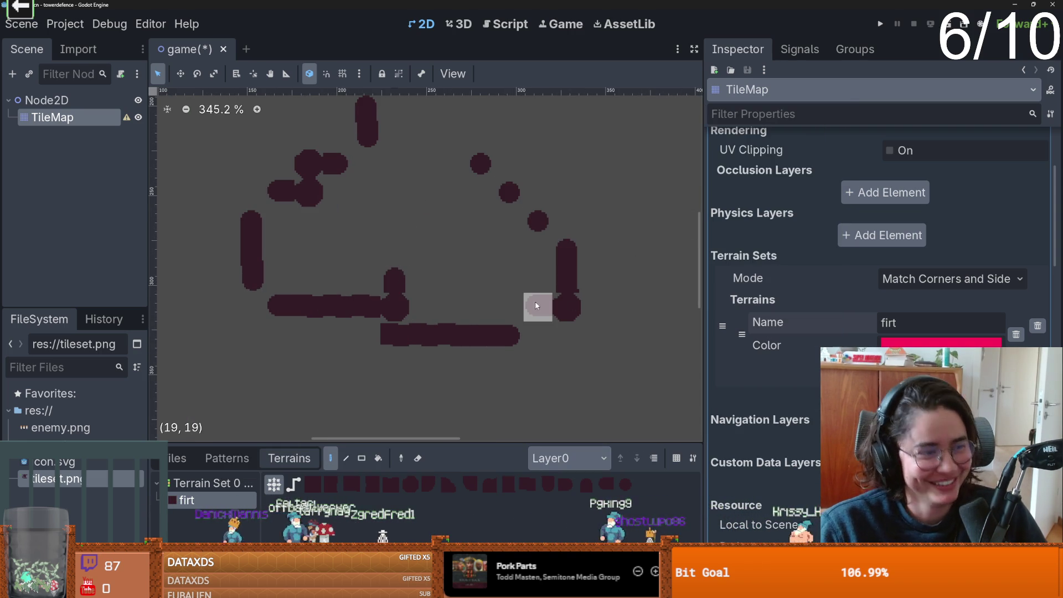
pyautogui.moveTo(463, 361)
pyautogui.mouseDown()
pyautogui.moveTo(523, 344)
pyautogui.moveTo(492, 372)
pyautogui.mouseUp()
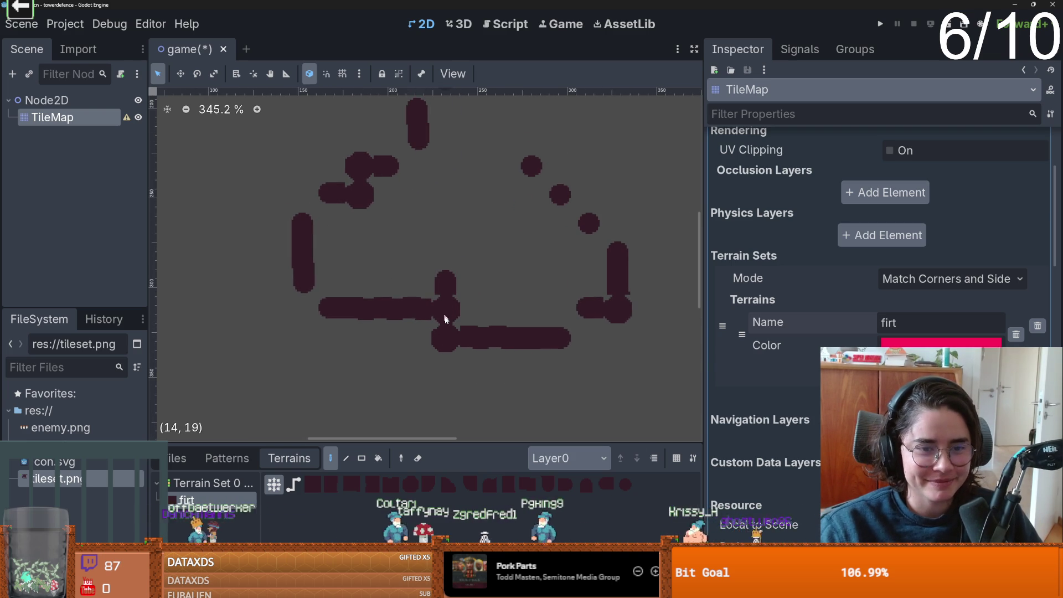
pyautogui.click(477, 331)
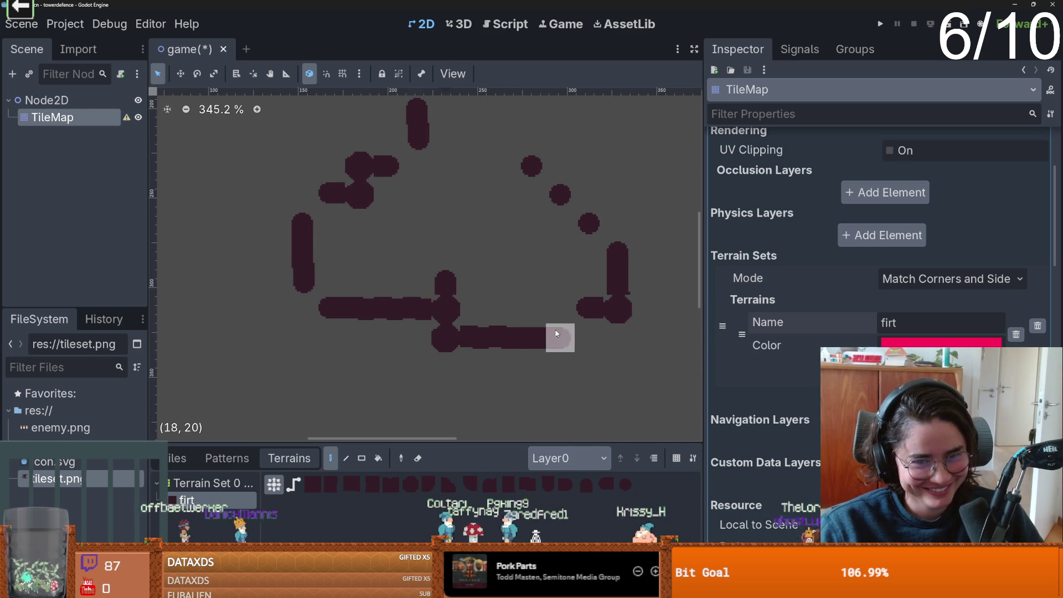
pyautogui.click(476, 234)
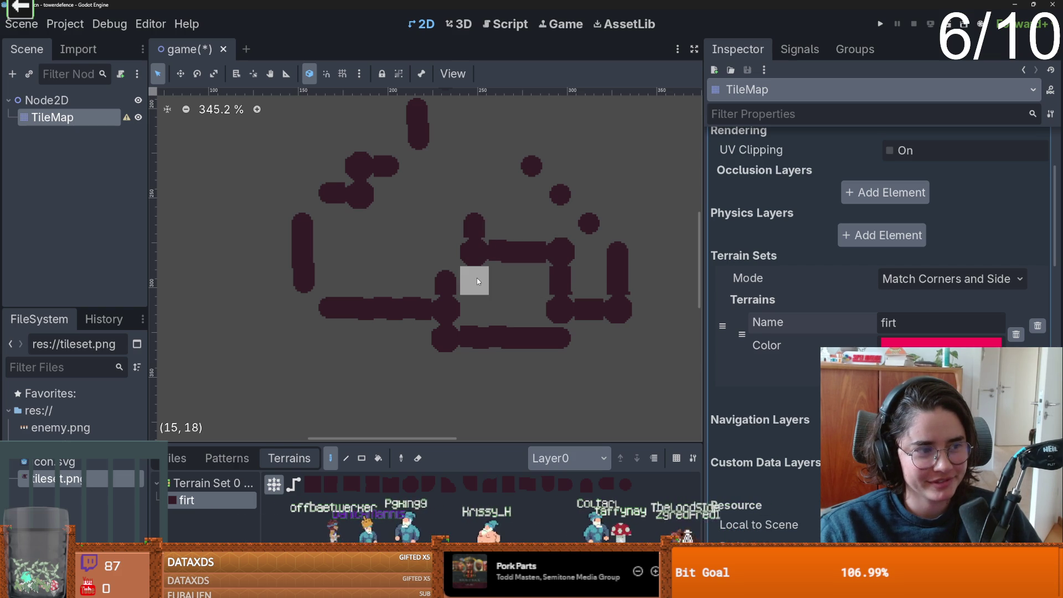
pyautogui.scroll(3, 477, 278)
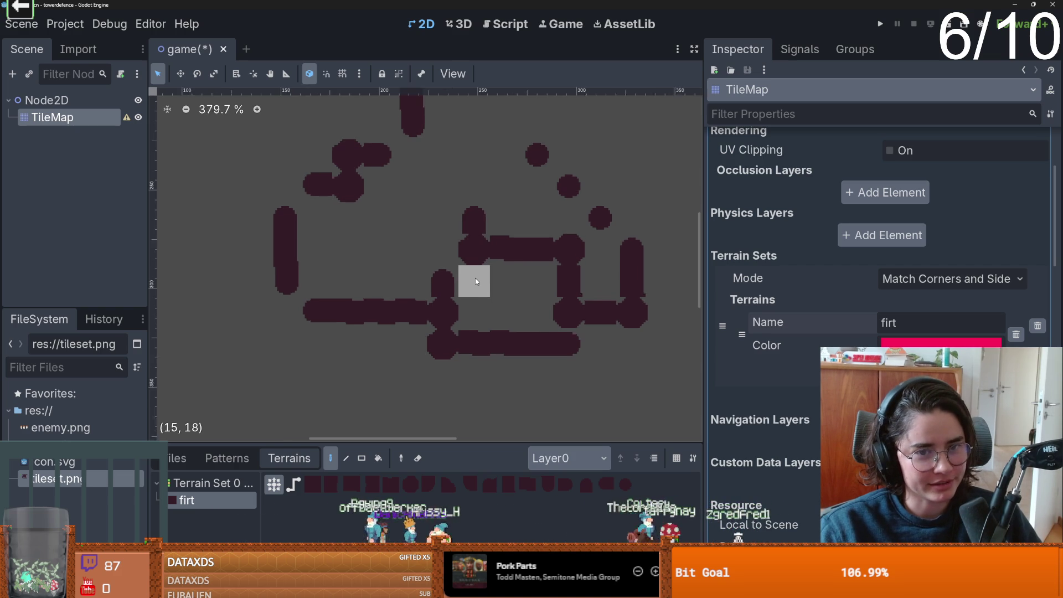
pyautogui.scroll(-3, 475, 278)
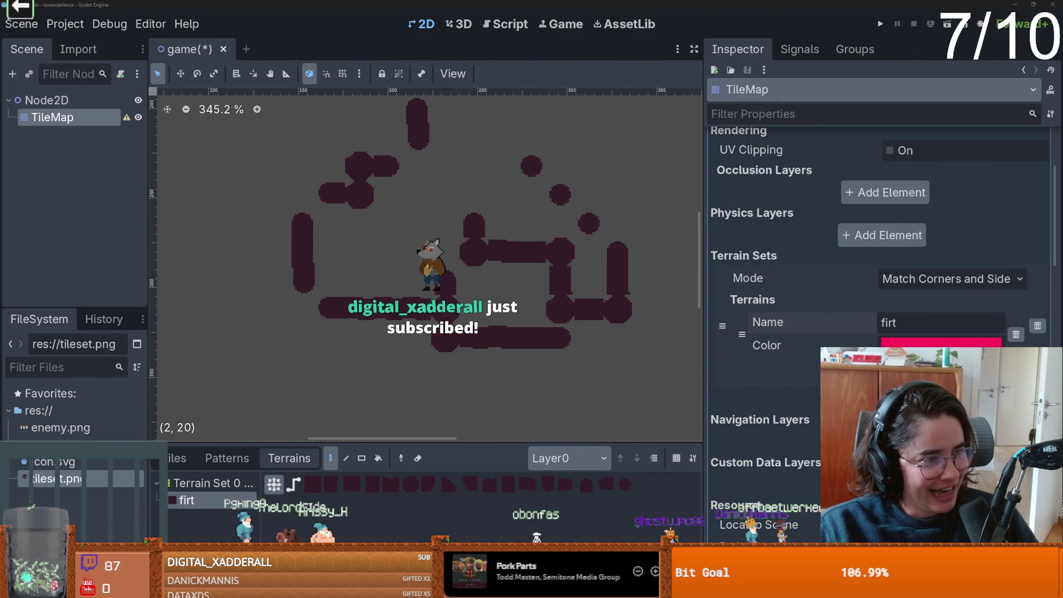
pyautogui.scroll(-1, 402, 328)
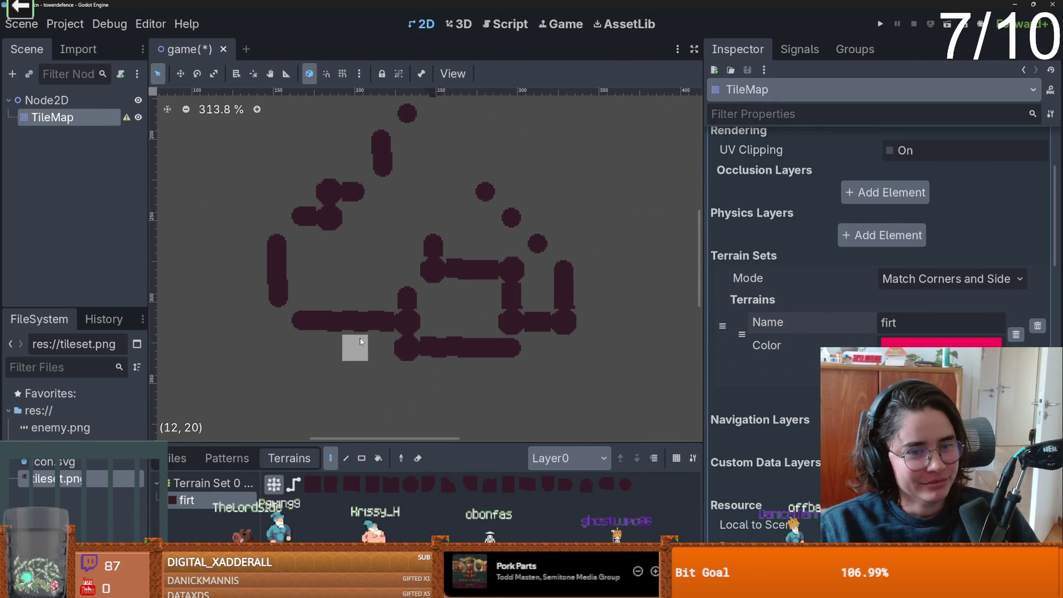
pyautogui.hscroll(-2, 420, 284)
pyautogui.scroll(1, 421, 284)
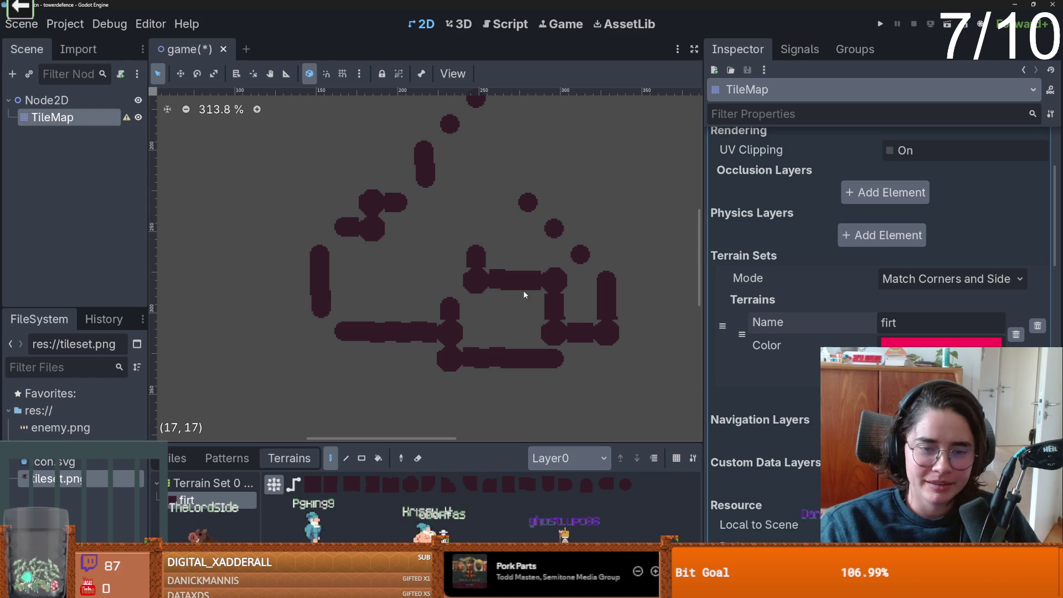
pyautogui.scroll(3, 451, 281)
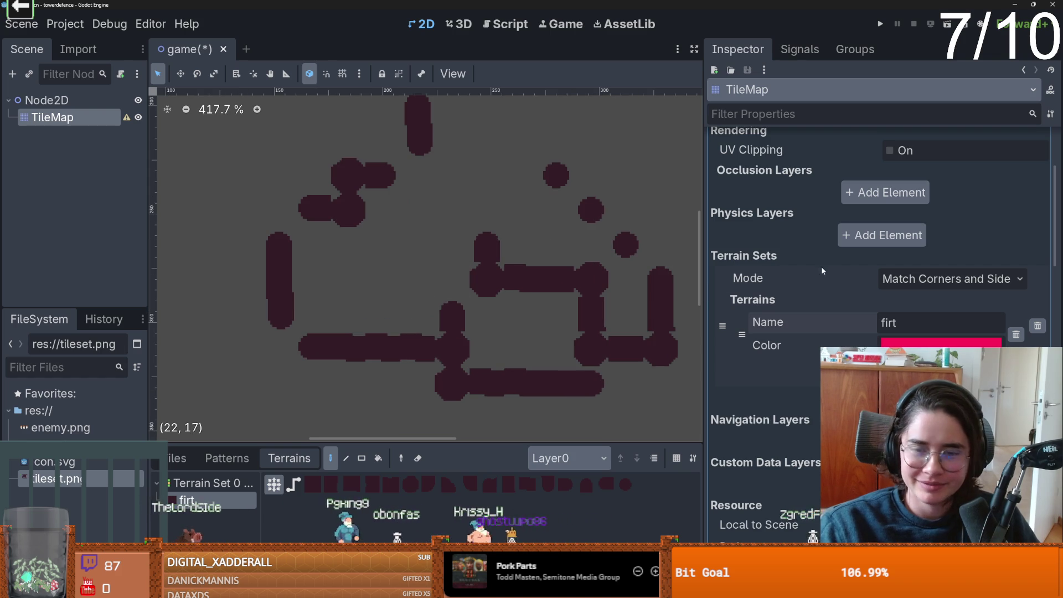
pyautogui.hotkey('alt', 'Tab')
# Paint dark pixels onto the round blob's top-right edge in Aseprite, then return to Godot.
pyautogui.scroll(2, 679, 179)
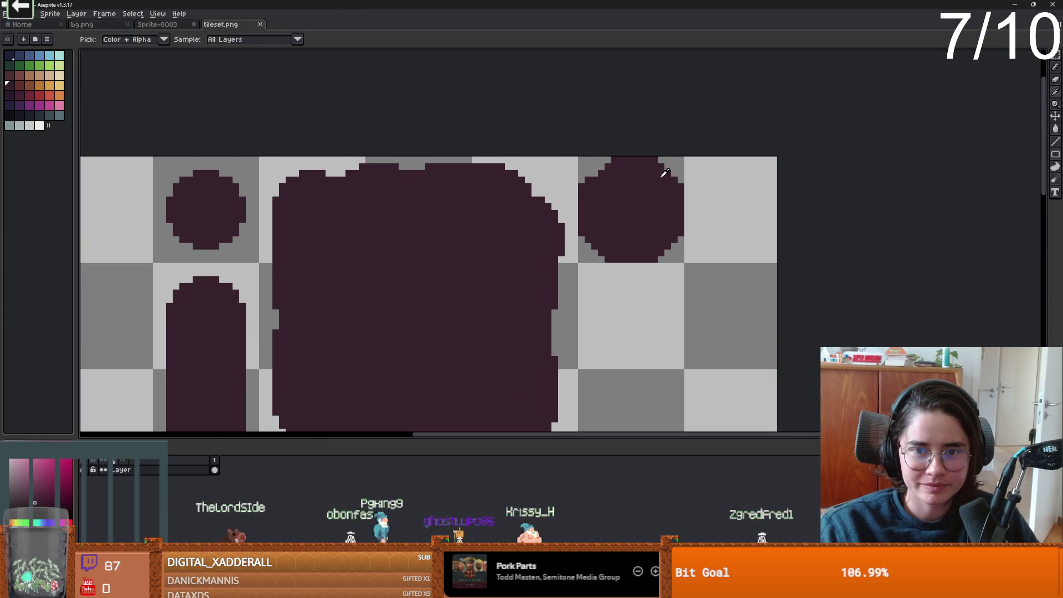
pyautogui.moveTo(680, 179); pyautogui.dragTo(683, 175)
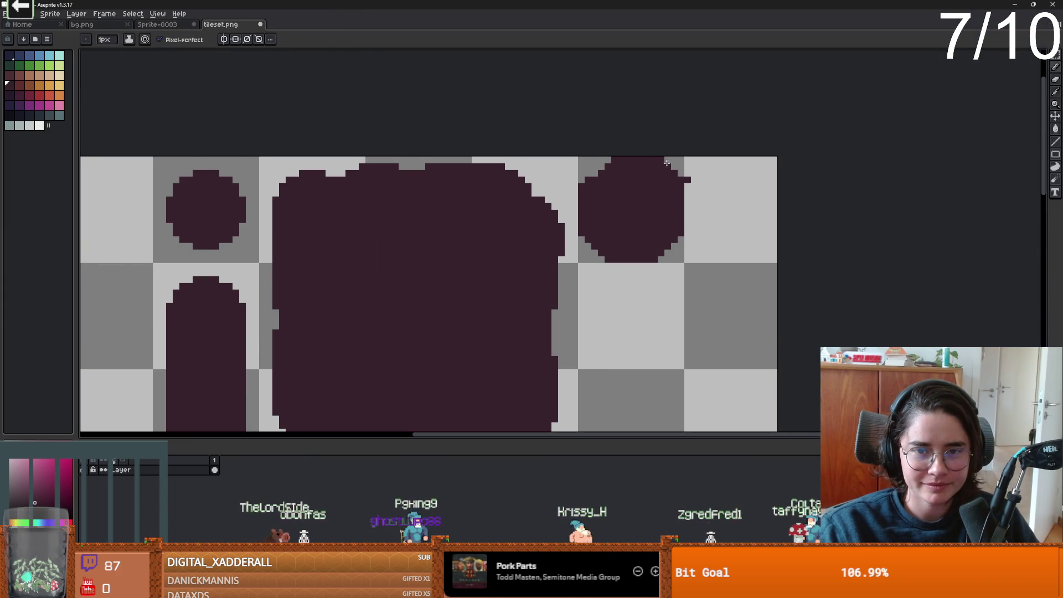
pyautogui.press('e')
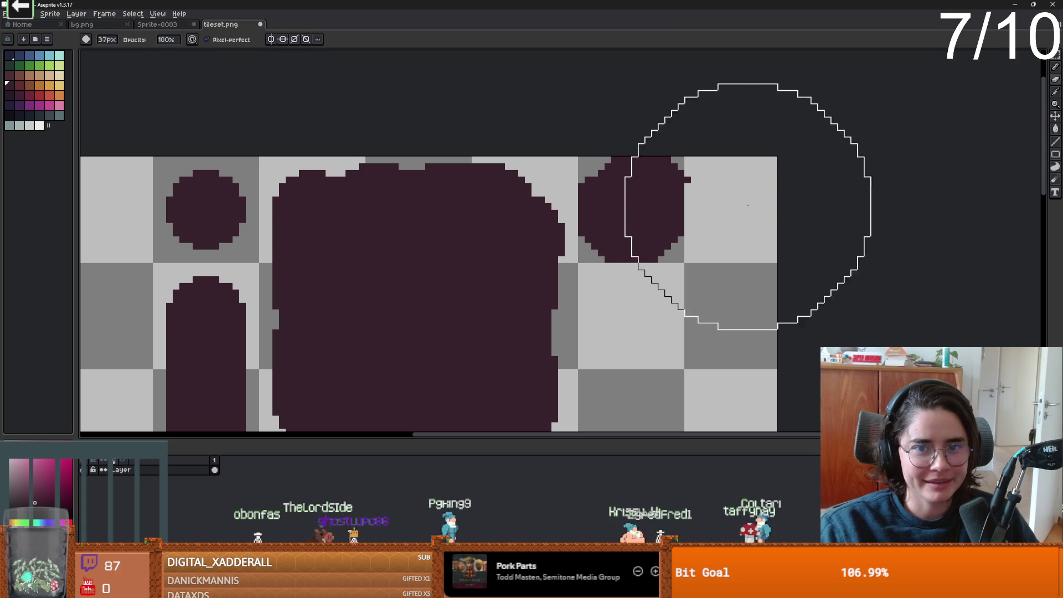
pyautogui.scroll(-10, 713, 218)
pyautogui.scroll(2, 707, 200)
pyautogui.press('b')
pyautogui.scroll(-2, 637, 269)
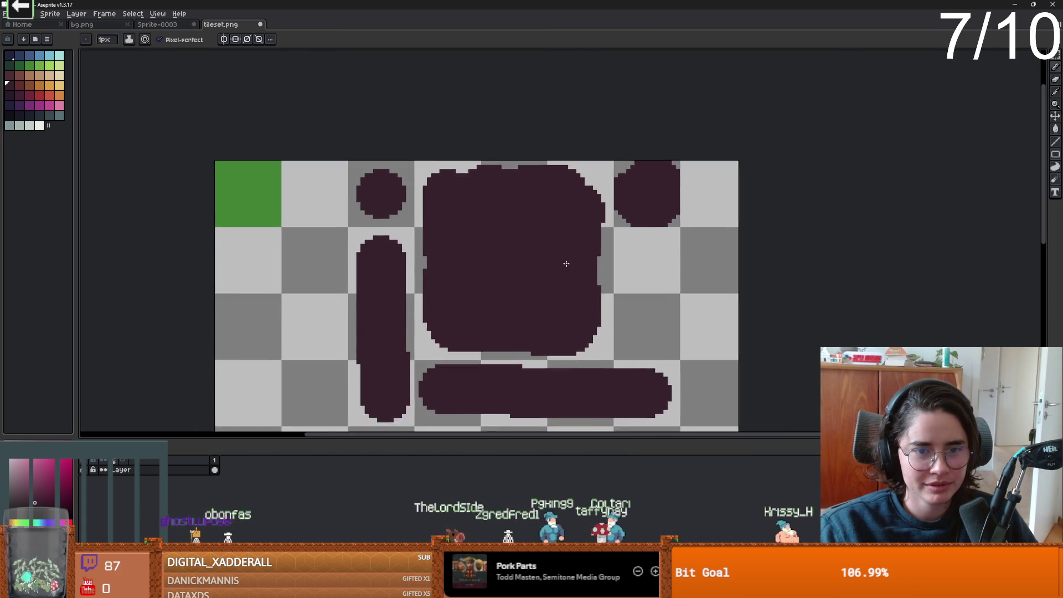
pyautogui.hotkey('alt', 'Tab')
pyautogui.scroll(-1, 529, 307)
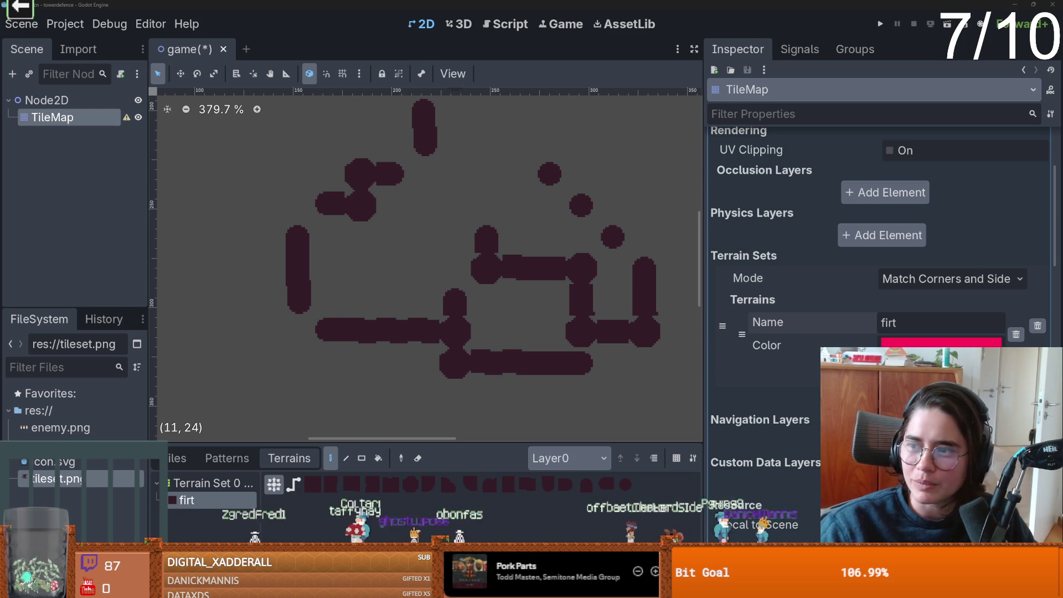
# Look over the '3x3 minimal' tileset image results, then return to tileset.png in Aseprite.
pyautogui.hotkey('alt', 'Tab')
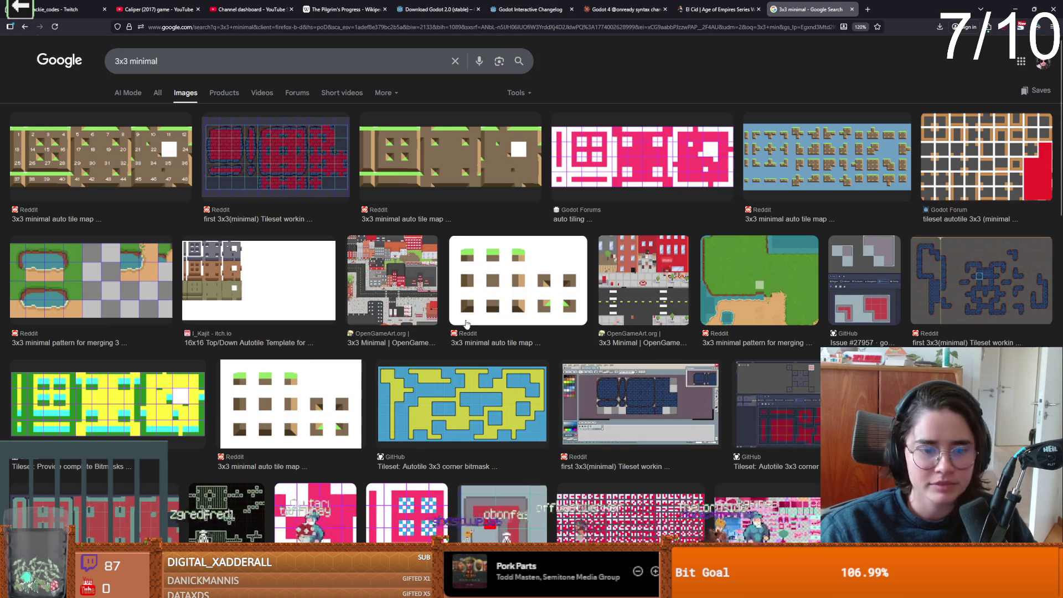
pyautogui.scroll(-2, 475, 328)
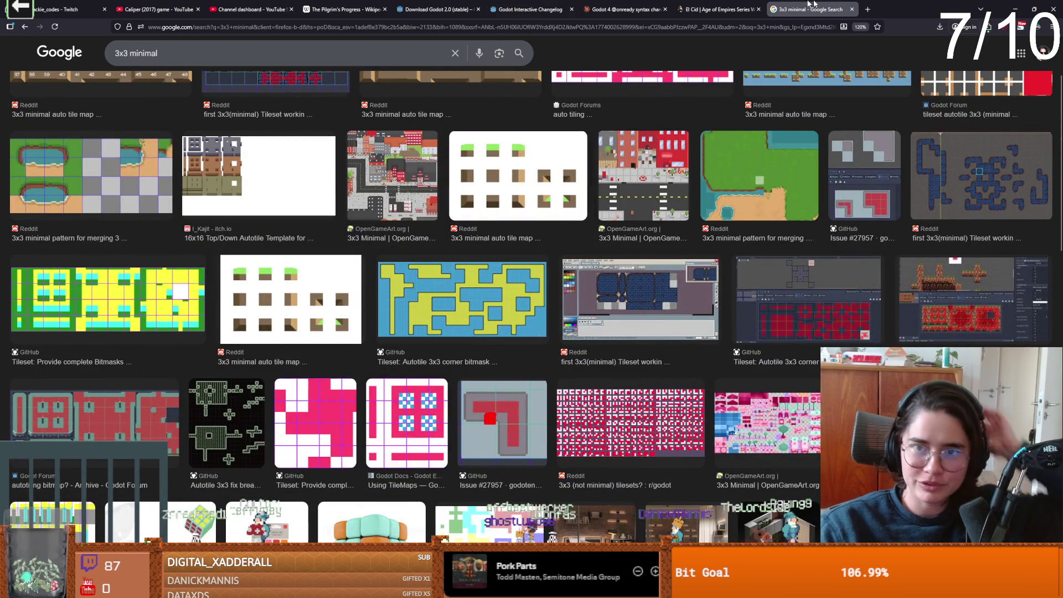
pyautogui.hotkey('alt', 'Tab')
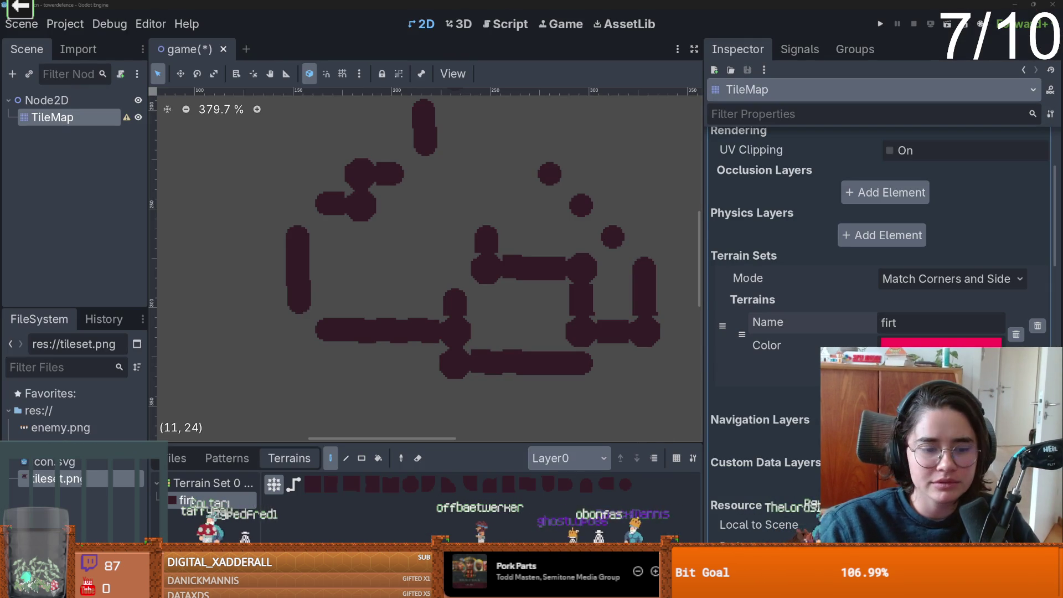
pyautogui.hotkey('alt', 'Tab')
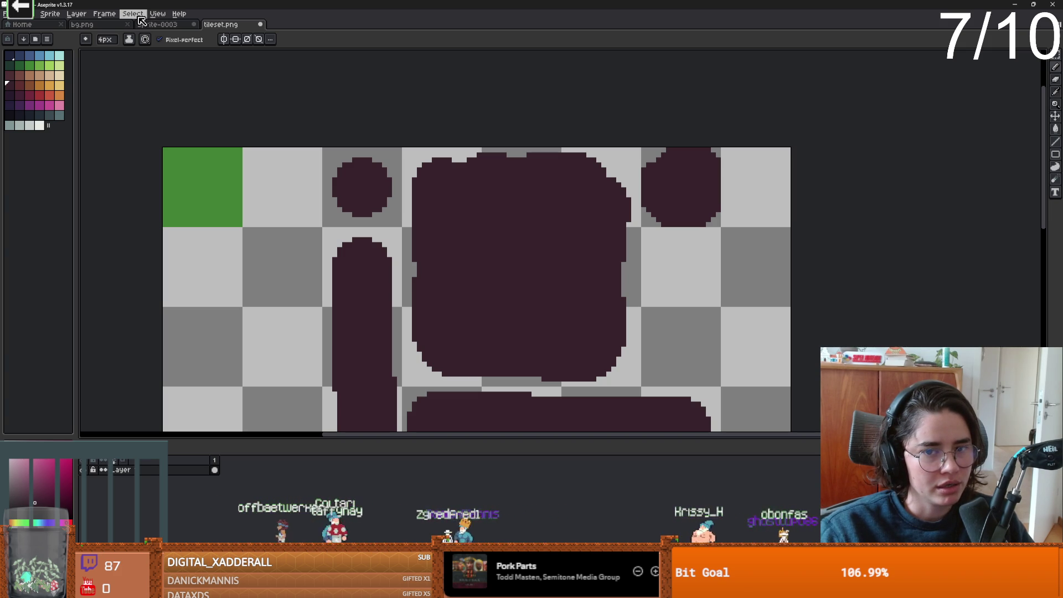
# Turn on Aseprite's tile grid overlay for tileset.png.
pyautogui.click(157, 13)
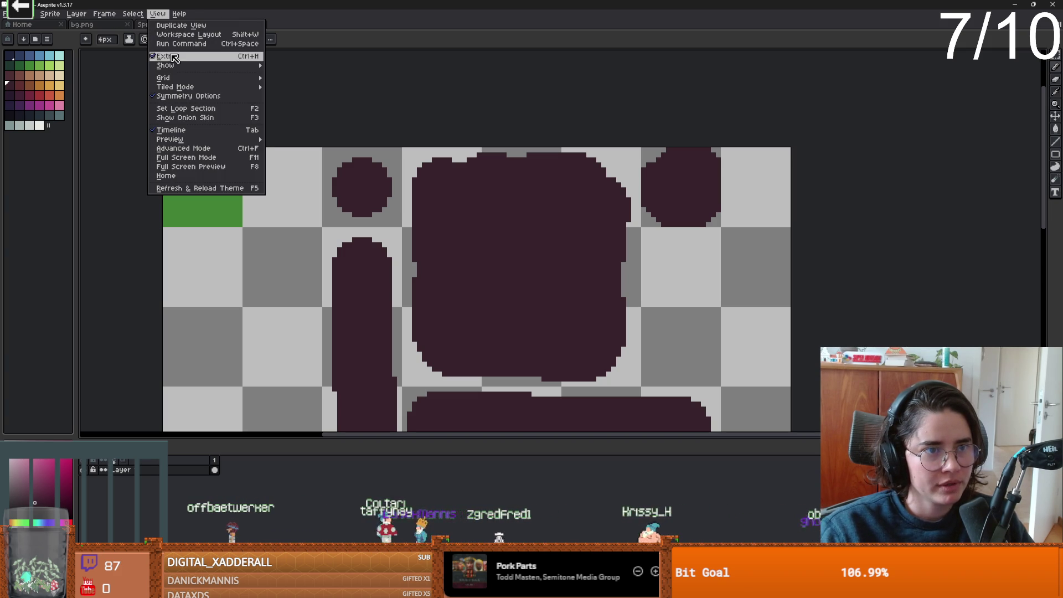
pyautogui.moveTo(166, 65)
pyautogui.click(286, 83)
pyautogui.scroll(1, 506, 245)
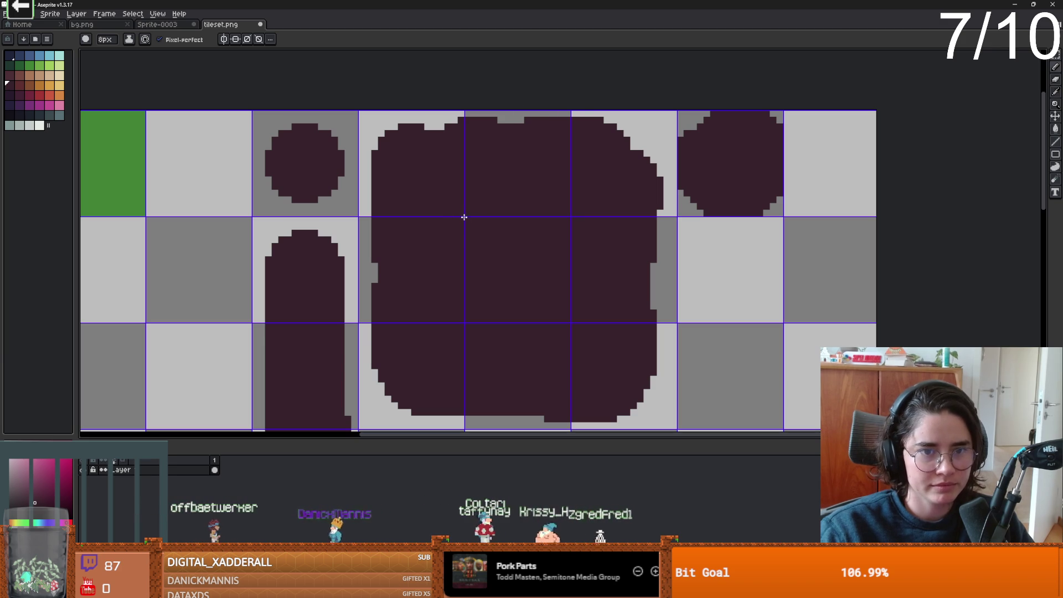
# Punch light 6px notches at the blob's inner tile corners, undoing a misplaced one, then return to Godot.
pyautogui.press('e')
pyautogui.press('-')
pyautogui.press('-')
pyautogui.press('-')
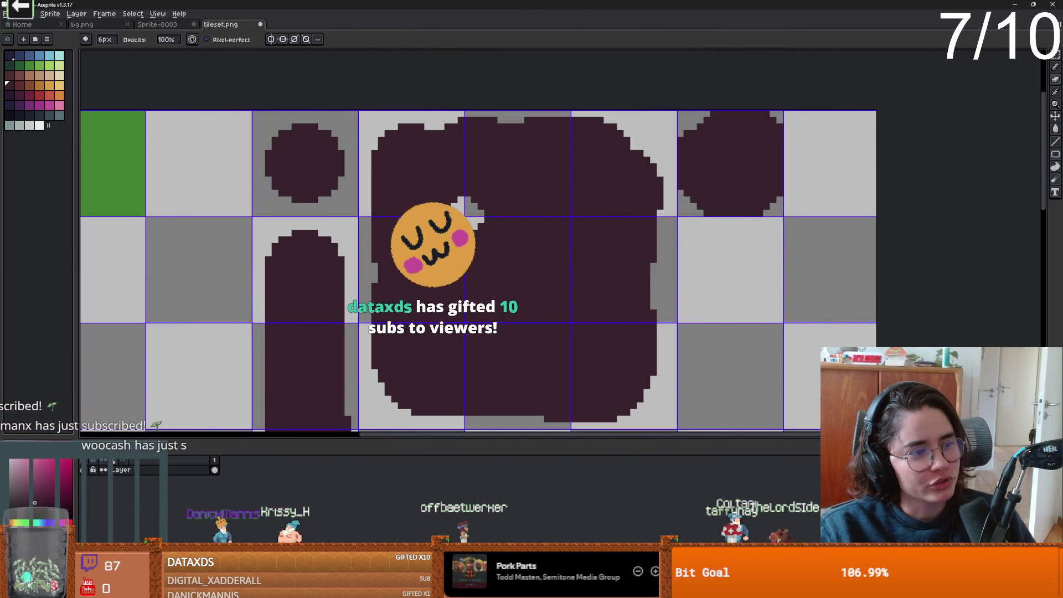
pyautogui.click(571, 223)
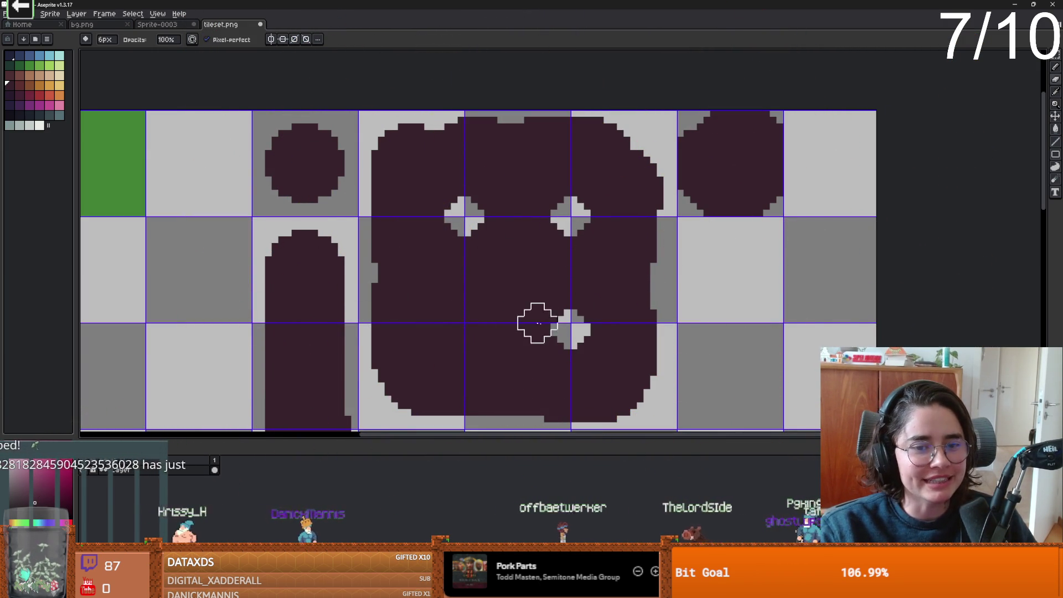
pyautogui.hotkey('ctrl', 'z')
pyautogui.click(571, 323)
pyautogui.click(464, 323)
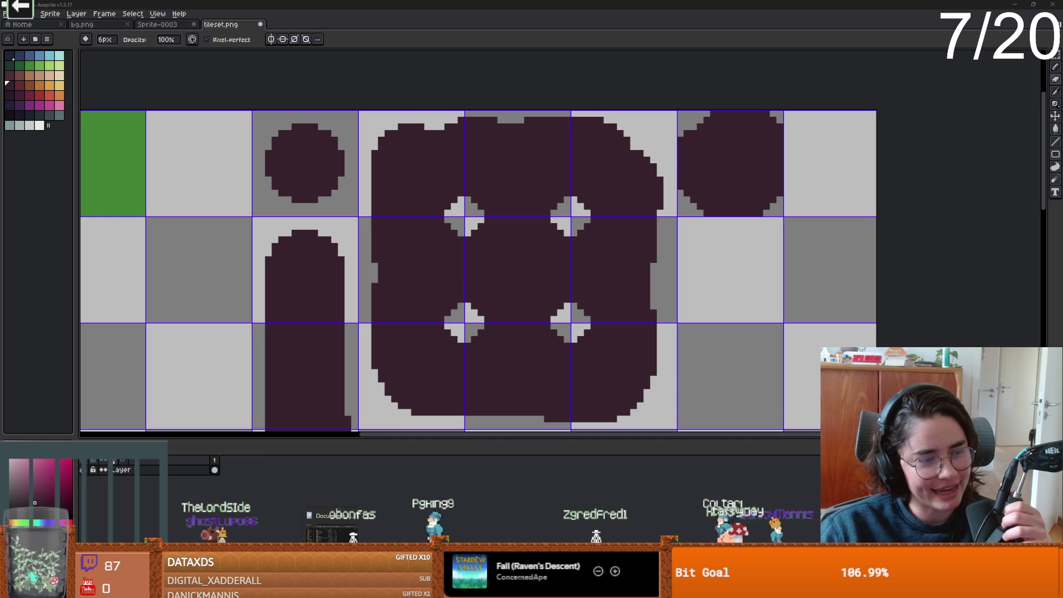
pyautogui.hotkey('alt', 'Tab')
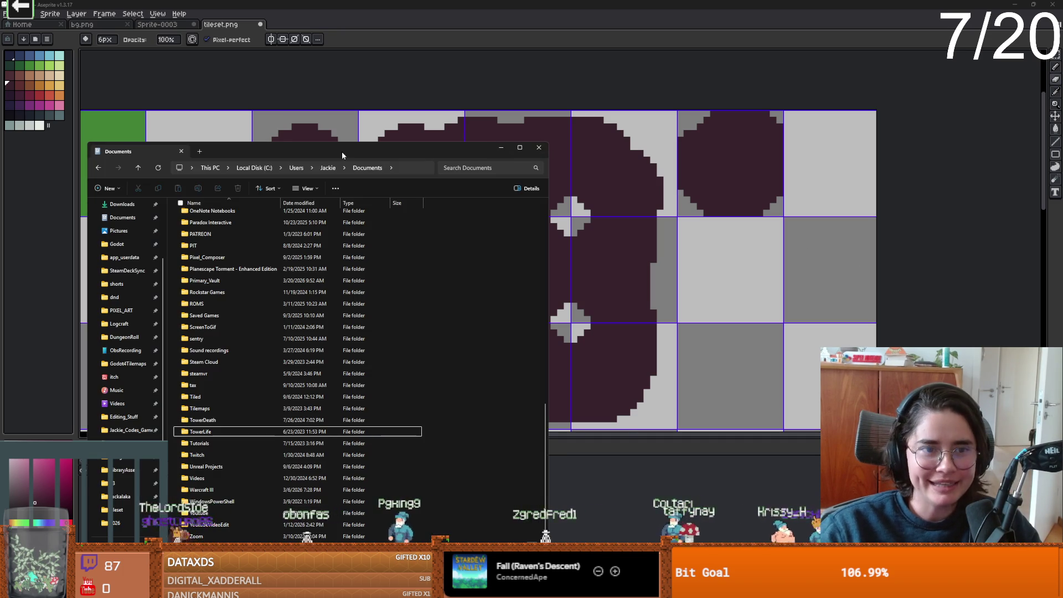
pyautogui.hotkey('alt', 'Tab')
pyautogui.hotkey('alt', 'Tab')
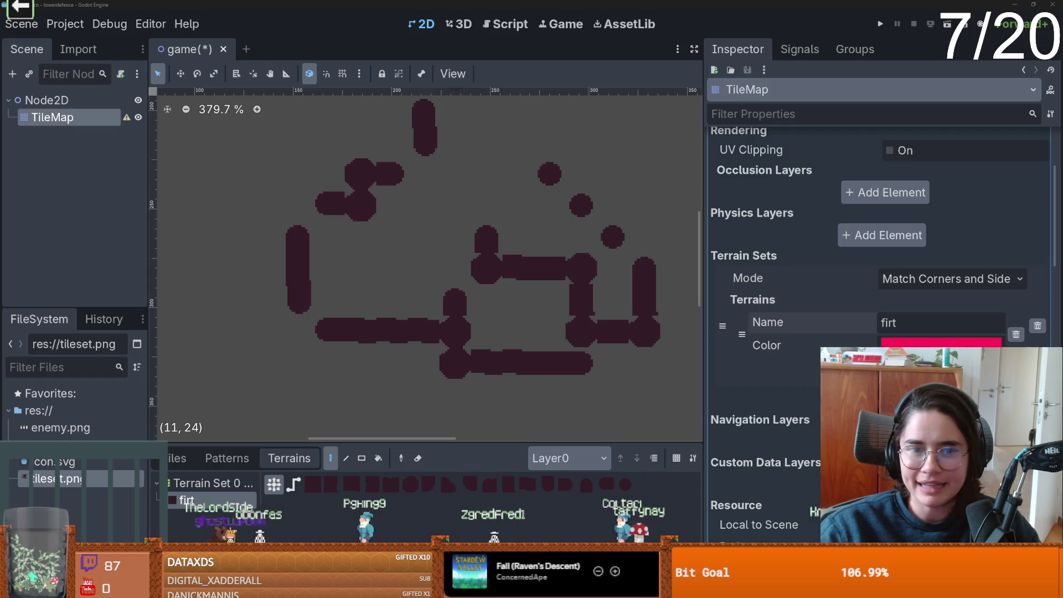
# Paint large dirt areas across the map and check the TowerDeath folder in Documents.
pyautogui.scroll(1, 358, 203)
pyautogui.moveTo(437, 249)
pyautogui.mouseDown()
pyautogui.moveTo(232, 319)
pyautogui.moveTo(166, 424)
pyautogui.mouseUp()
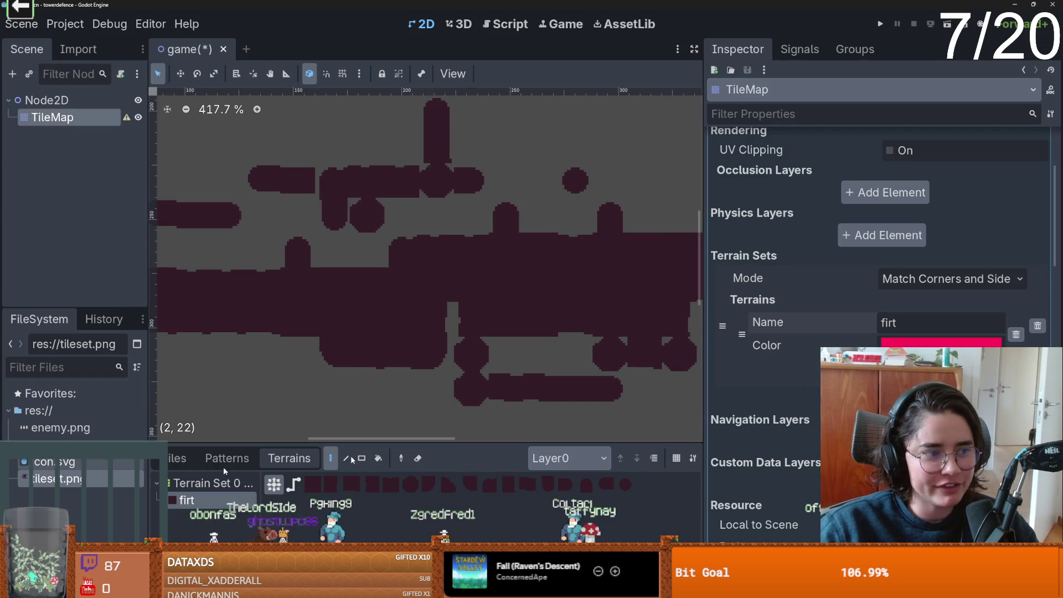
pyautogui.hotkey('alt', 'Tab')
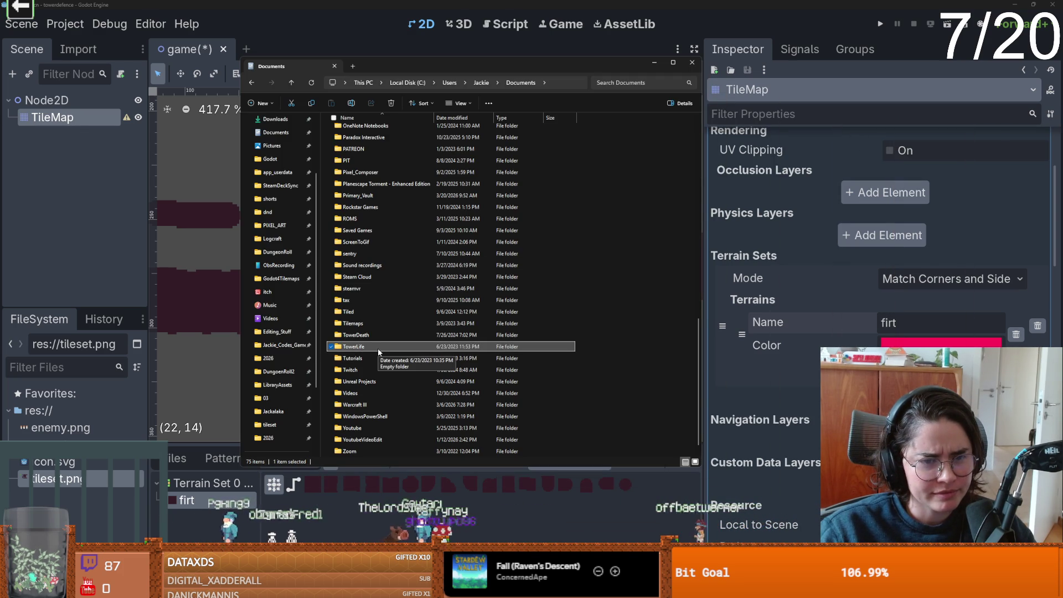
pyautogui.click(380, 335)
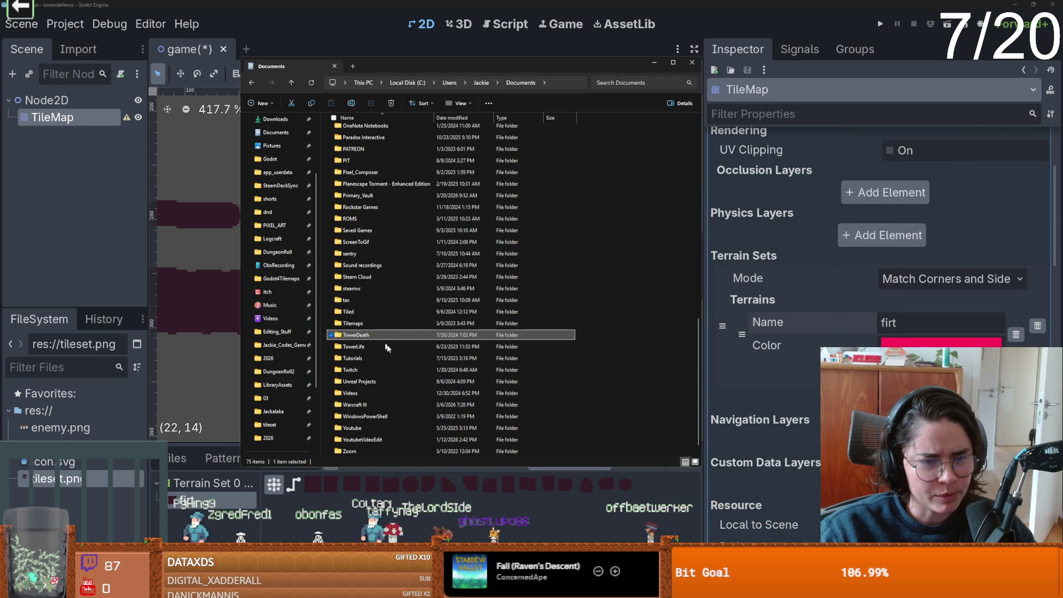
pyautogui.hotkey('alt', 'Tab')
# Open the res:// project folder in the file explorer, then quit Godot without saving.
pyautogui.rightClick(47, 407)
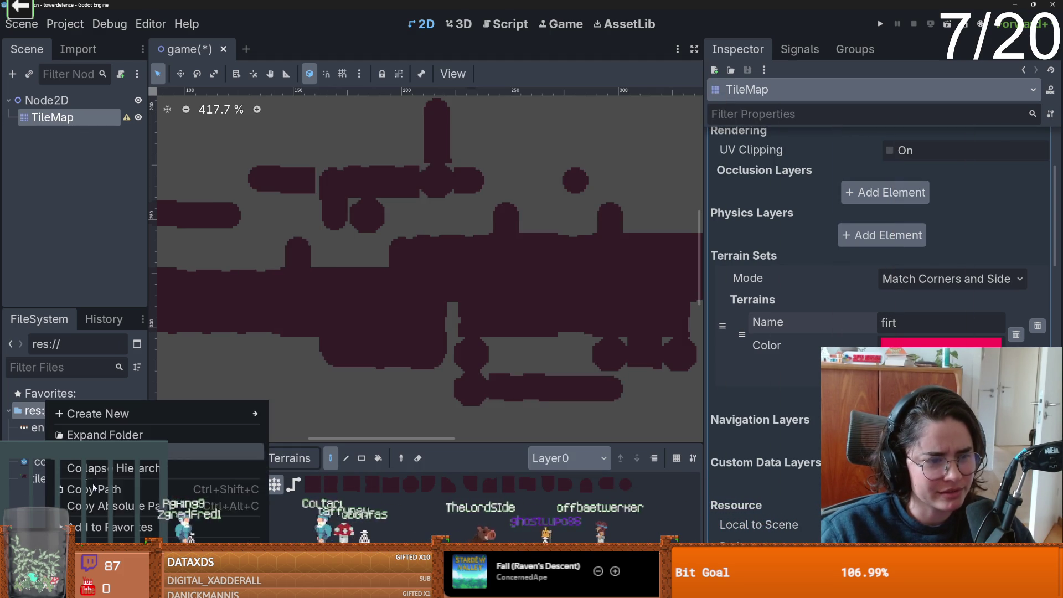
pyautogui.click(110, 548)
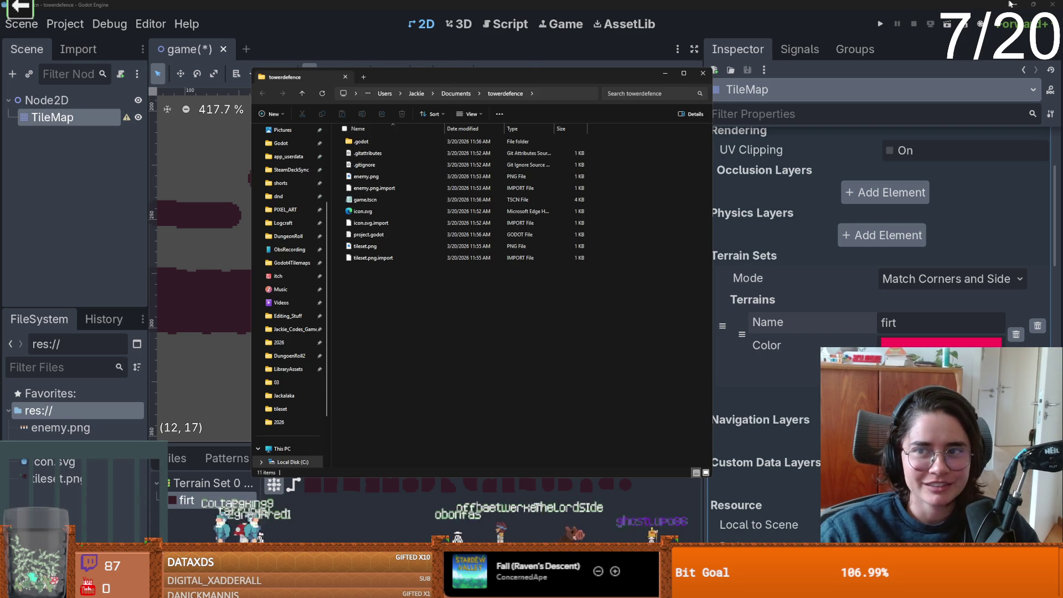
pyautogui.click(1050, 4)
pyautogui.click(536, 337)
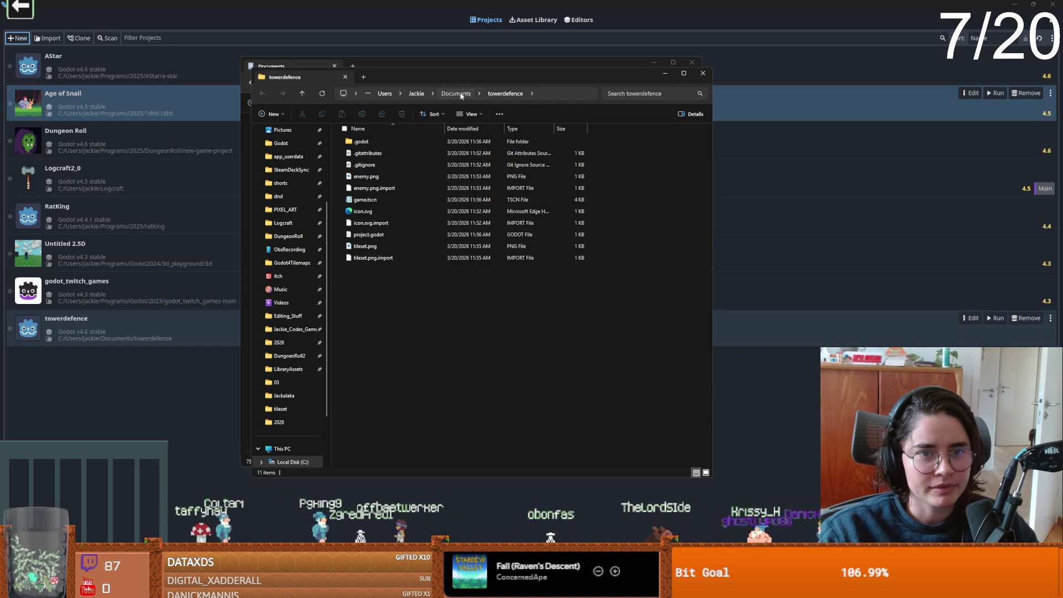
# Delete the towerdefence folder from Documents.
pyautogui.hotkey('alt', 'Up')
pyautogui.scroll(-2, 391, 381)
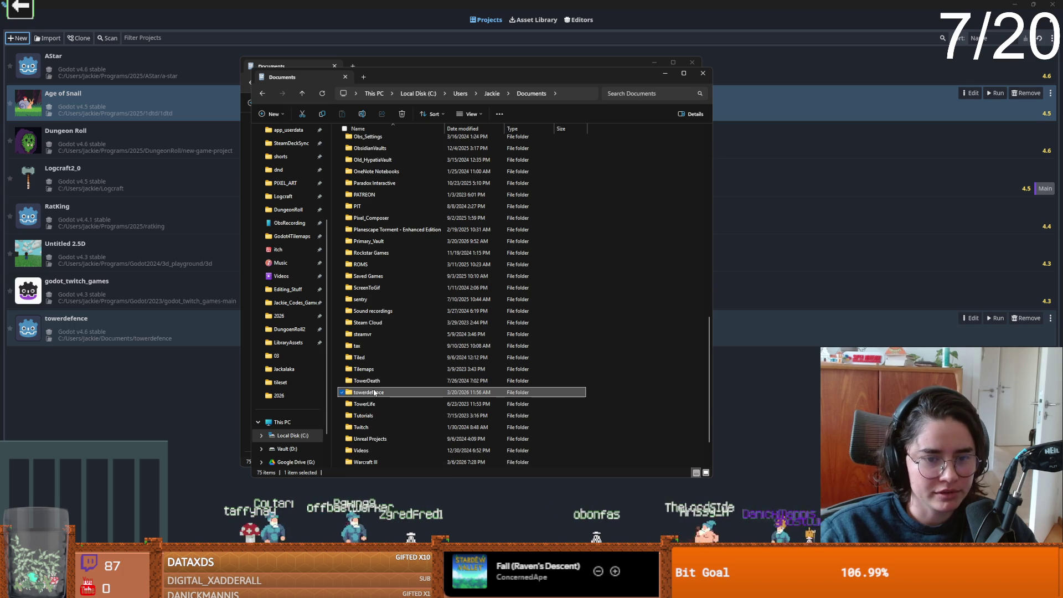
pyautogui.rightClick(373, 393)
pyautogui.click(467, 404)
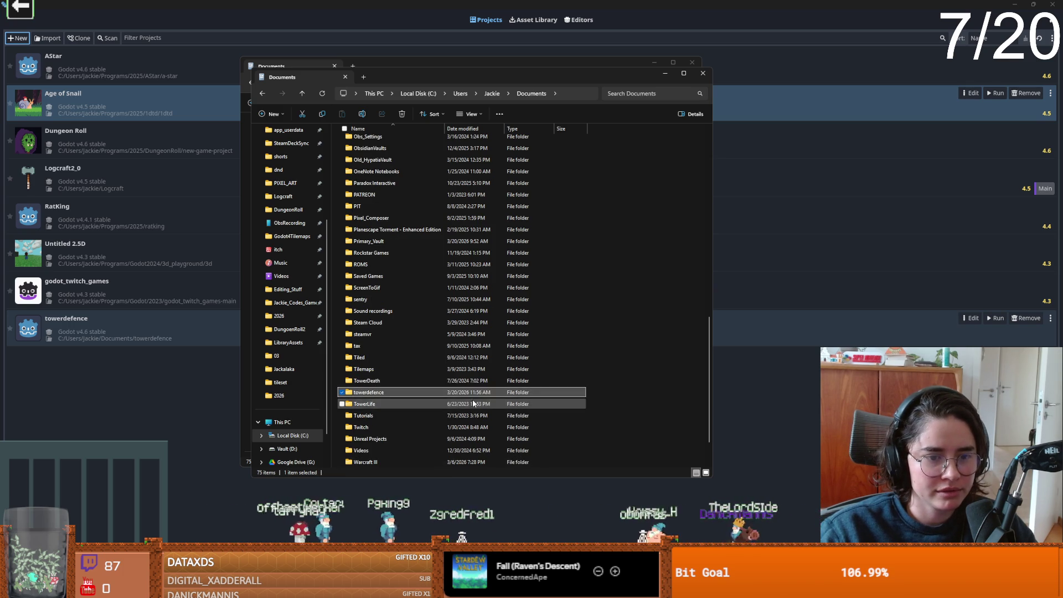
# Empty the Recycle Bin permanently and close both file explorer windows.
pyautogui.click(780, 201)
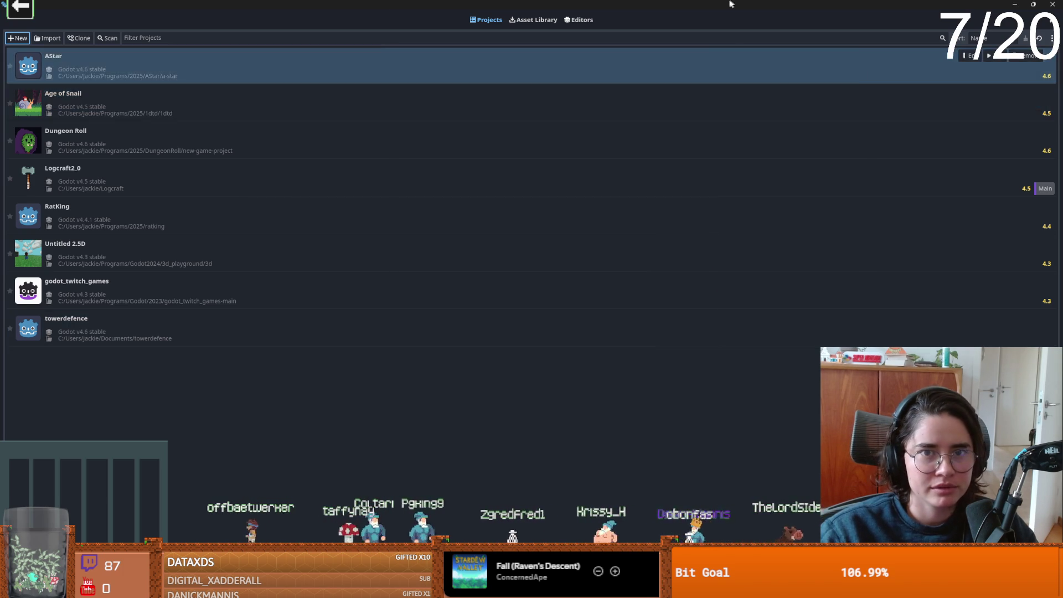
pyautogui.press('super+Down')
pyautogui.click(716, 187)
pyautogui.rightClick(15, 10)
pyautogui.click(44, 54)
pyautogui.click(563, 310)
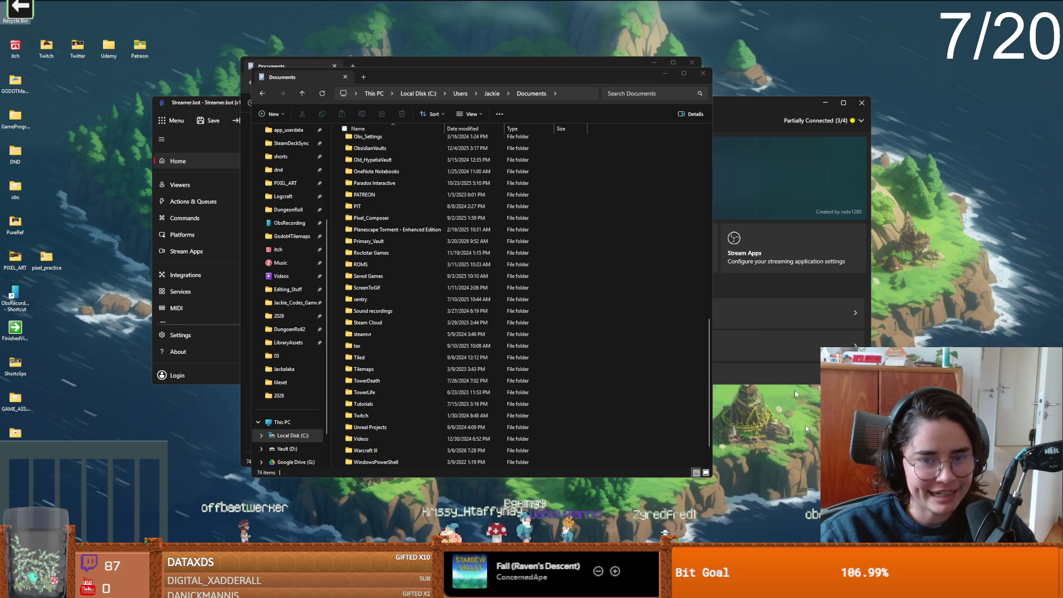
pyautogui.click(702, 74)
pyautogui.click(692, 63)
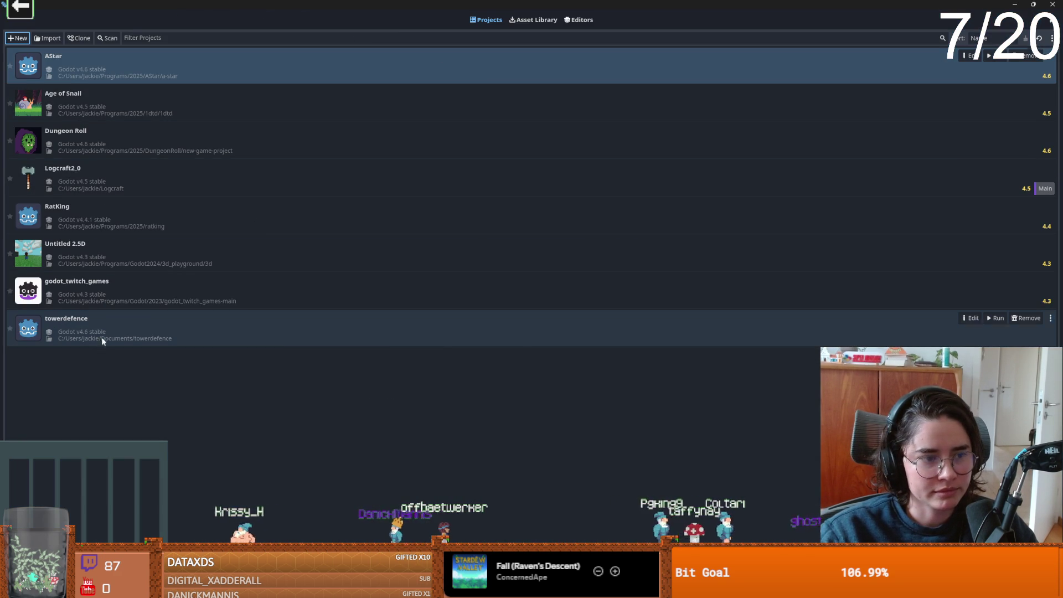
# Remove the old towerdefence project from the Project Manager list.
pyautogui.click(100, 342)
pyautogui.doubleClick(733, 324)
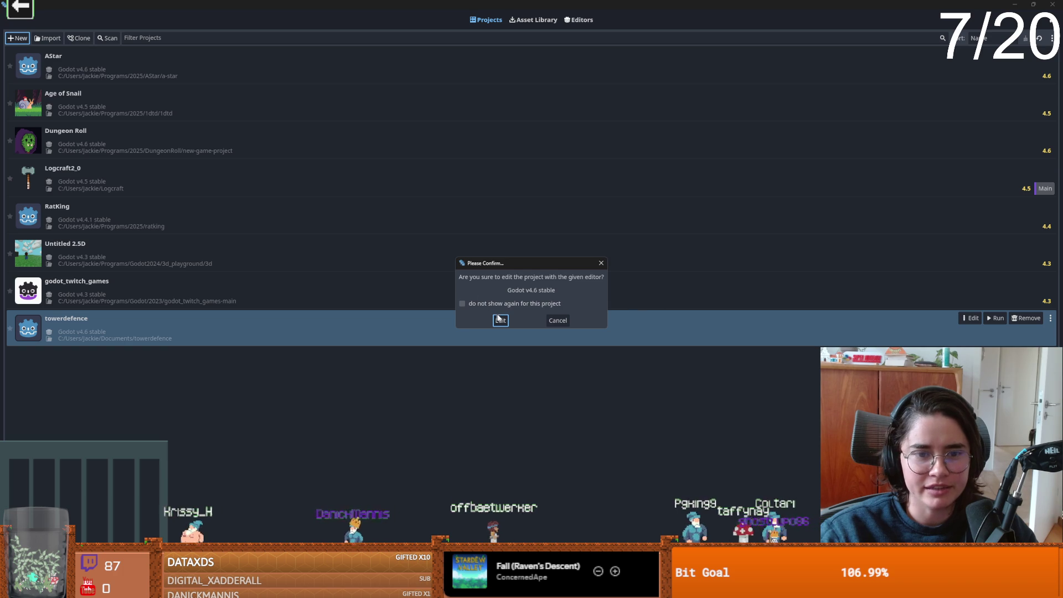
pyautogui.click(558, 320)
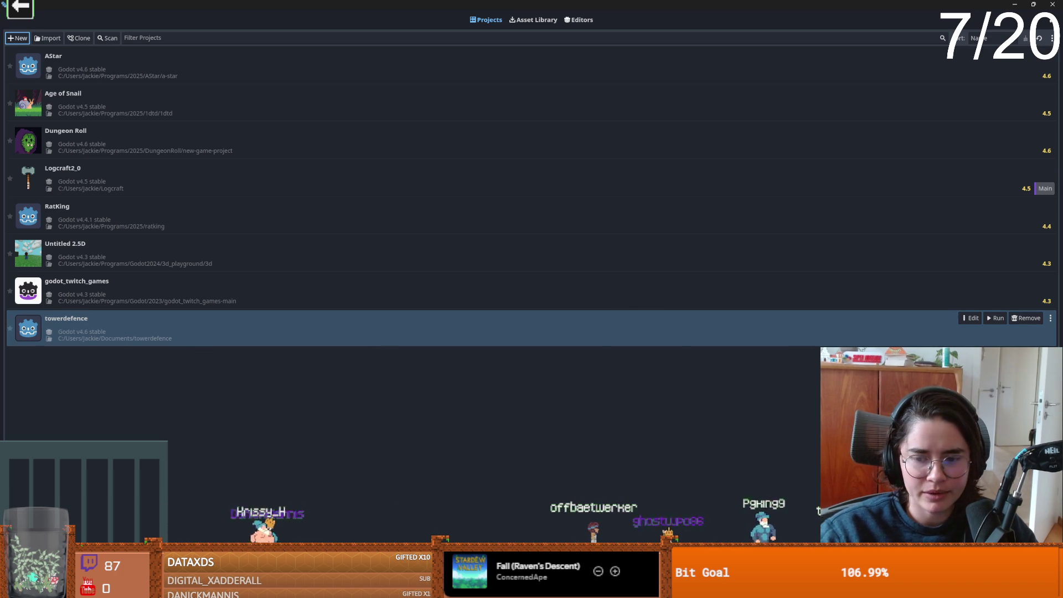
pyautogui.click(1025, 318)
pyautogui.click(504, 312)
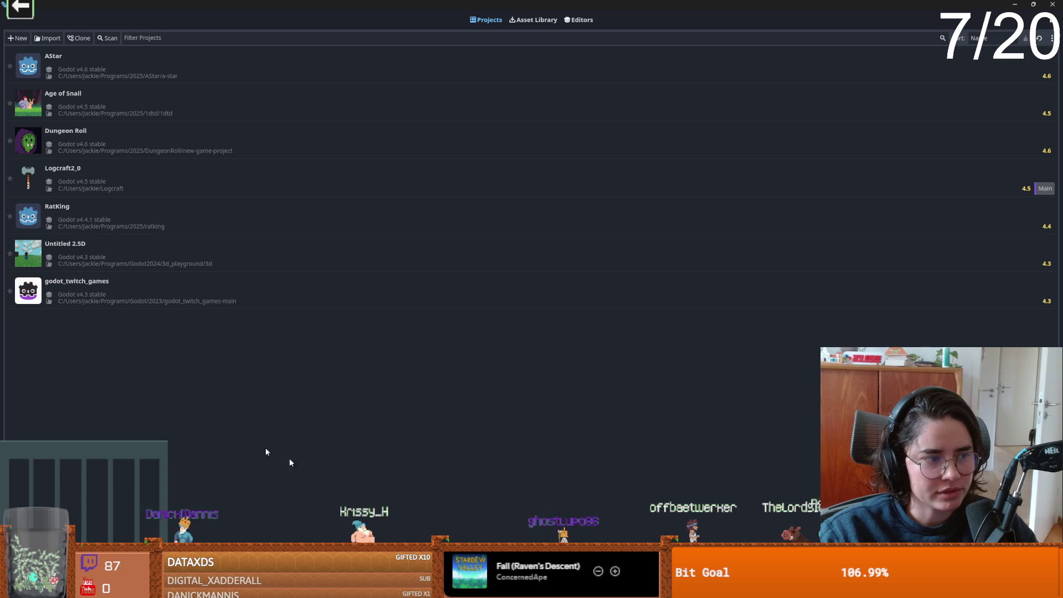
# Create a new project named towerdefence and open it in the editor.
pyautogui.click(24, 38)
pyautogui.write('towerdefence')
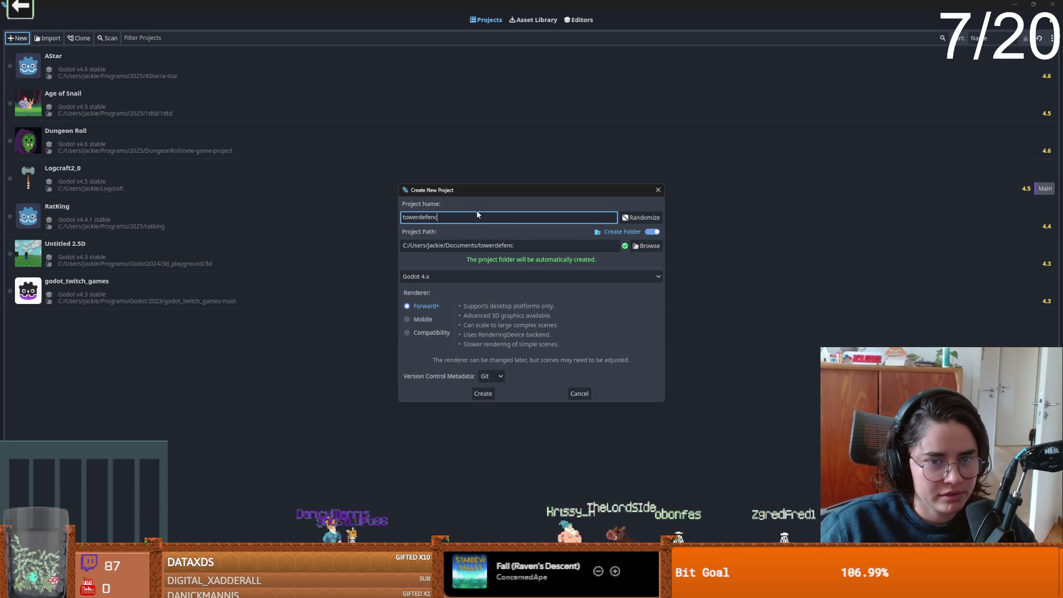
pyautogui.click(483, 394)
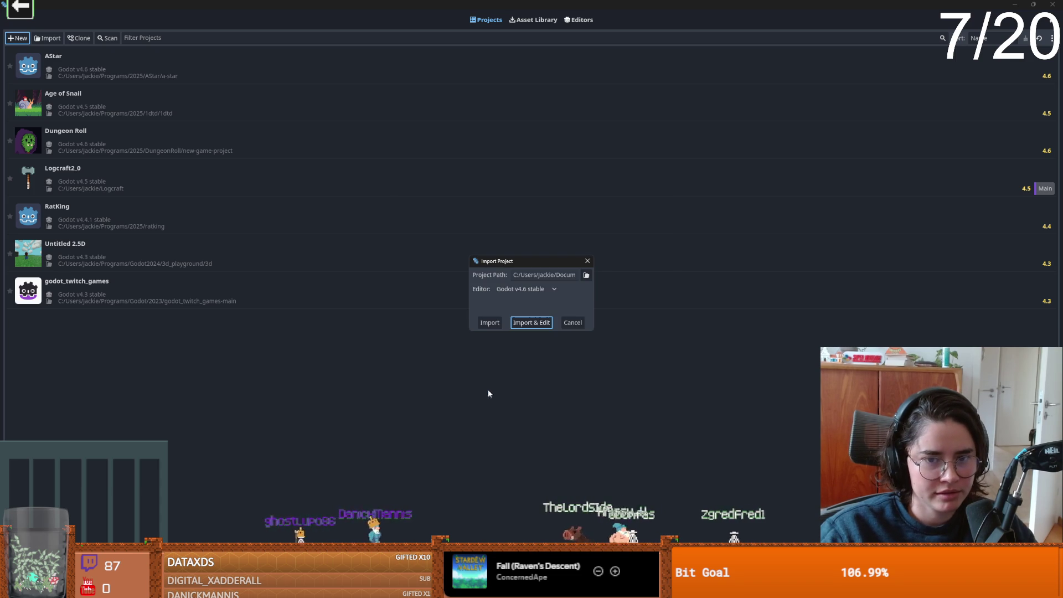
pyautogui.click(518, 323)
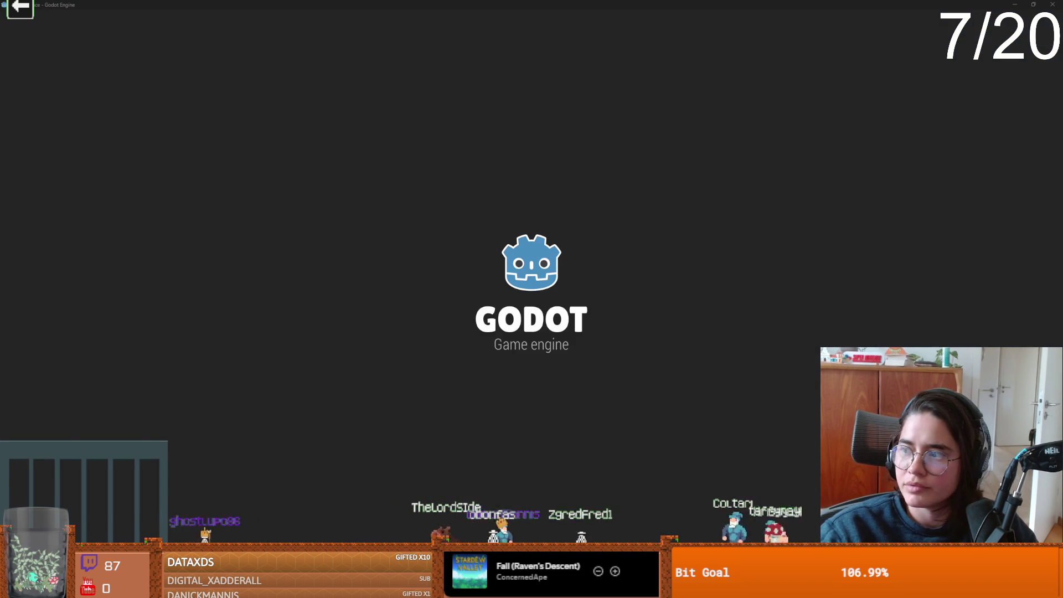
pyautogui.hotkey('alt', 'Tab')
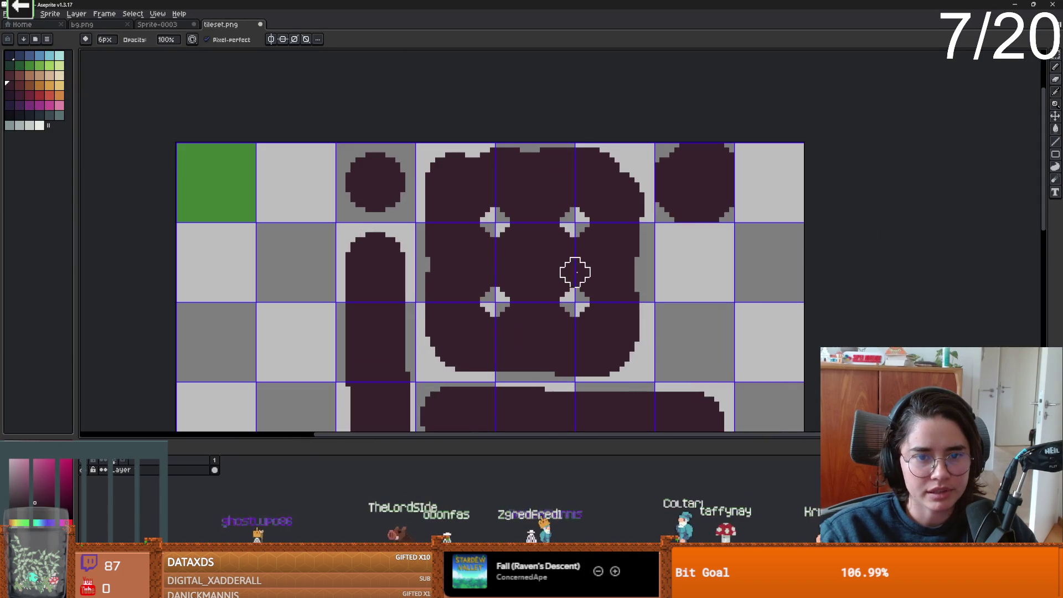
# Save tileset.png in Aseprite with Ctrl+S, then return to the empty Godot project.
pyautogui.scroll(-1, 575, 272)
pyautogui.scroll(1, 486, 251)
pyautogui.hotkey('ctrl', 's')
pyautogui.scroll(-1, 503, 294)
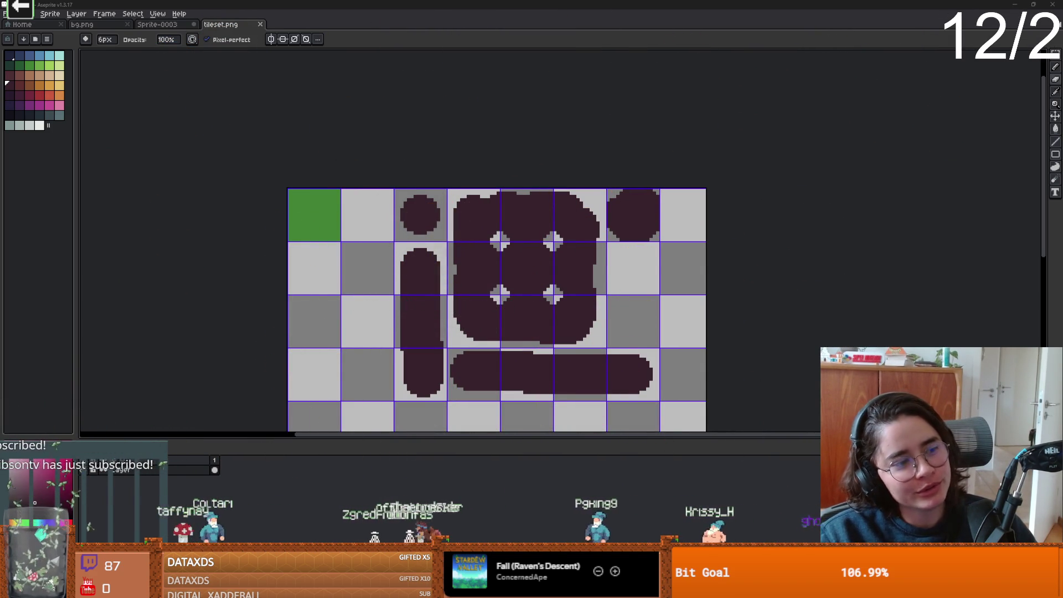
pyautogui.hotkey('alt', 'Tab')
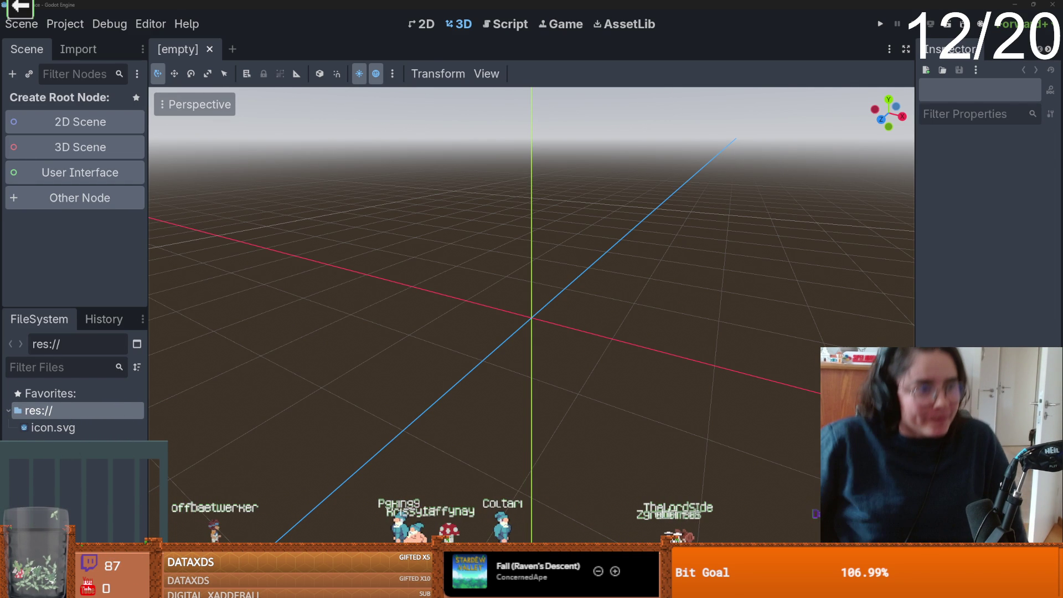
# Create a 2D scene whose root node is named game.
pyautogui.click(79, 121)
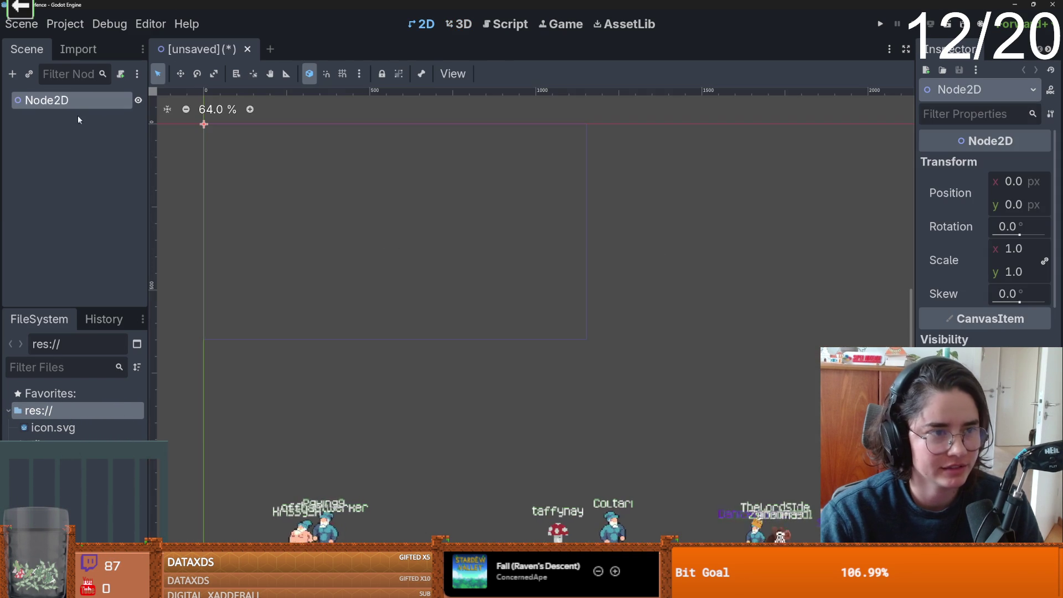
pyautogui.doubleClick(61, 100)
pyautogui.write('game')
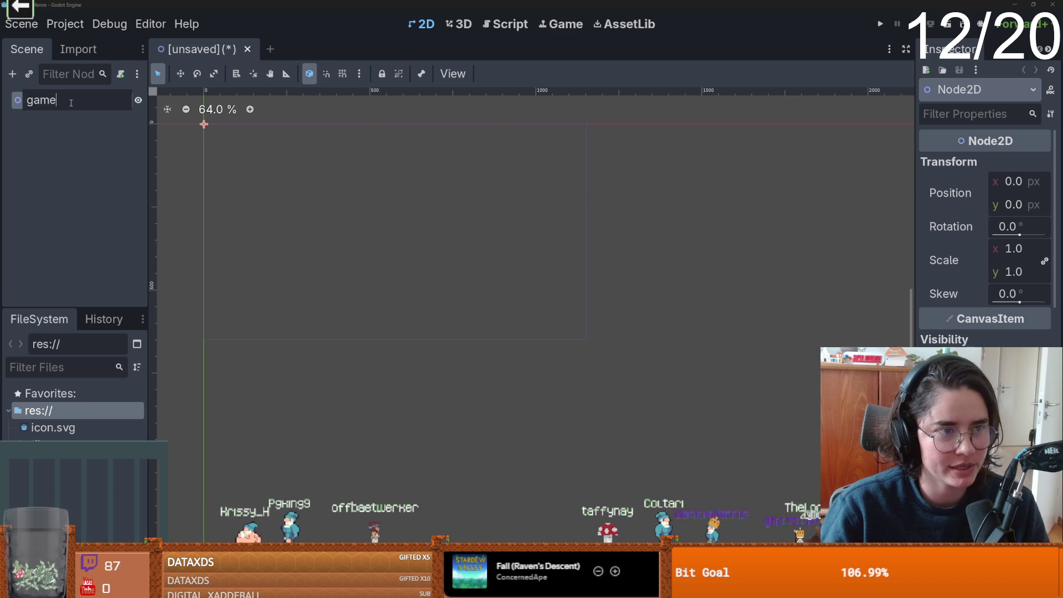
pyautogui.press('Return')
# Add a TileMapLayer child under game, replacing the deprecated TileMap added at first.
pyautogui.click(12, 74)
pyautogui.write('tilemap')
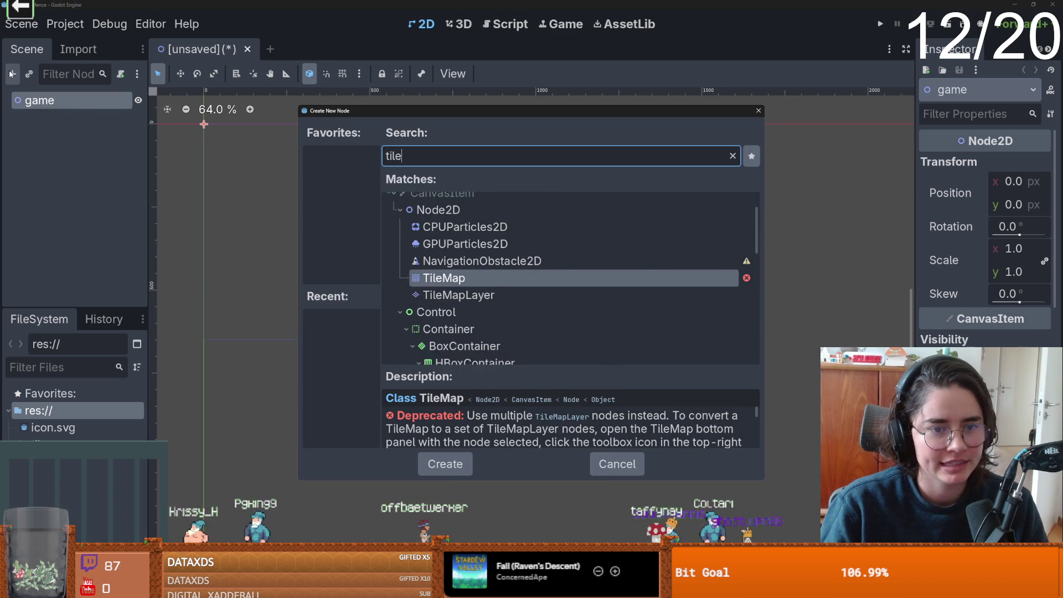
pyautogui.press('Return')
pyautogui.hotkey('ctrl', 'z')
pyautogui.rightClick(61, 101)
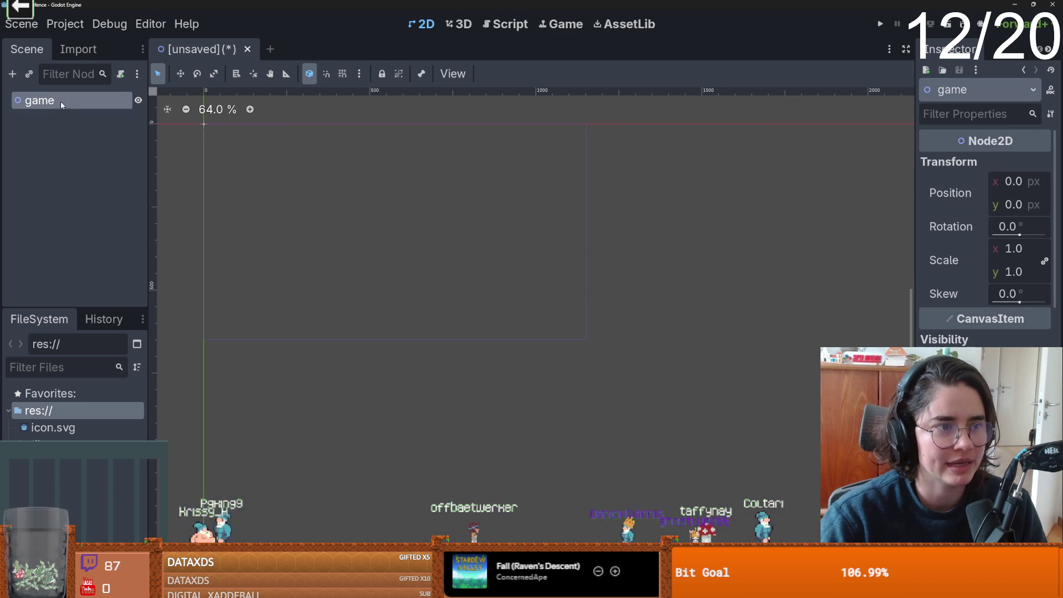
pyautogui.press('Escape')
pyautogui.click(12, 73)
pyautogui.press('Down')
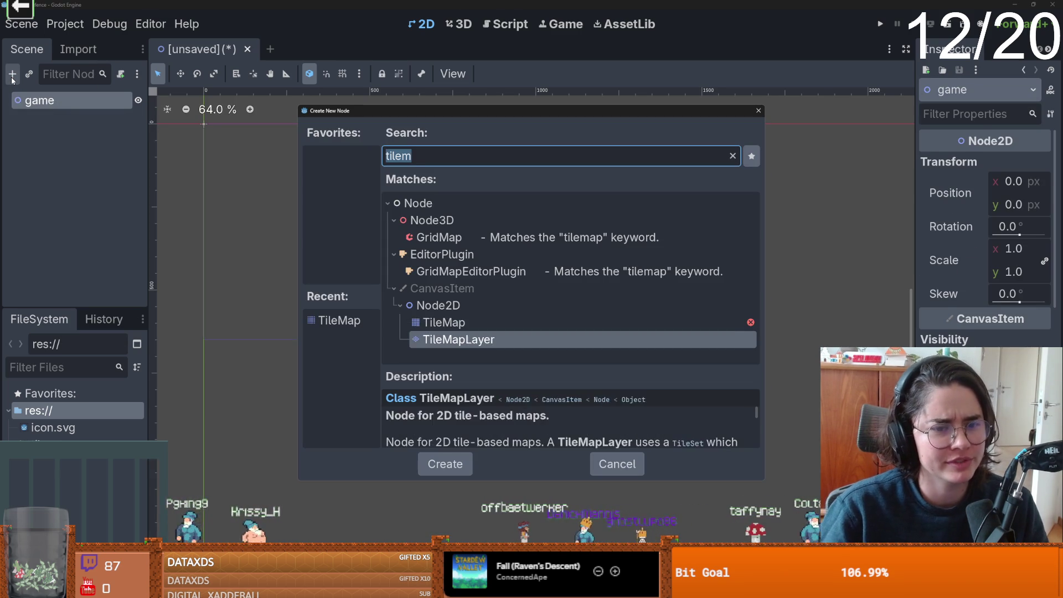
pyautogui.press('Return')
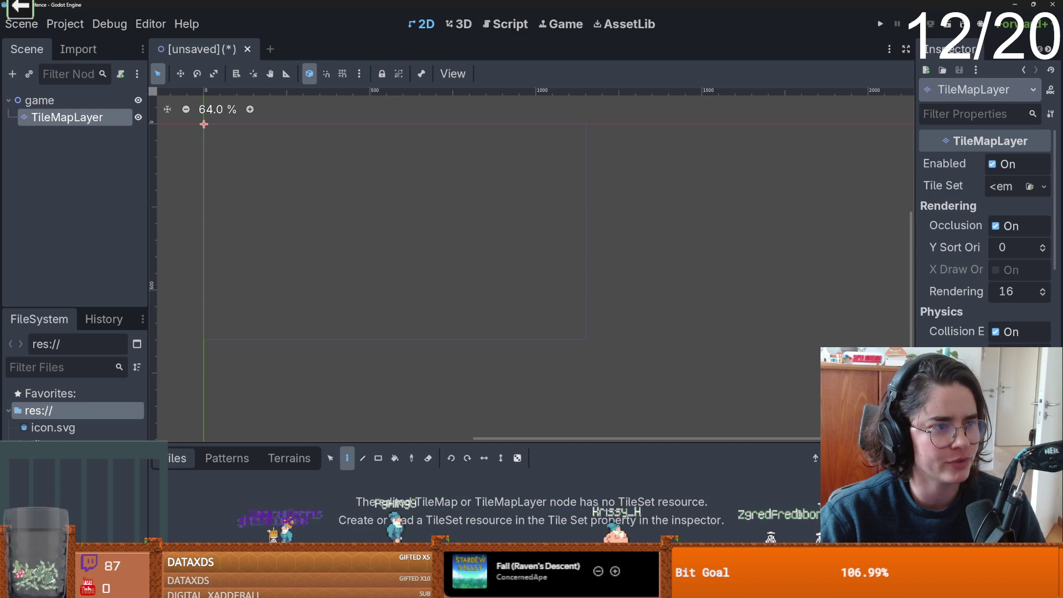
pyautogui.click(64, 23)
pyautogui.click(88, 42)
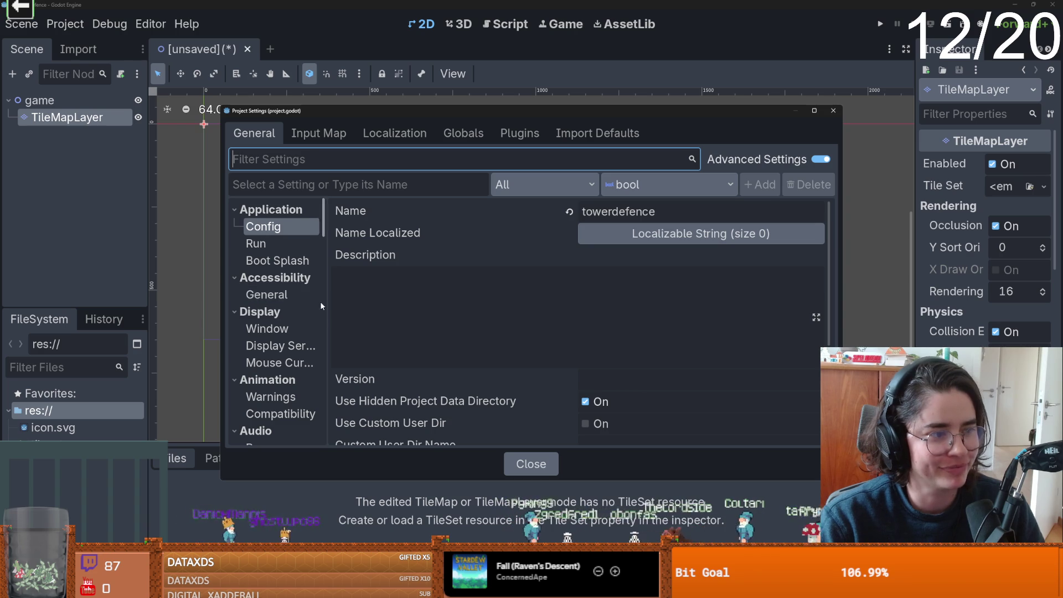
# Set the project's default texture filter to Nearest for crisp pixel art.
pyautogui.scroll(-4, 300, 316)
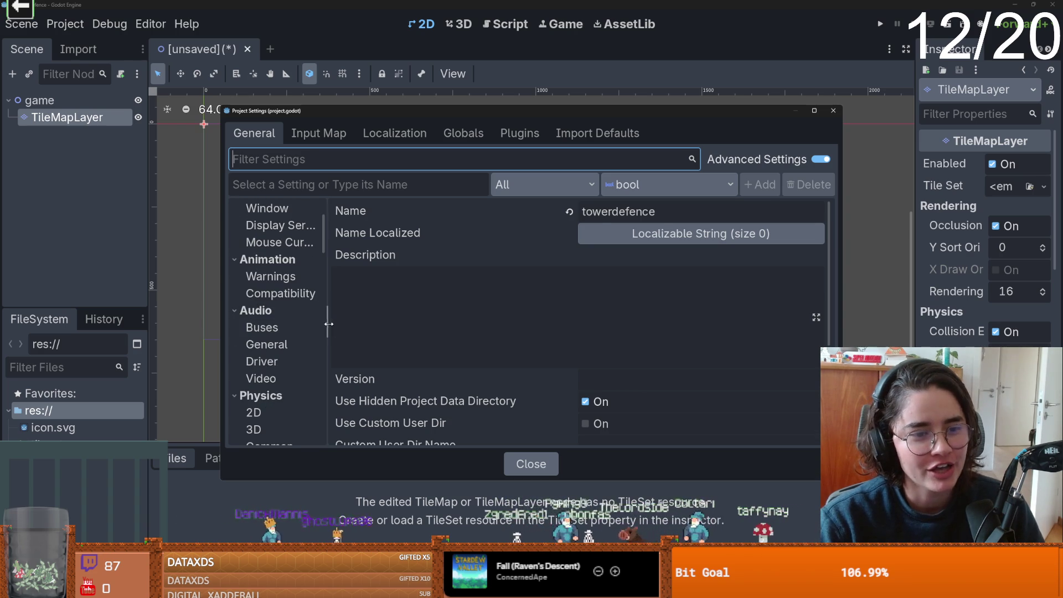
pyautogui.moveTo(328, 324); pyautogui.dragTo(370, 324)
pyautogui.scroll(-2, 314, 330)
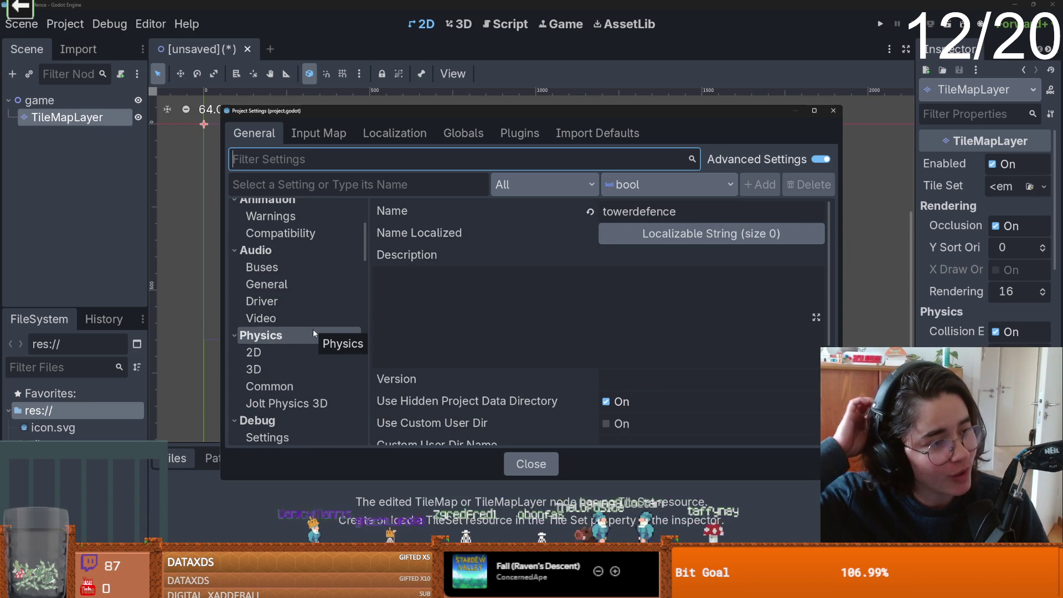
pyautogui.scroll(-2, 312, 326)
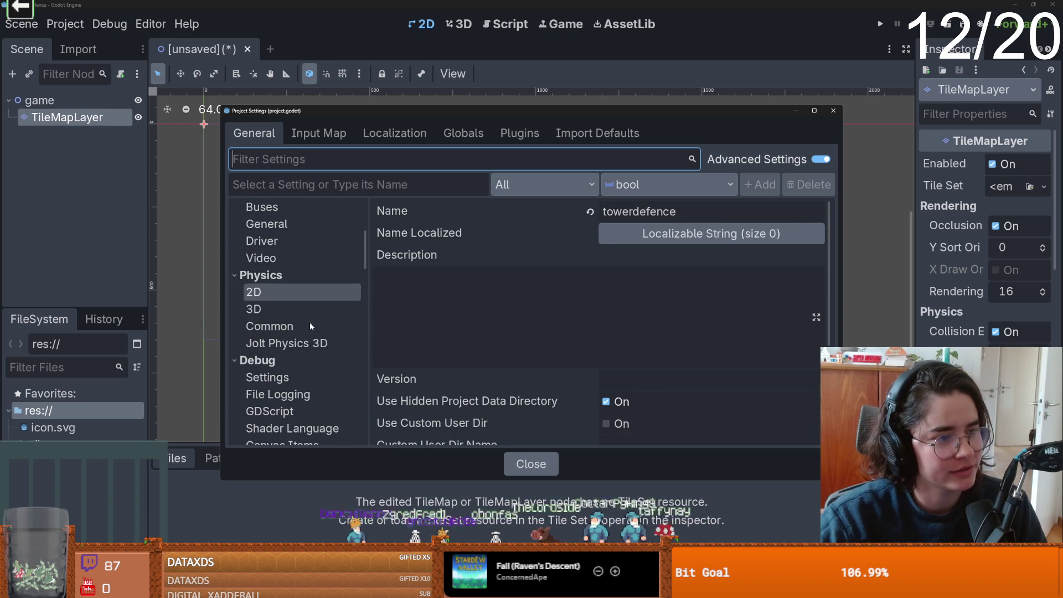
pyautogui.scroll(-7, 310, 326)
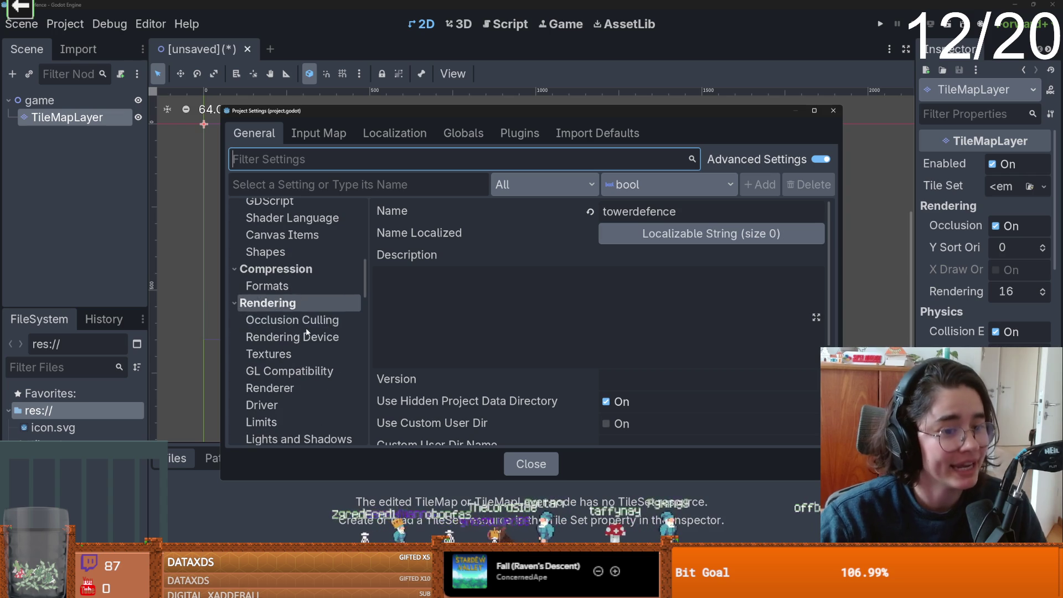
pyautogui.click(320, 353)
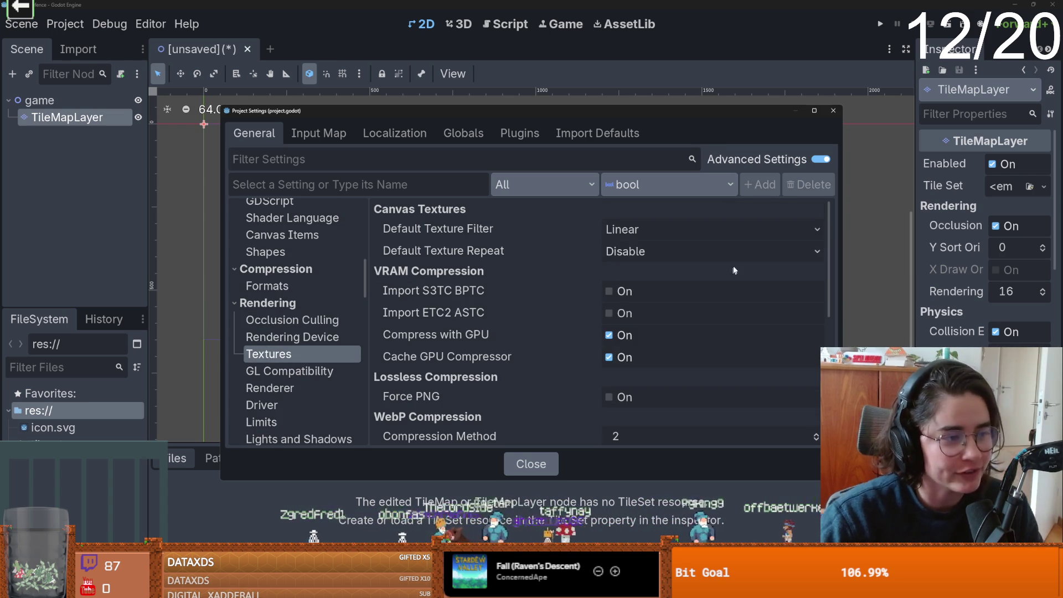
pyautogui.click(649, 228)
pyautogui.click(640, 247)
pyautogui.click(531, 464)
# Save the scene as game.tscn and switch over to Aseprite.
pyautogui.scroll(1, 492, 278)
pyautogui.hotkey('ctrl', 's')
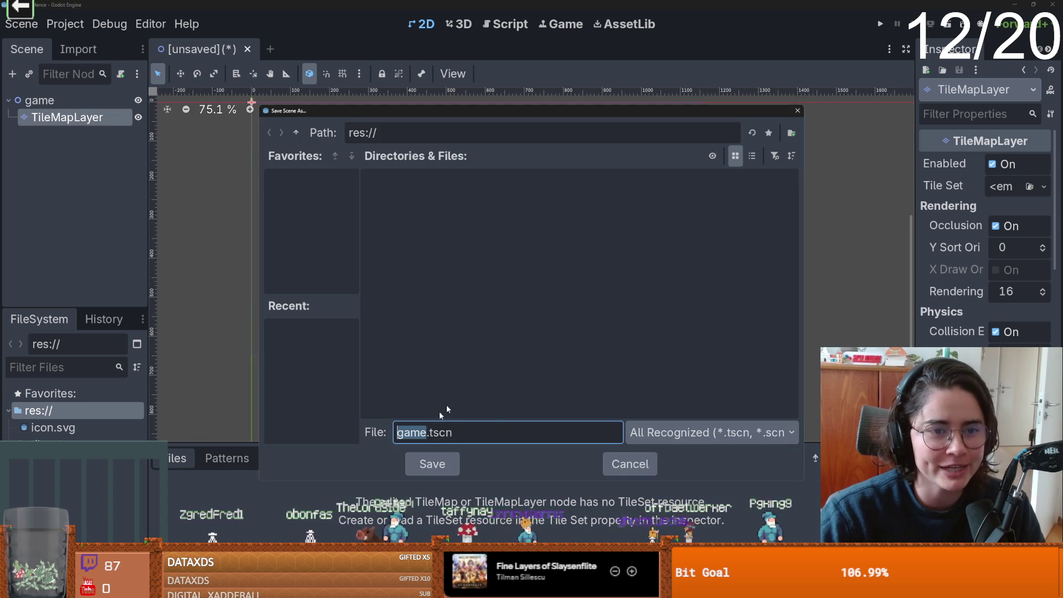
pyautogui.click(427, 462)
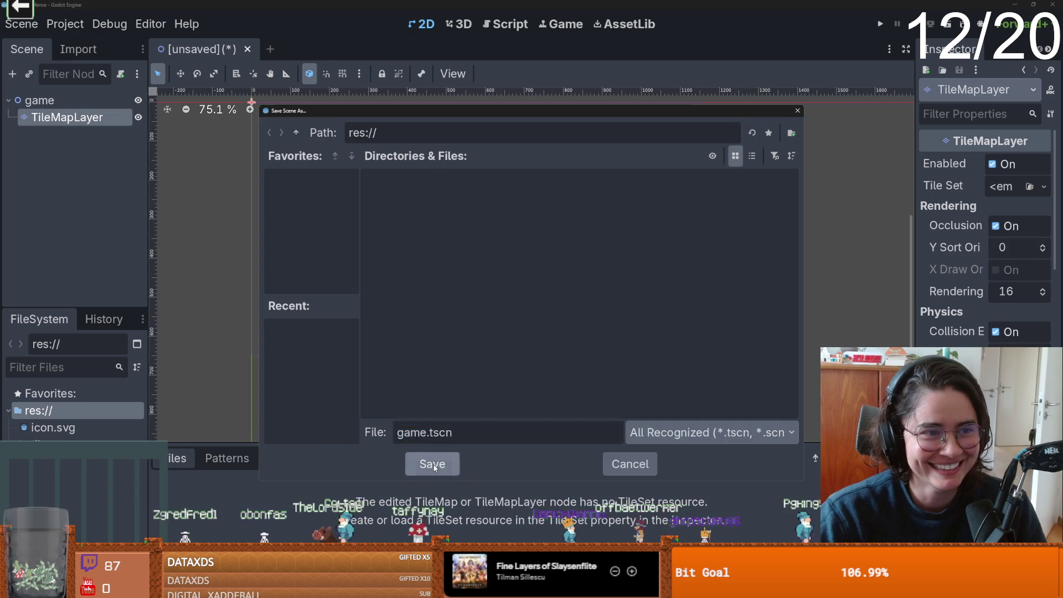
pyautogui.hotkey('alt', 'Tab')
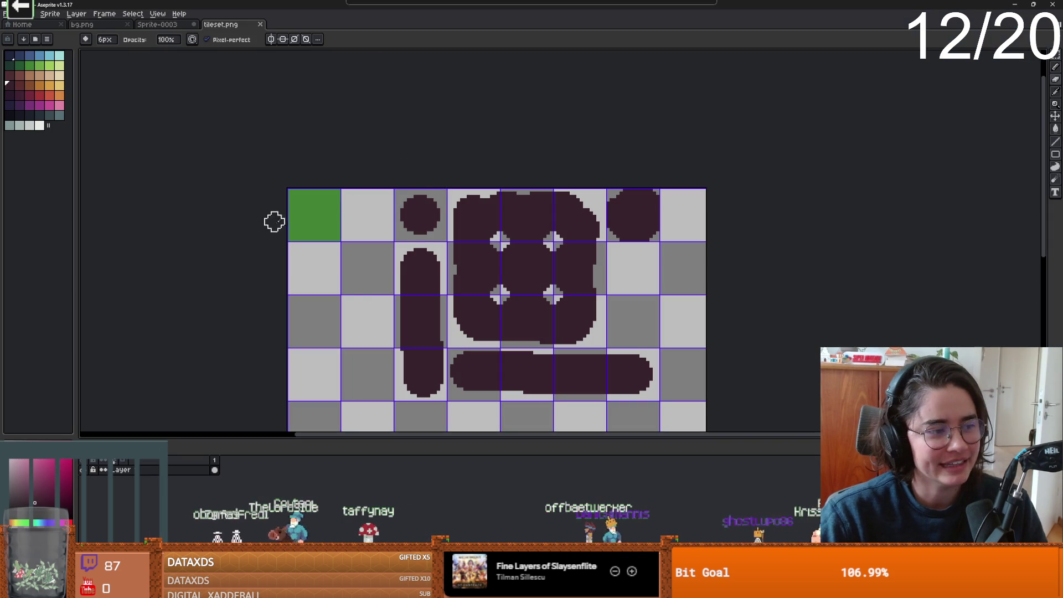
# Export the enemy sprite as a sprite sheet named enemy.png into the project folder.
pyautogui.click(160, 25)
pyautogui.click(5, 13)
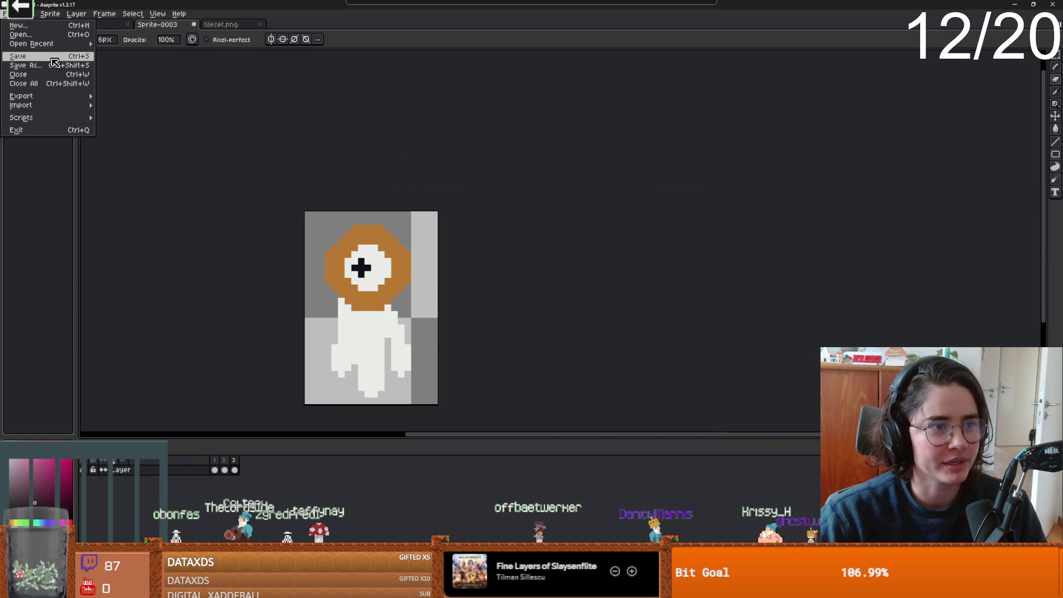
pyautogui.moveTo(48, 98)
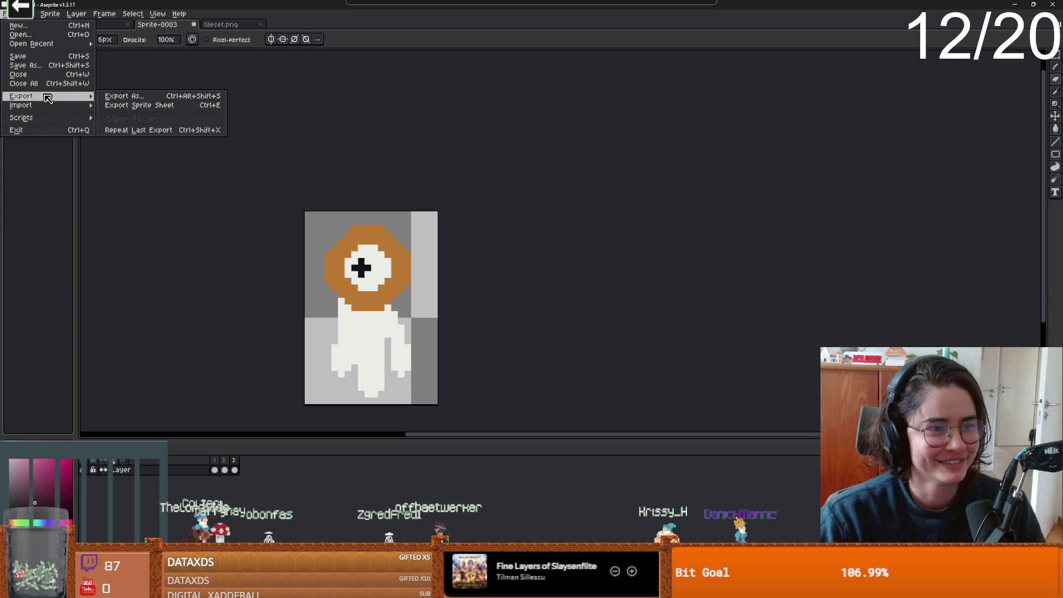
pyautogui.click(138, 105)
pyautogui.click(318, 129)
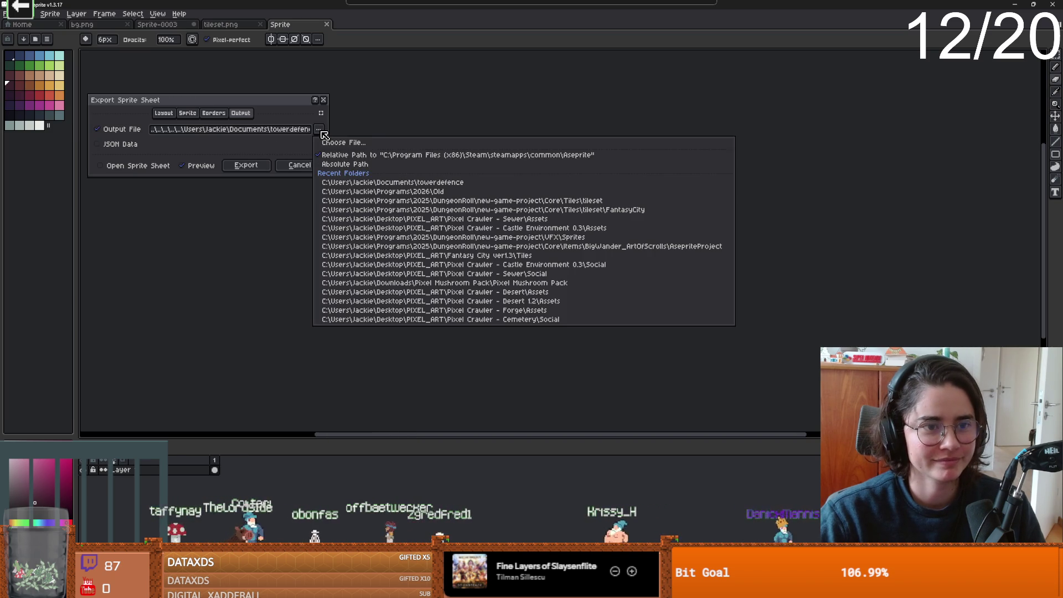
pyautogui.click(343, 142)
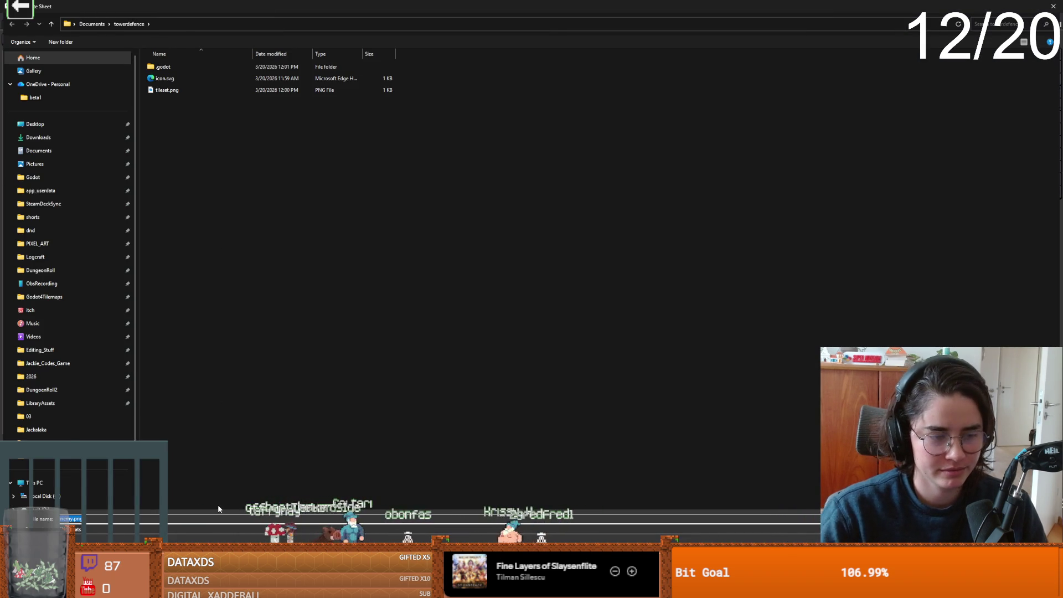
pyautogui.press('Return')
pyautogui.click(247, 164)
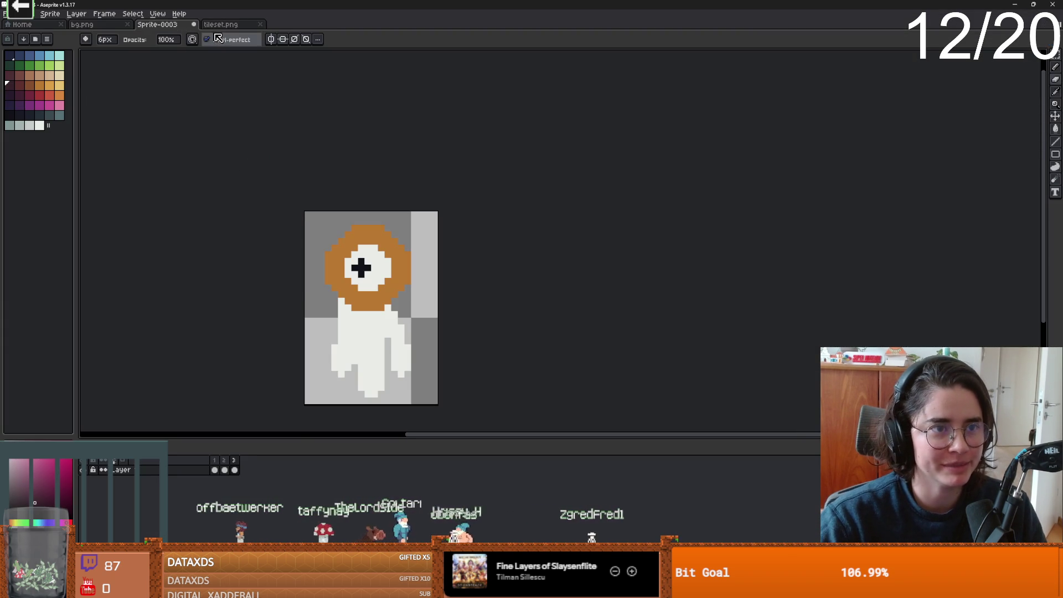
# Export the tileset image as a sprite sheet into the project folder.
pyautogui.click(227, 24)
pyautogui.click(26, 15)
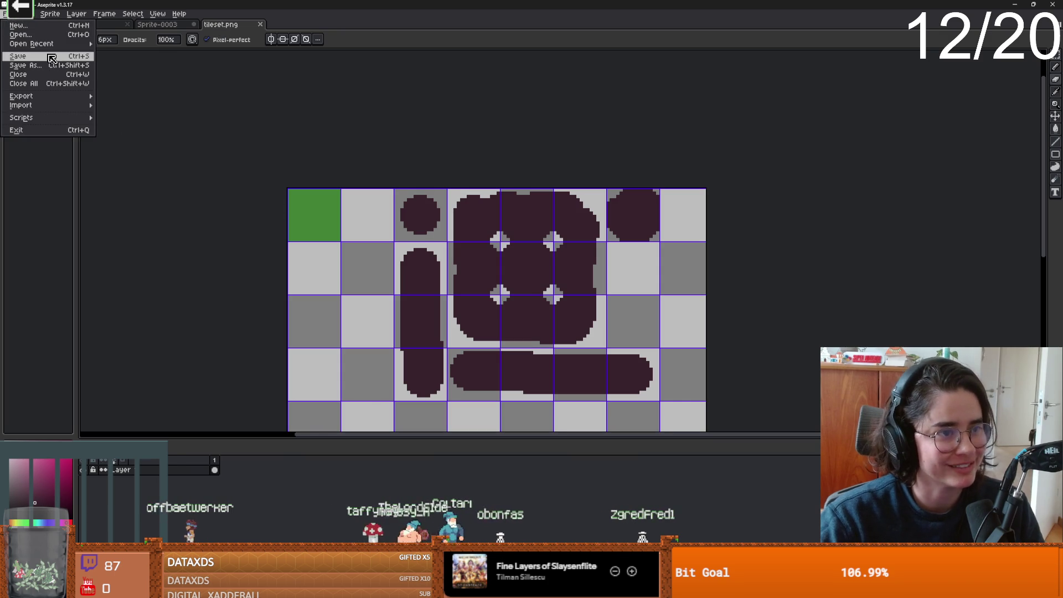
pyautogui.moveTo(65, 97)
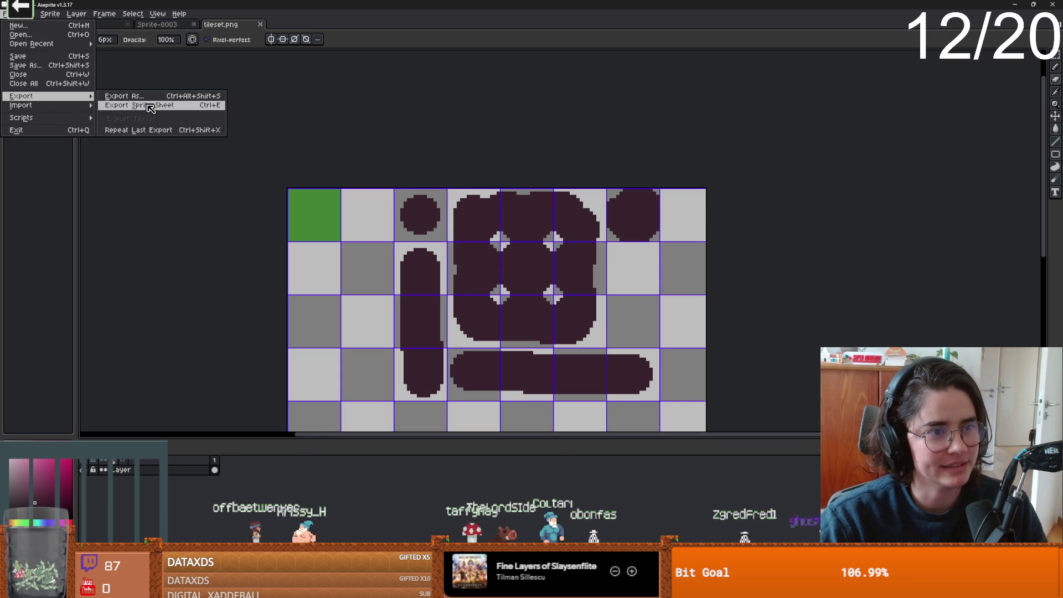
pyautogui.click(122, 105)
pyautogui.click(246, 165)
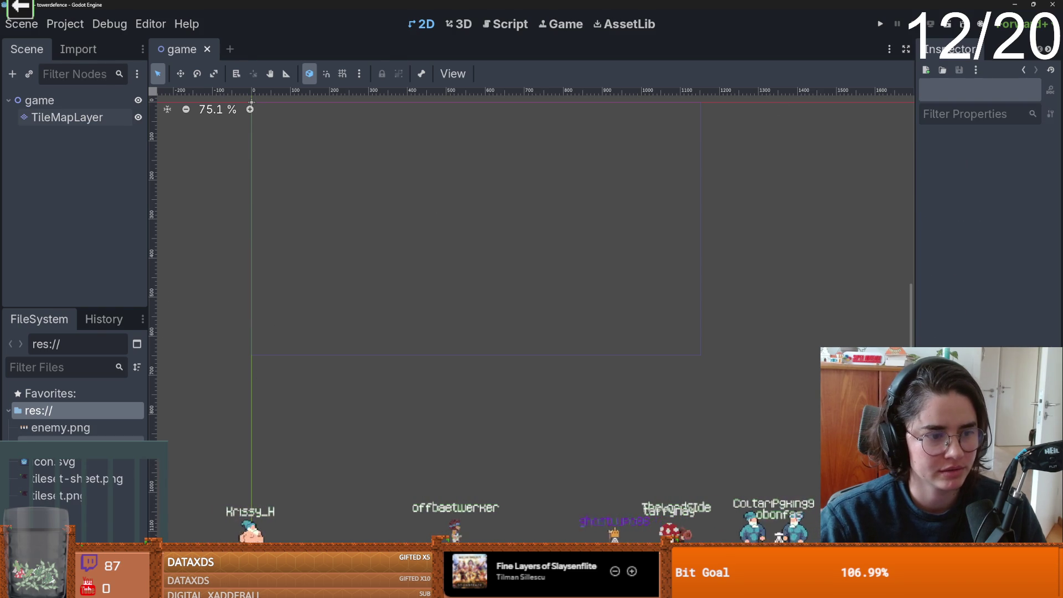
# Give the TileMapLayer a new TileSet resource.
pyautogui.click(67, 117)
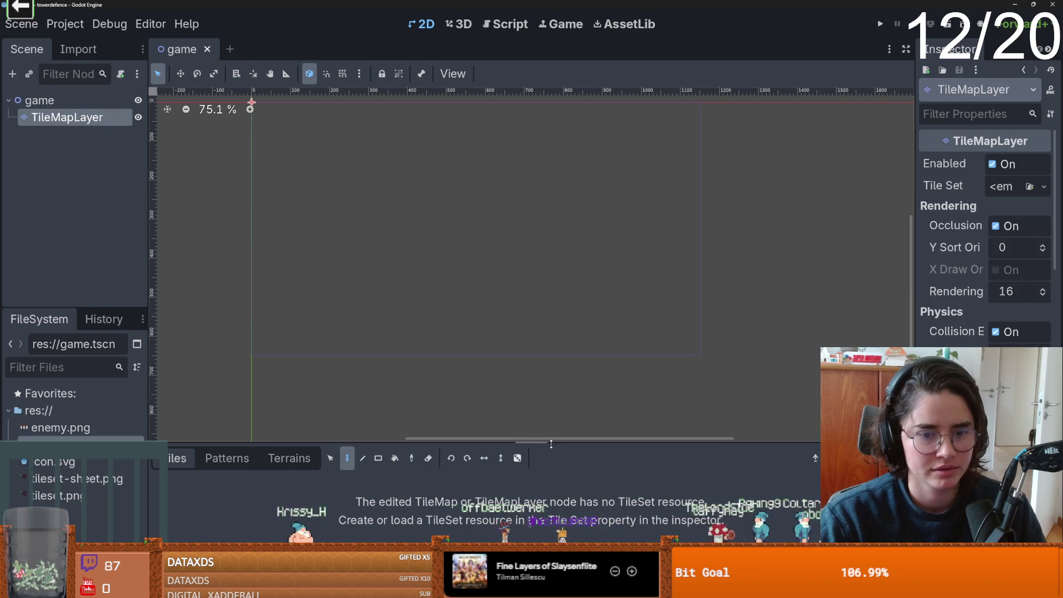
pyautogui.moveTo(532, 442); pyautogui.dragTo(443, 236)
pyautogui.click(61, 495)
pyautogui.click(70, 483)
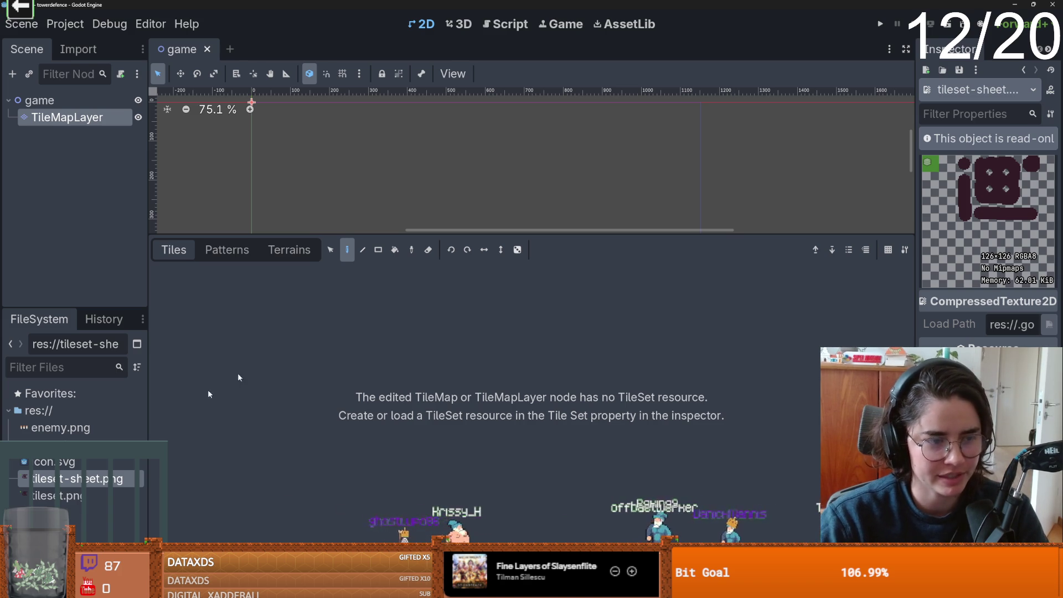
pyautogui.click(67, 117)
pyautogui.click(1004, 186)
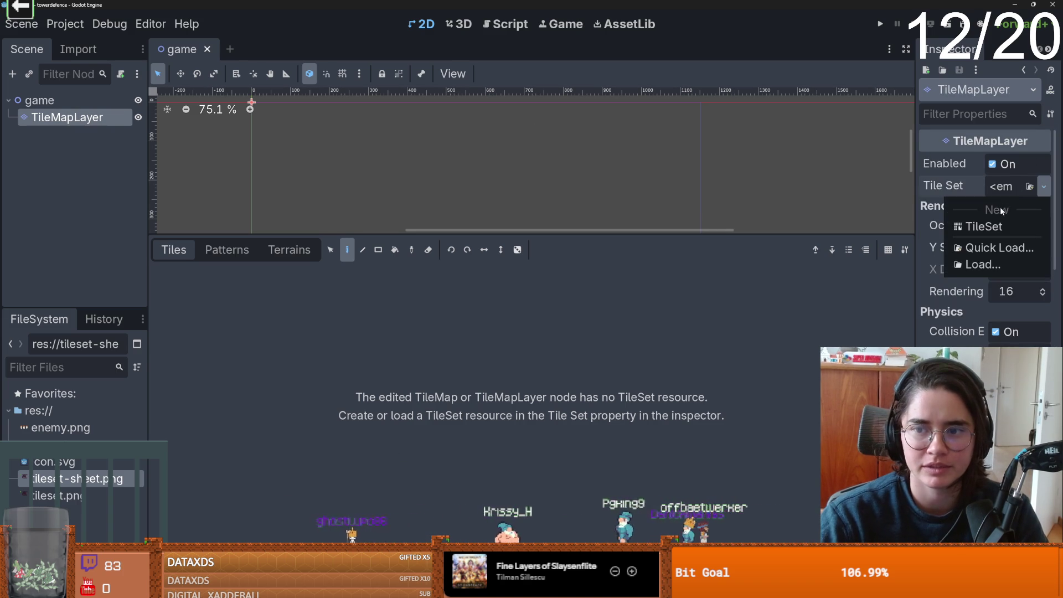
pyautogui.click(983, 226)
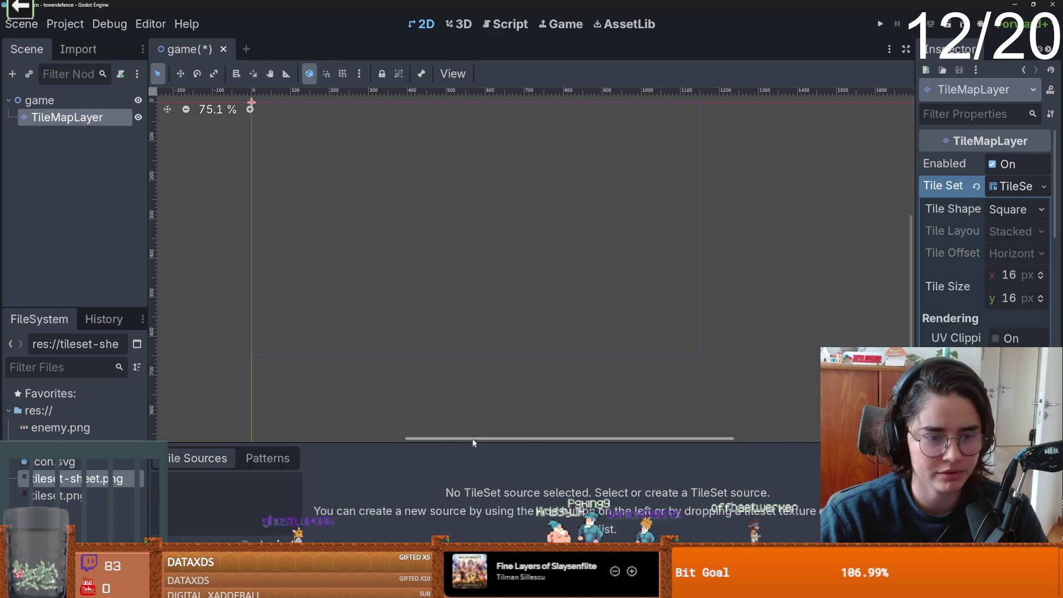
# Try tileset-sheet.png as a tile source, then delete tileset-sheet.png from the project.
pyautogui.moveTo(83, 478)
pyautogui.mouseDown()
pyautogui.moveTo(166, 398)
pyautogui.moveTo(217, 370)
pyautogui.mouseUp()
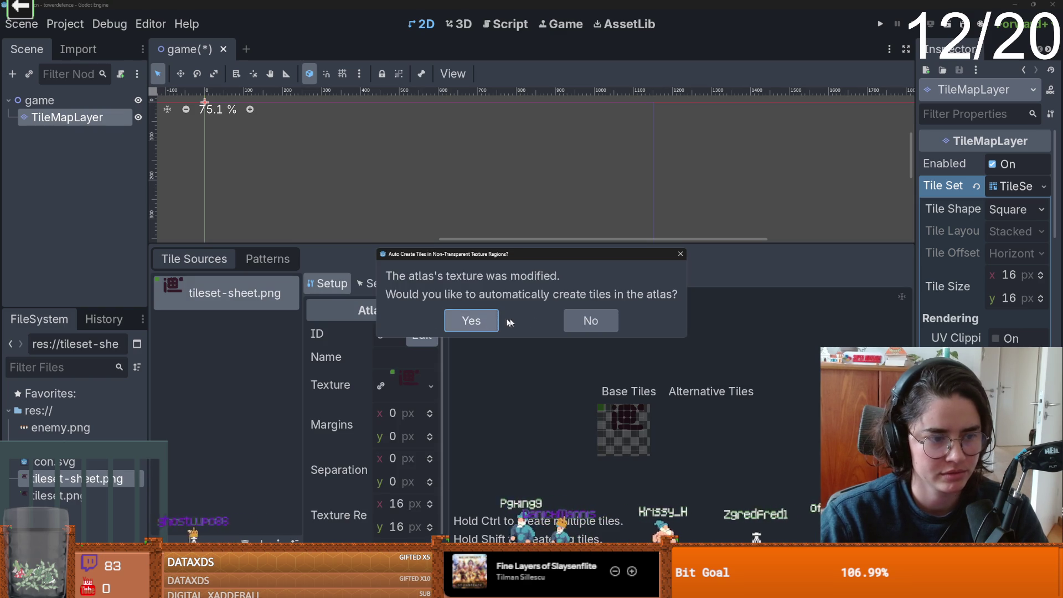
pyautogui.click(590, 321)
pyautogui.rightClick(98, 478)
pyautogui.click(116, 470)
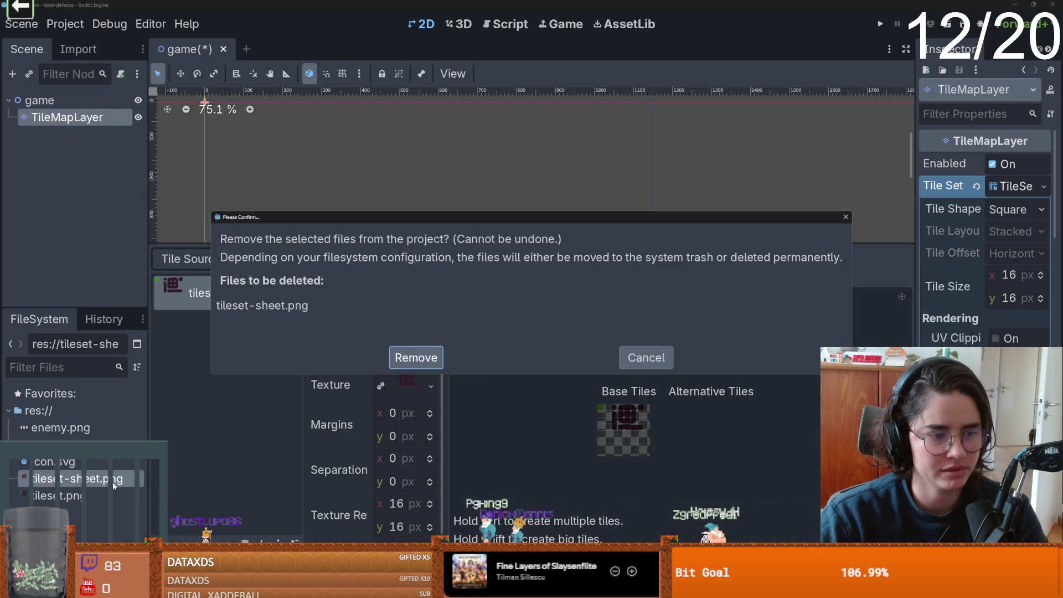
pyautogui.click(396, 363)
# Add tileset.png as the tile source without auto-created tiles and remove the broken unknown source.
pyautogui.moveTo(72, 479)
pyautogui.mouseDown()
pyautogui.moveTo(83, 410)
pyautogui.moveTo(235, 404)
pyautogui.mouseUp()
pyautogui.click(590, 320)
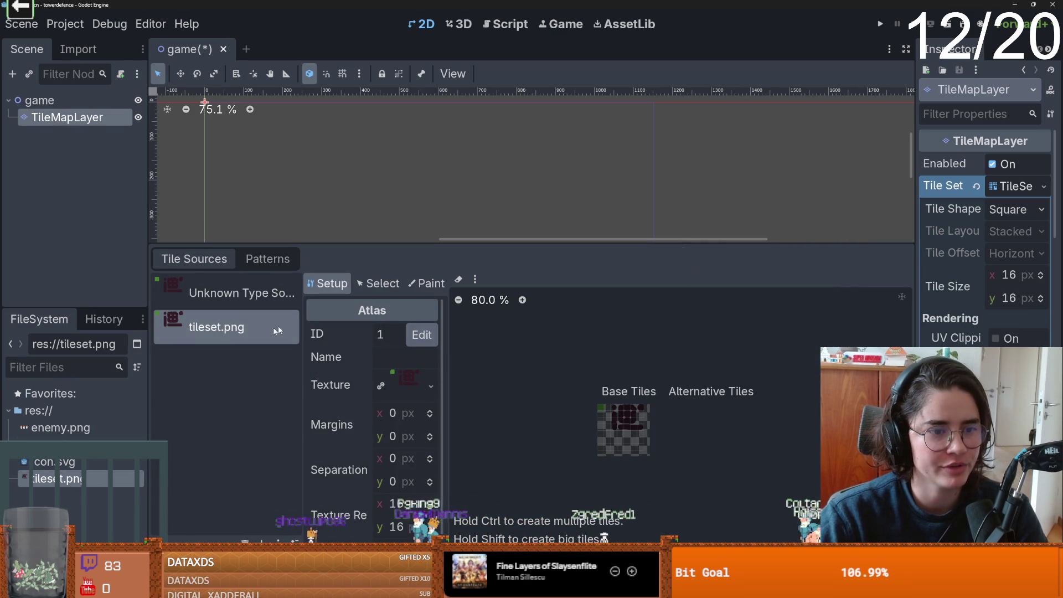
pyautogui.click(232, 292)
pyautogui.click(245, 539)
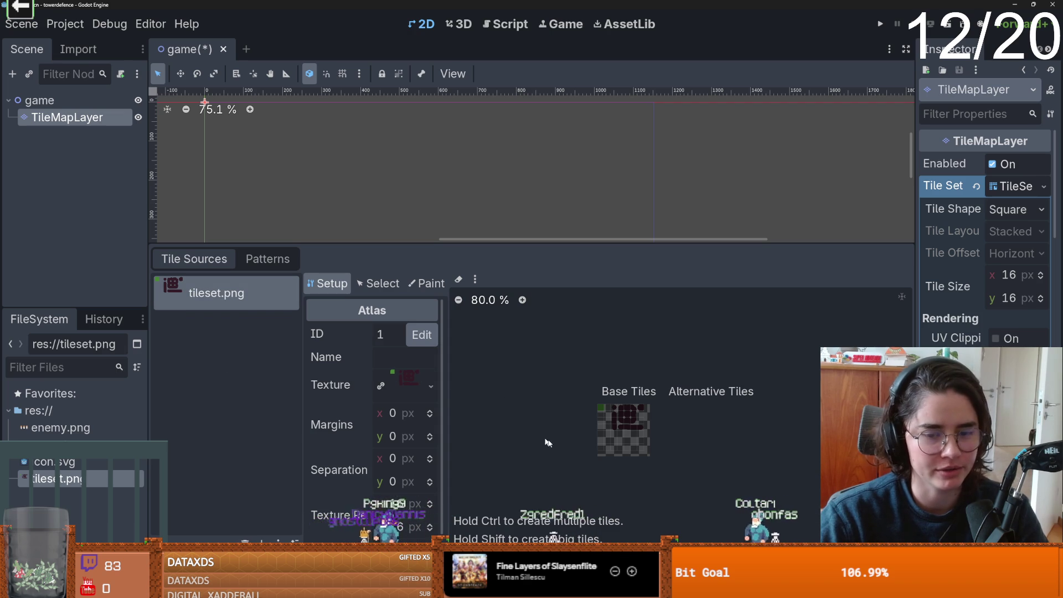
pyautogui.scroll(3, 609, 480)
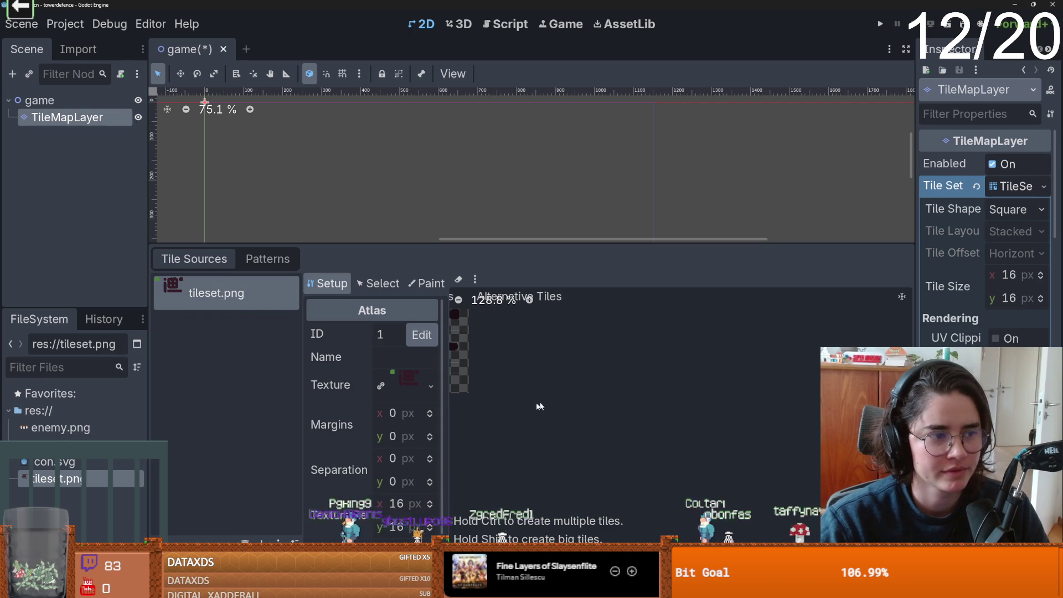
pyautogui.scroll(2, 565, 405)
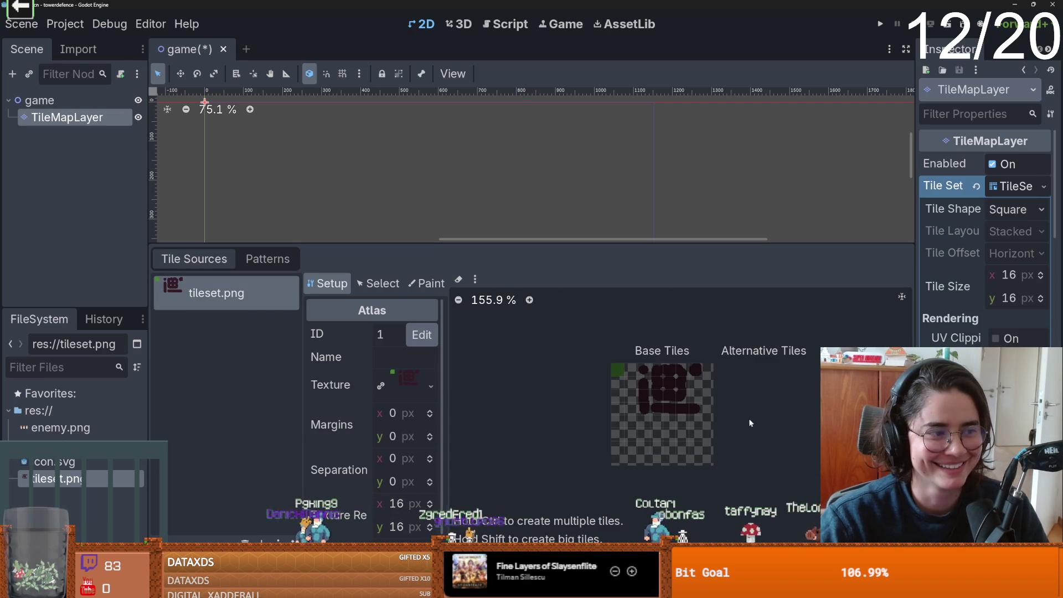
pyautogui.moveTo(916, 255); pyautogui.dragTo(658, 254)
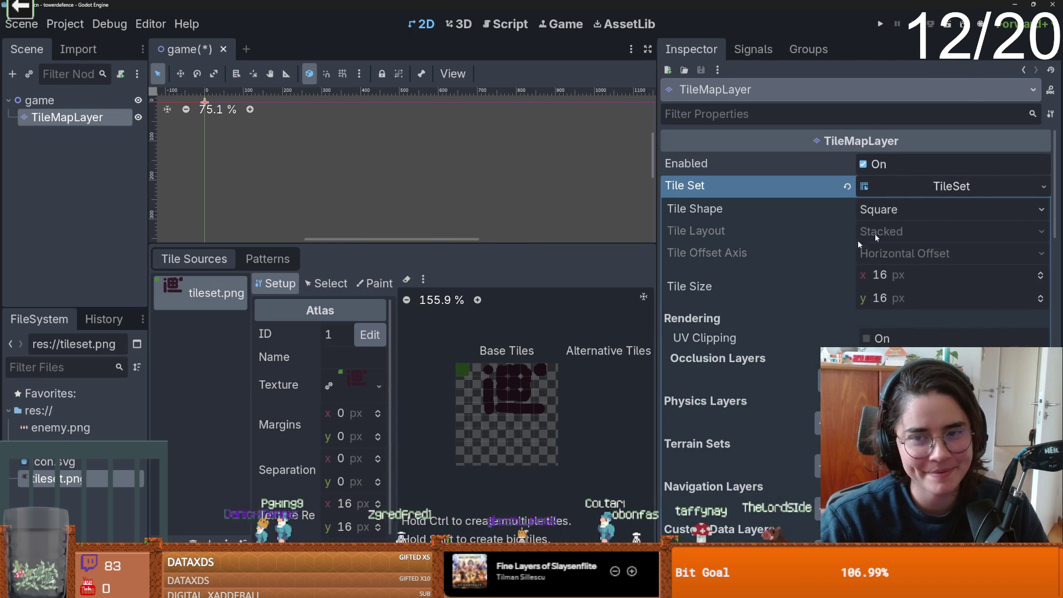
# Add a Match Corners and Sides terrain set with one terrain renamed 'dirt' and given a colour.
pyautogui.click(954, 188)
pyautogui.click(954, 188)
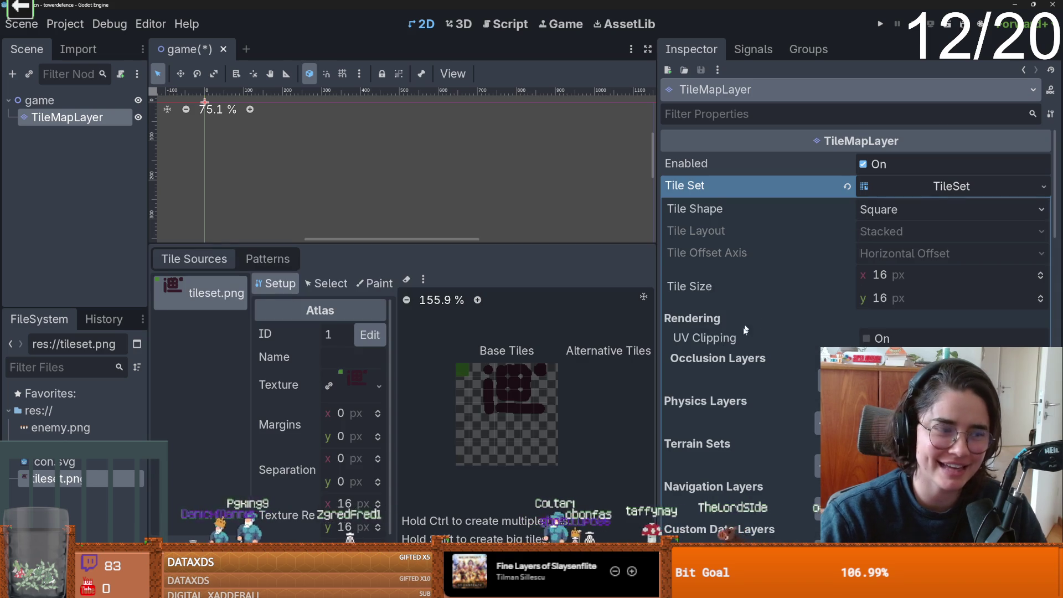
pyautogui.scroll(-2, 750, 324)
pyautogui.click(824, 407)
pyautogui.scroll(-3, 791, 424)
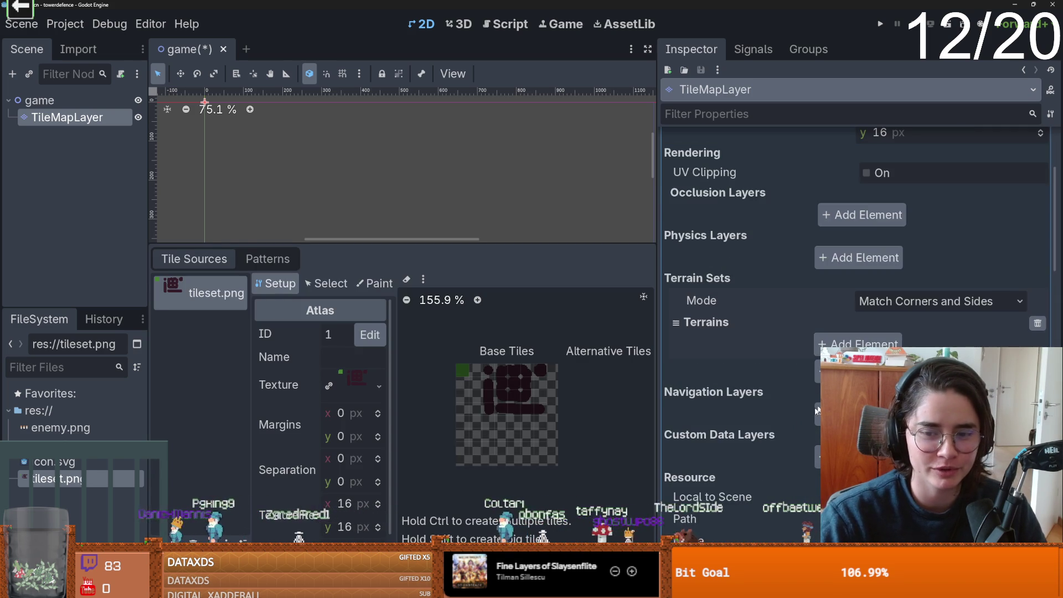
pyautogui.click(853, 344)
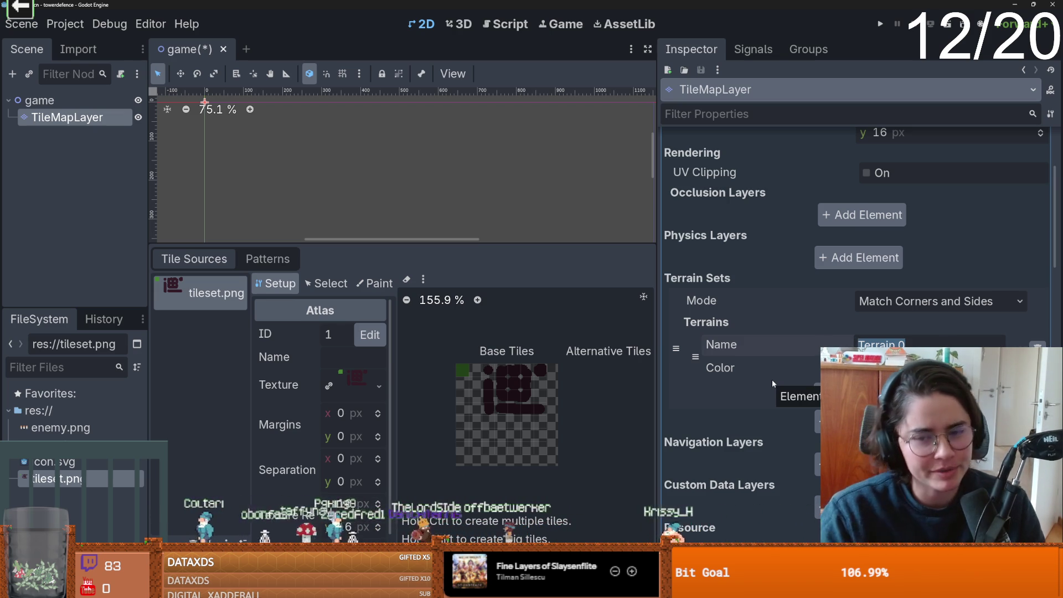
pyautogui.press('BackSpace')
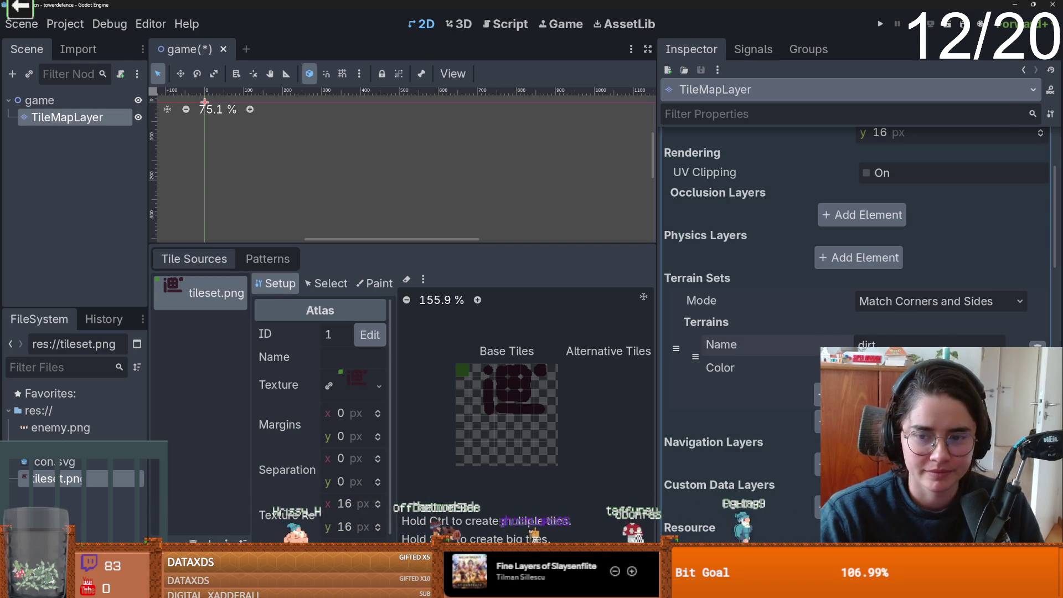
pyautogui.click(930, 368)
pyautogui.click(991, 66)
# Create atlas tiles over the dark path shapes and select the path tiles.
pyautogui.click(757, 325)
pyautogui.scroll(4, 473, 410)
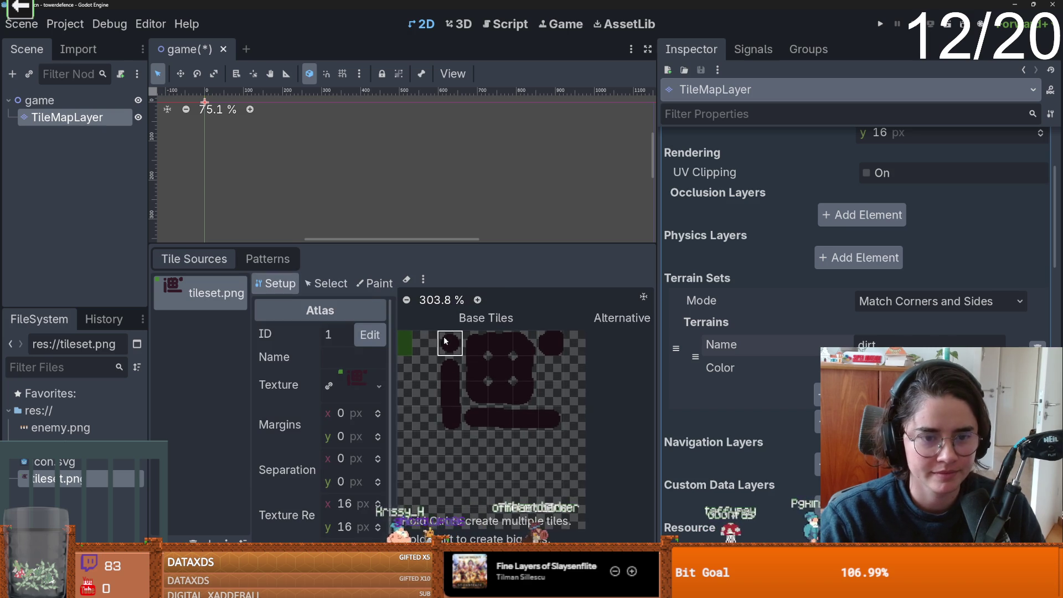
pyautogui.moveTo(454, 403)
pyautogui.mouseDown()
pyautogui.moveTo(514, 423)
pyautogui.moveTo(524, 382)
pyautogui.moveTo(498, 380)
pyautogui.moveTo(513, 425)
pyautogui.mouseUp()
pyautogui.scroll(1, 513, 426)
pyautogui.click(480, 363)
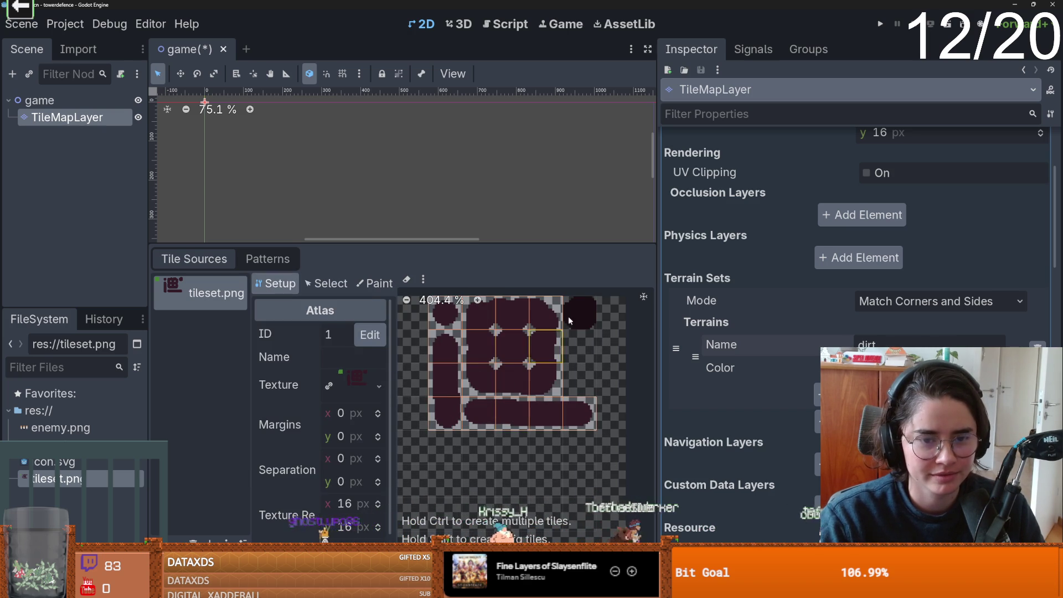
pyautogui.click(481, 370)
pyautogui.scroll(1, 493, 372)
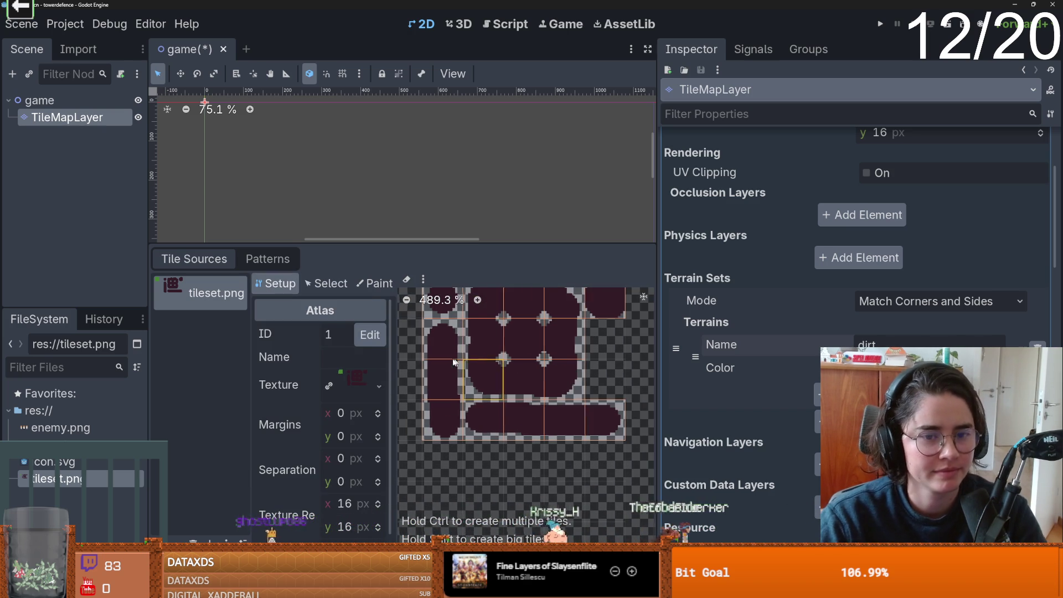
# Set the Paint tab to paint Terrains using terrain set 0 and the dirt terrain.
pyautogui.click(373, 285)
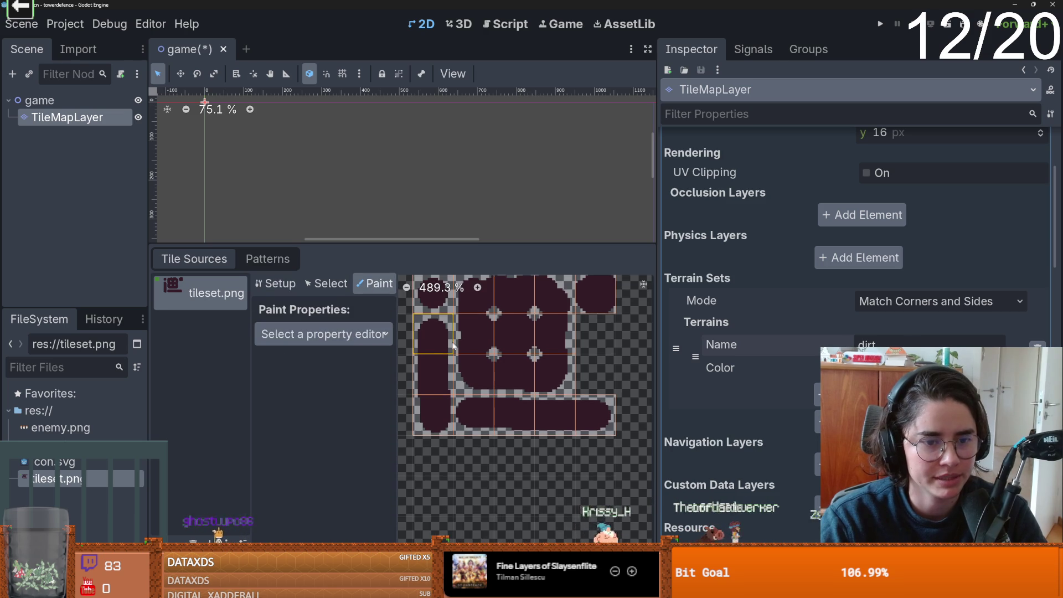
pyautogui.click(315, 333)
pyautogui.click(311, 366)
pyautogui.click(318, 334)
pyautogui.click(291, 437)
pyautogui.scroll(1, 484, 388)
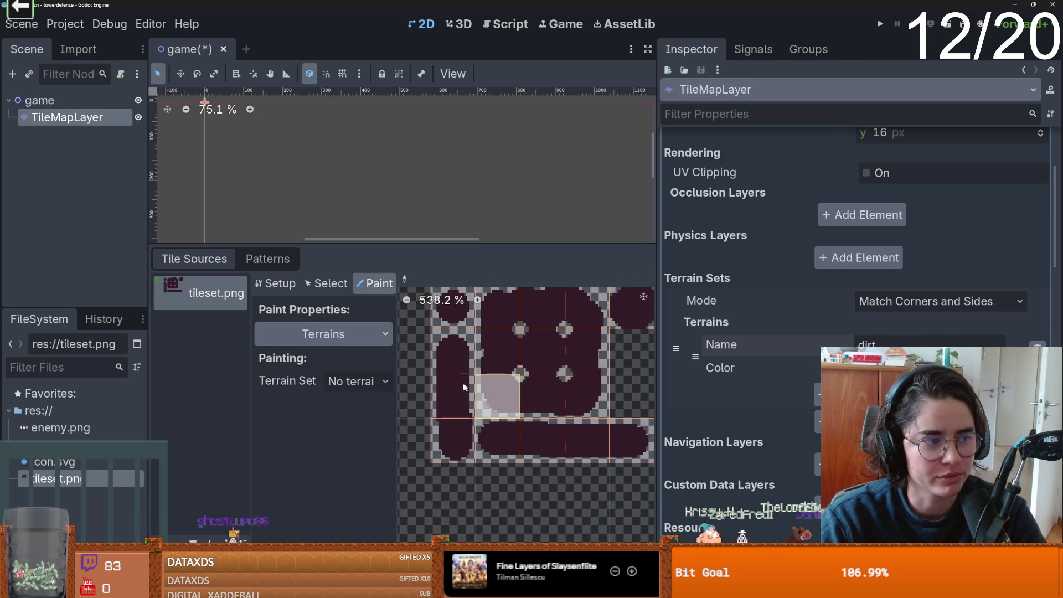
pyautogui.click(357, 385)
pyautogui.click(359, 409)
pyautogui.click(357, 382)
pyautogui.click(373, 422)
pyautogui.click(357, 404)
pyautogui.click(360, 443)
# Paint dirt onto the left, bottom, 3x3-block and pill path tiles, then save the scene.
pyautogui.scroll(-1, 475, 382)
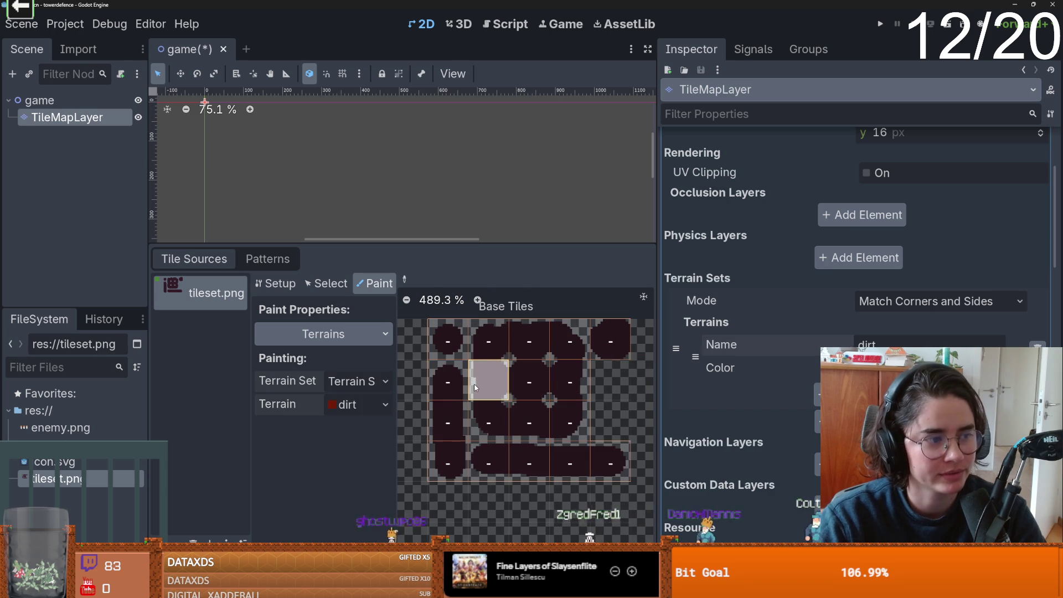
pyautogui.moveTo(474, 383)
pyautogui.mouseDown()
pyautogui.moveTo(451, 382)
pyautogui.moveTo(449, 426)
pyautogui.moveTo(589, 464)
pyautogui.moveTo(520, 418)
pyautogui.moveTo(570, 343)
pyautogui.moveTo(552, 360)
pyautogui.mouseUp()
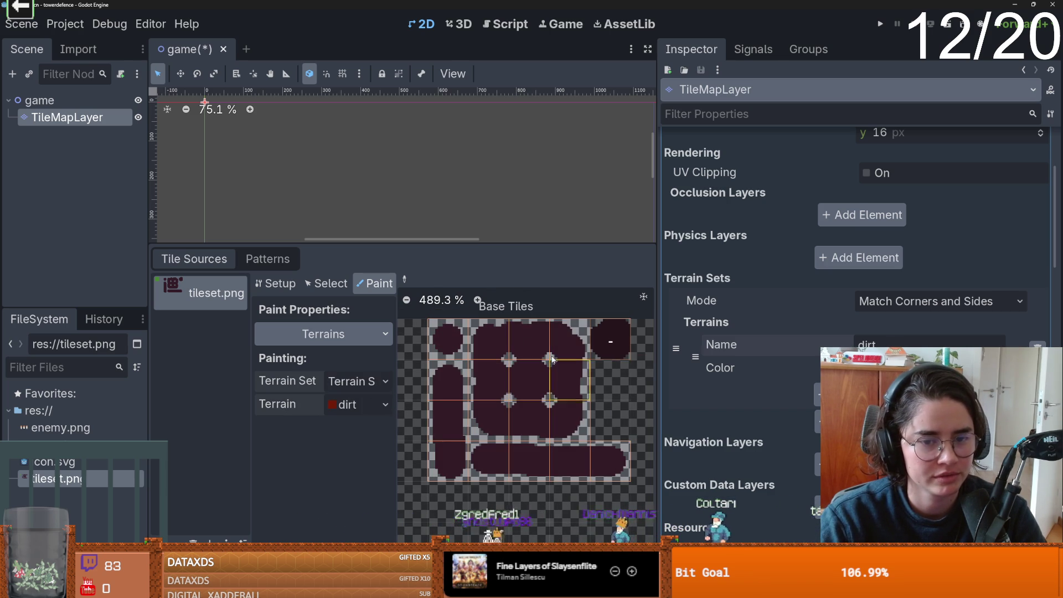
pyautogui.scroll(2, 437, 443)
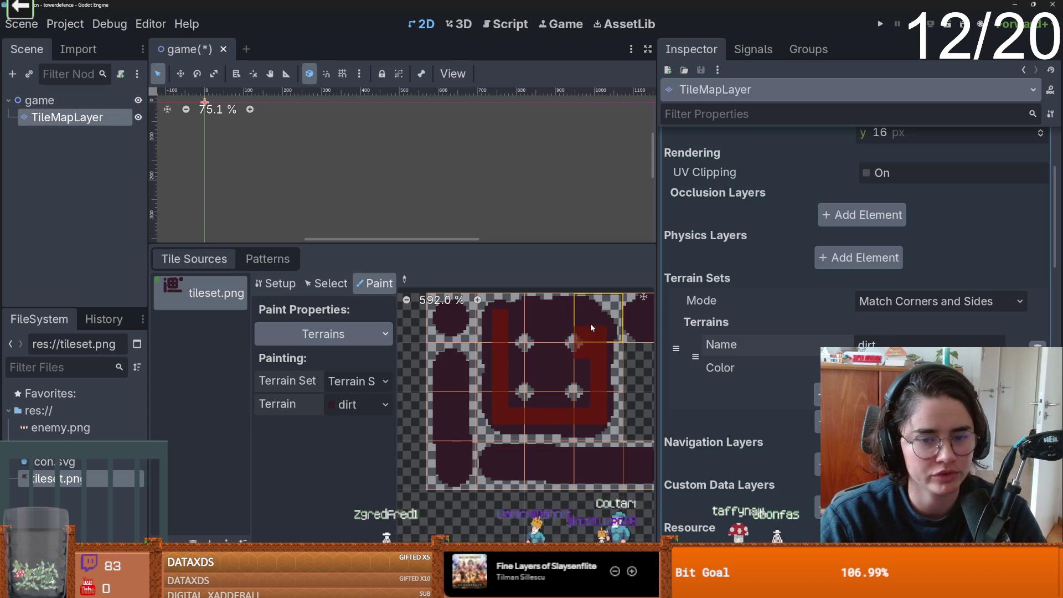
pyautogui.moveTo(590, 326)
pyautogui.mouseDown()
pyautogui.moveTo(506, 312)
pyautogui.moveTo(550, 335)
pyautogui.moveTo(553, 398)
pyautogui.moveTo(562, 373)
pyautogui.moveTo(576, 375)
pyautogui.mouseUp()
pyautogui.scroll(-1, 498, 387)
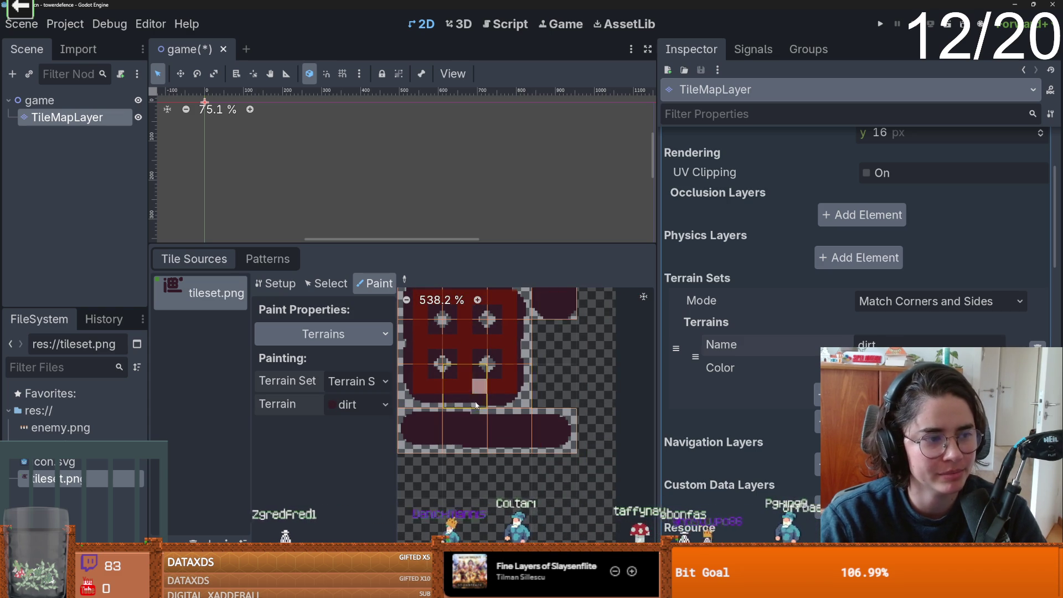
pyautogui.moveTo(421, 429); pyautogui.dragTo(551, 430)
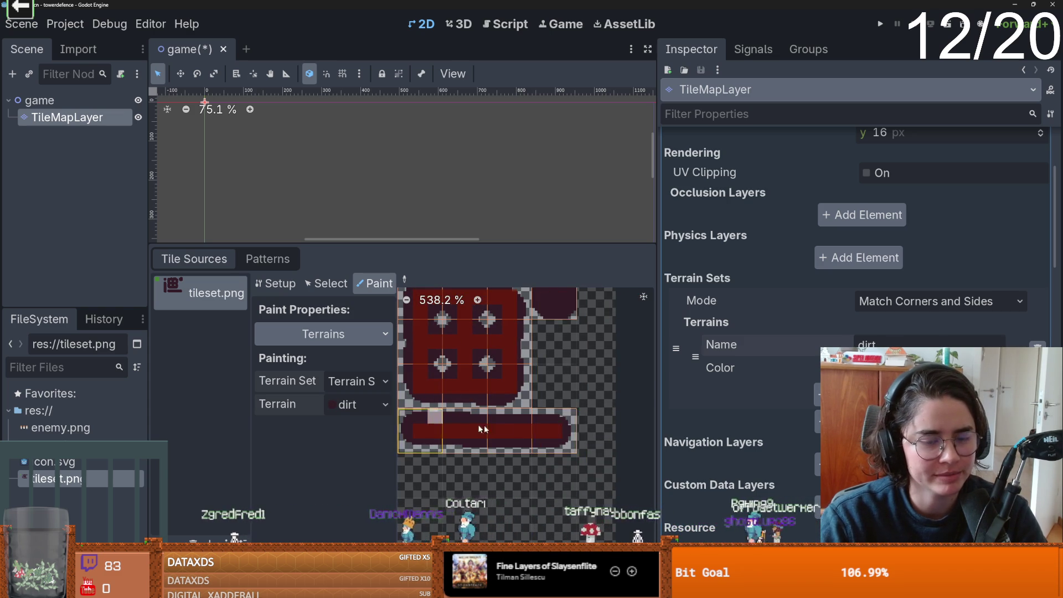
pyautogui.hscroll(-3, 471, 404)
pyautogui.scroll(-1, 500, 385)
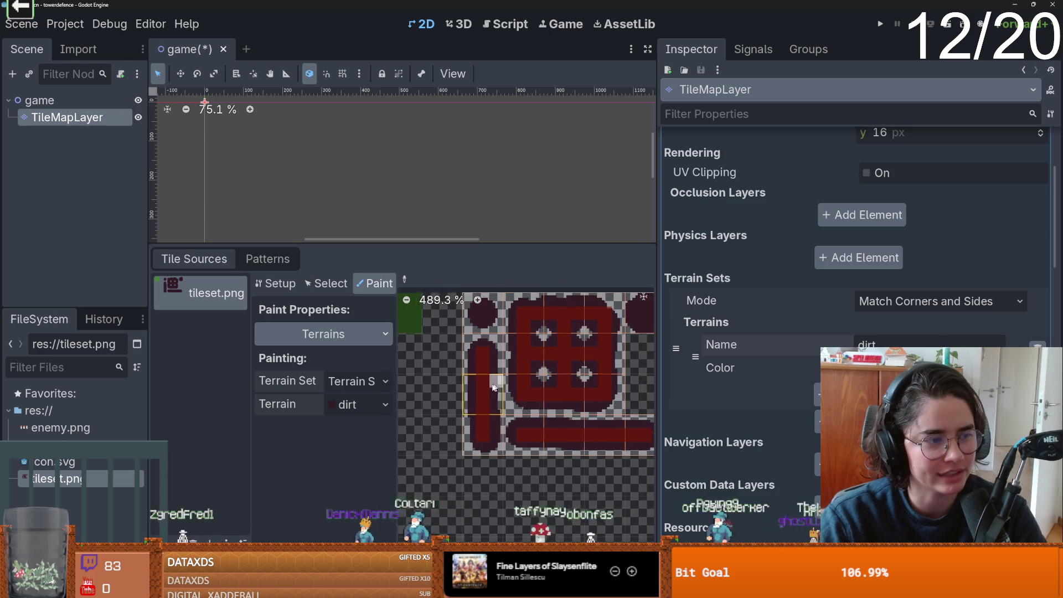
pyautogui.hscroll(2, 500, 386)
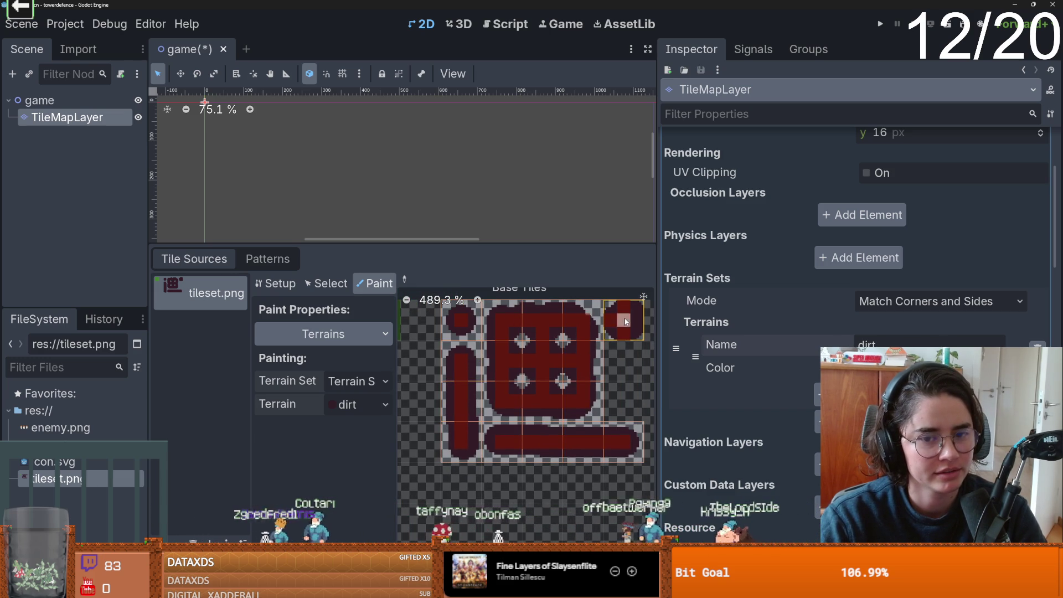
pyautogui.scroll(-1, 638, 378)
pyautogui.hotkey('ctrl', 's')
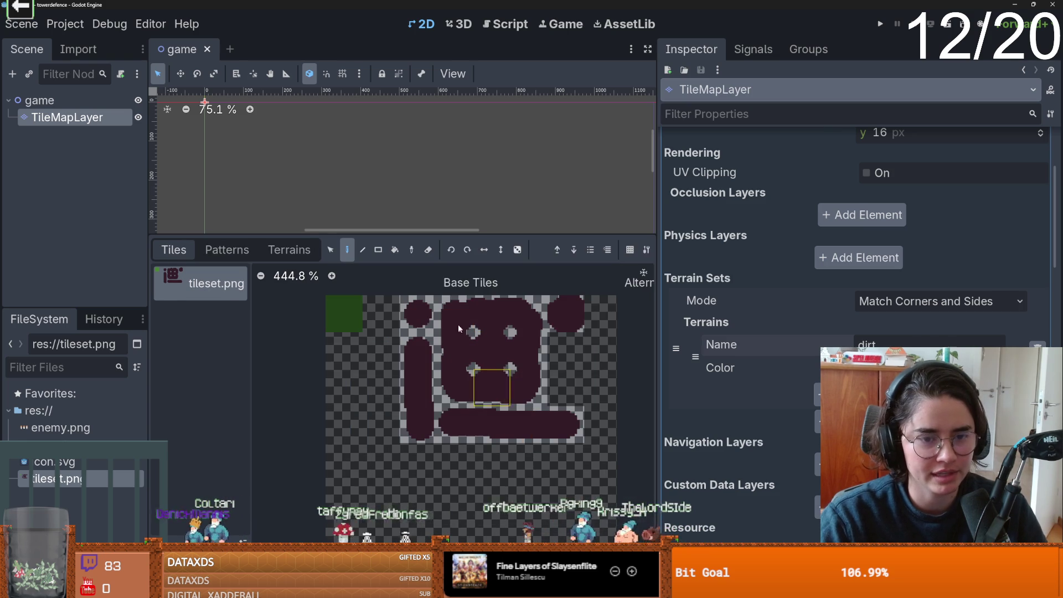
pyautogui.click(289, 249)
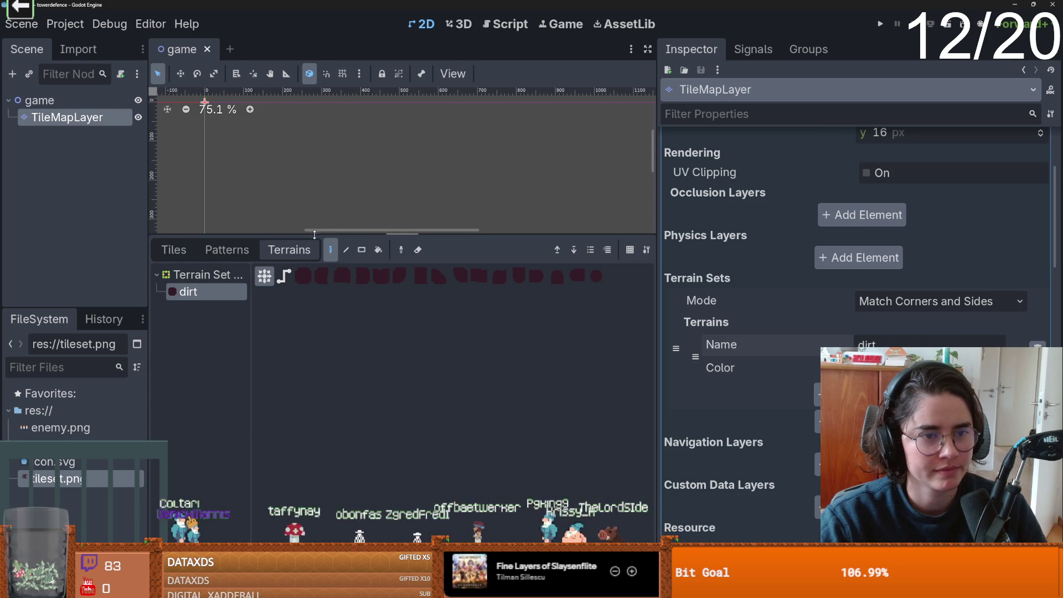
# Paint the first dirt strokes on the map, extending the path right and downward.
pyautogui.moveTo(314, 235); pyautogui.dragTo(314, 382)
pyautogui.scroll(5, 395, 164)
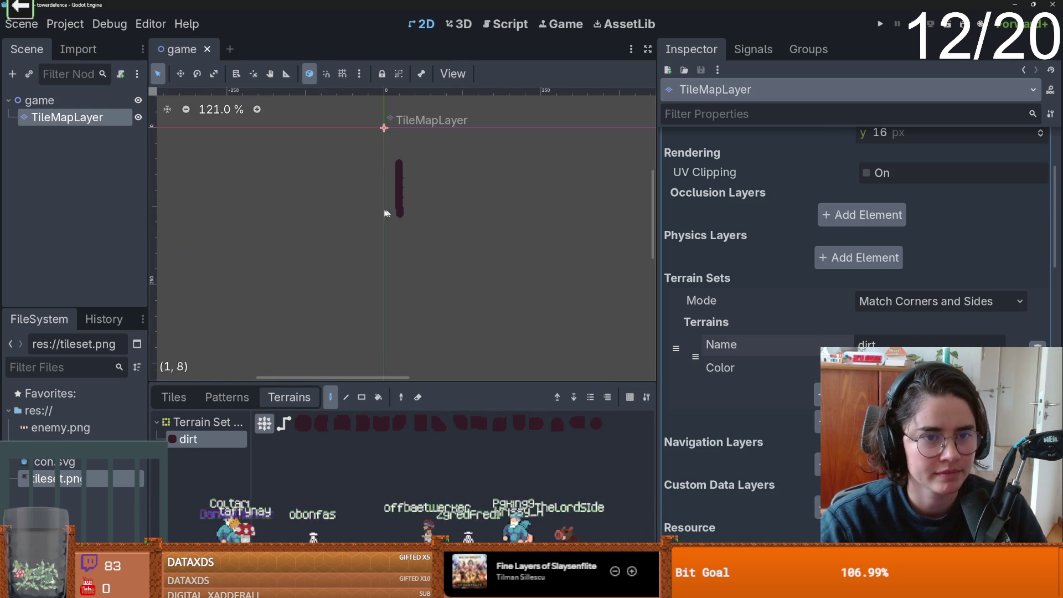
pyautogui.click(350, 203)
pyautogui.scroll(8, 373, 204)
pyautogui.moveTo(427, 219); pyautogui.dragTo(510, 224)
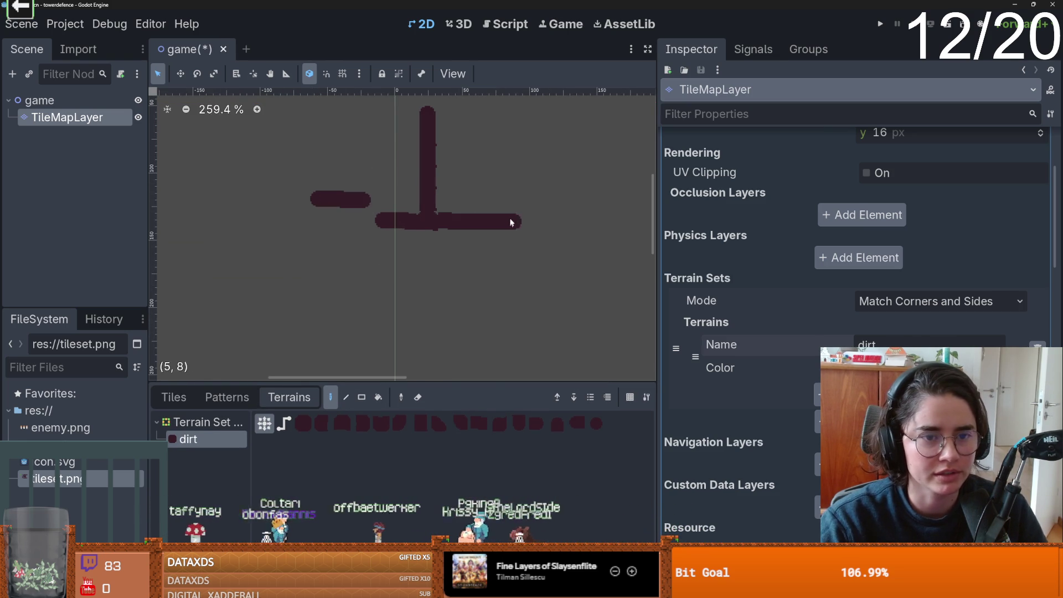
pyautogui.moveTo(602, 182); pyautogui.dragTo(520, 263)
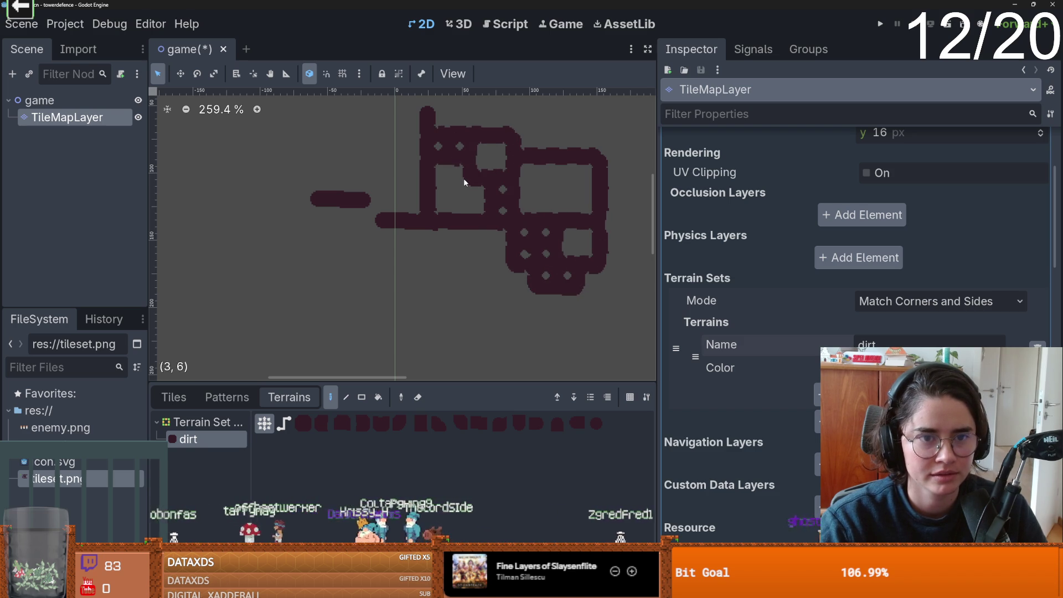
# Add a vertical dirt stroke, link the left shapes, and paint a rectangular loop on the right.
pyautogui.click(502, 204)
pyautogui.moveTo(448, 242); pyautogui.dragTo(446, 284)
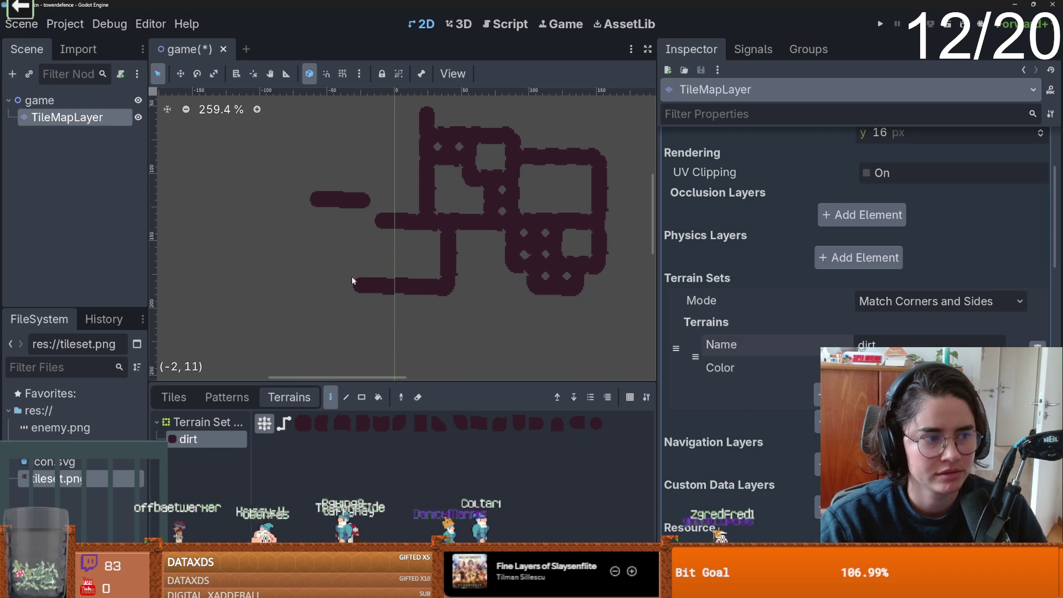
pyautogui.moveTo(296, 239); pyautogui.dragTo(394, 220)
pyautogui.scroll(-1, 422, 237)
pyautogui.scroll(1, 408, 237)
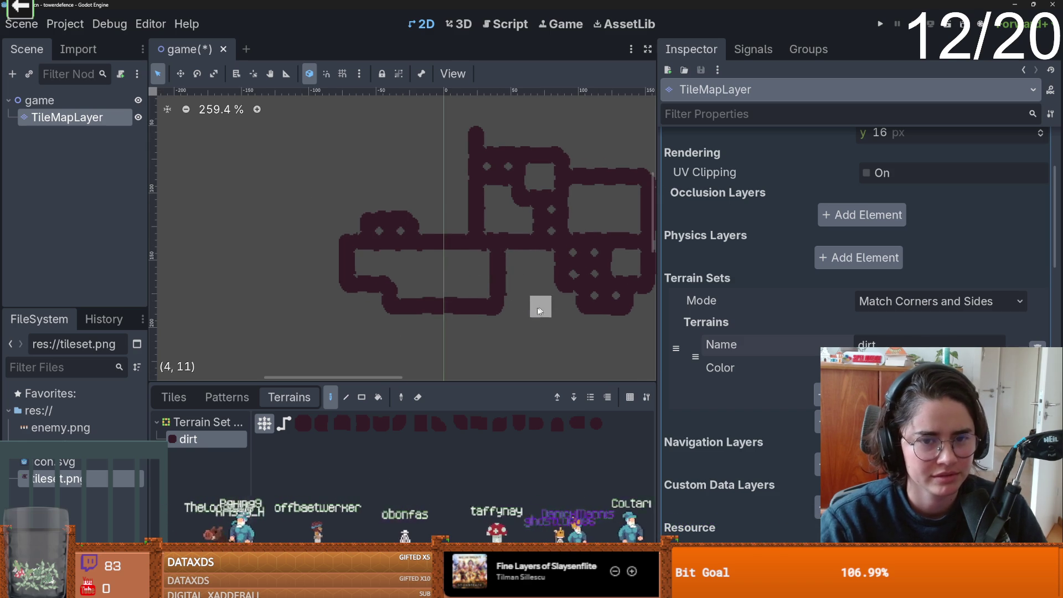
pyautogui.scroll(-1, 541, 304)
pyautogui.click(542, 263)
pyautogui.moveTo(595, 260)
pyautogui.mouseDown()
pyautogui.moveTo(553, 247)
pyautogui.moveTo(559, 261)
pyautogui.mouseUp()
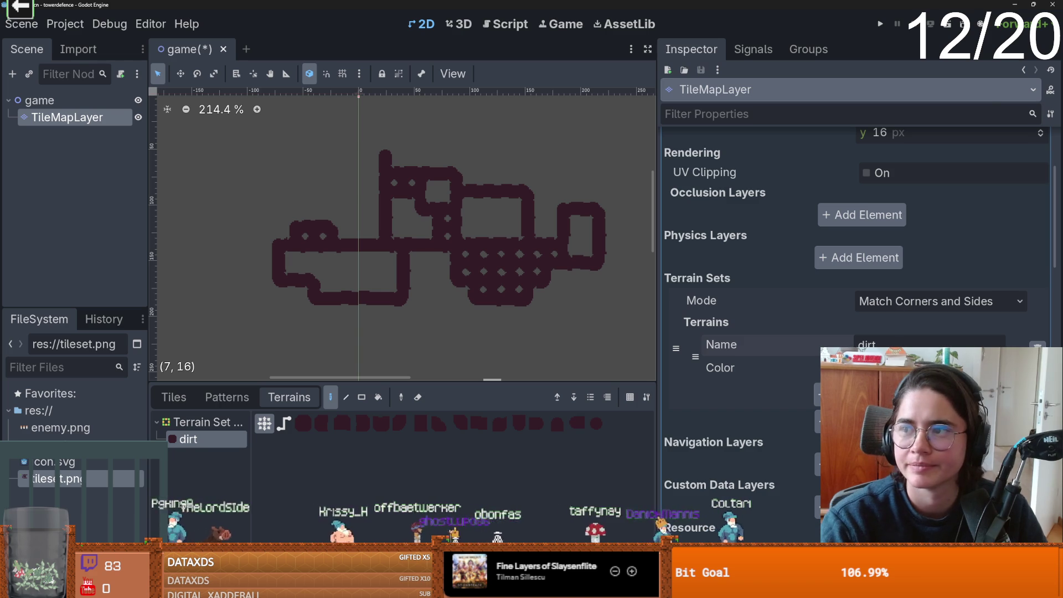
pyautogui.hotkey('alt', 'Tab')
pyautogui.scroll(1, 477, 260)
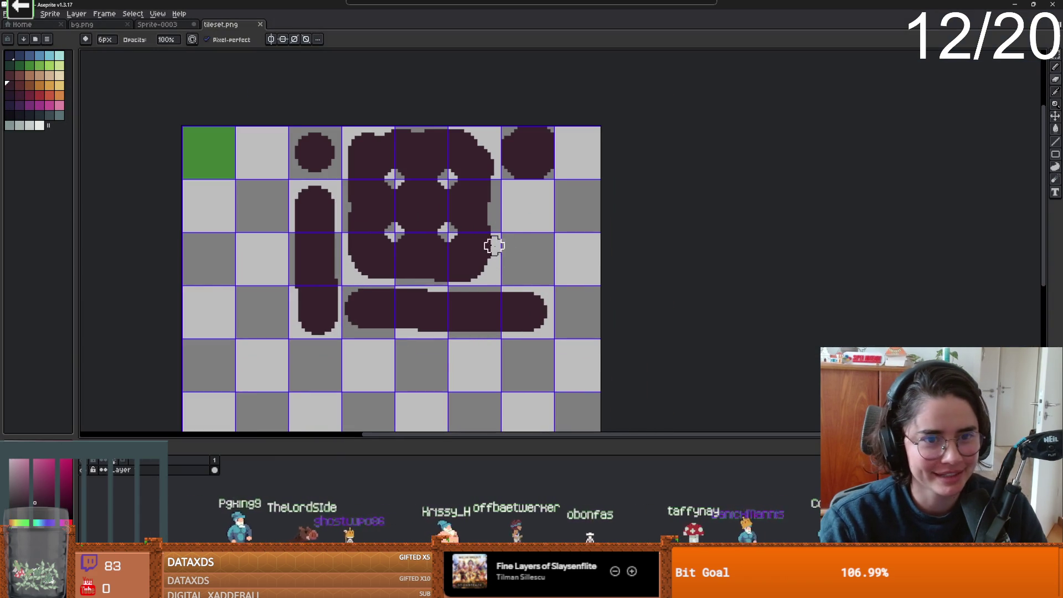
# Shift the bar's round end tile with a rectangular selection.
pyautogui.moveTo(490, 239); pyautogui.dragTo(500, 183)
pyautogui.scroll(-1, 487, 194)
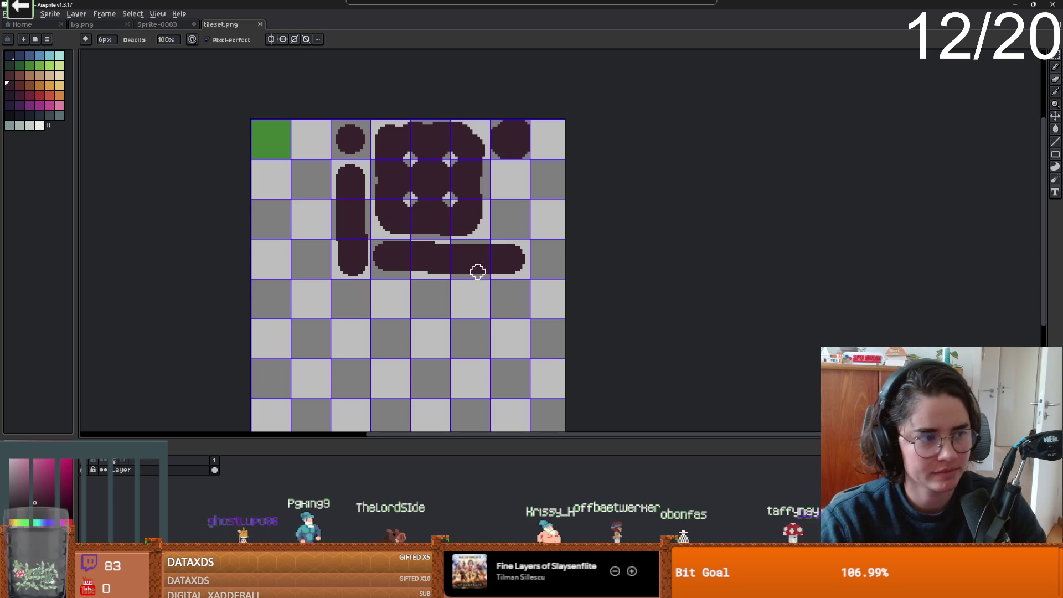
pyautogui.press('m')
pyautogui.moveTo(451, 240)
pyautogui.mouseDown()
pyautogui.moveTo(467, 261)
pyautogui.moveTo(503, 256)
pyautogui.moveTo(472, 264)
pyautogui.mouseUp()
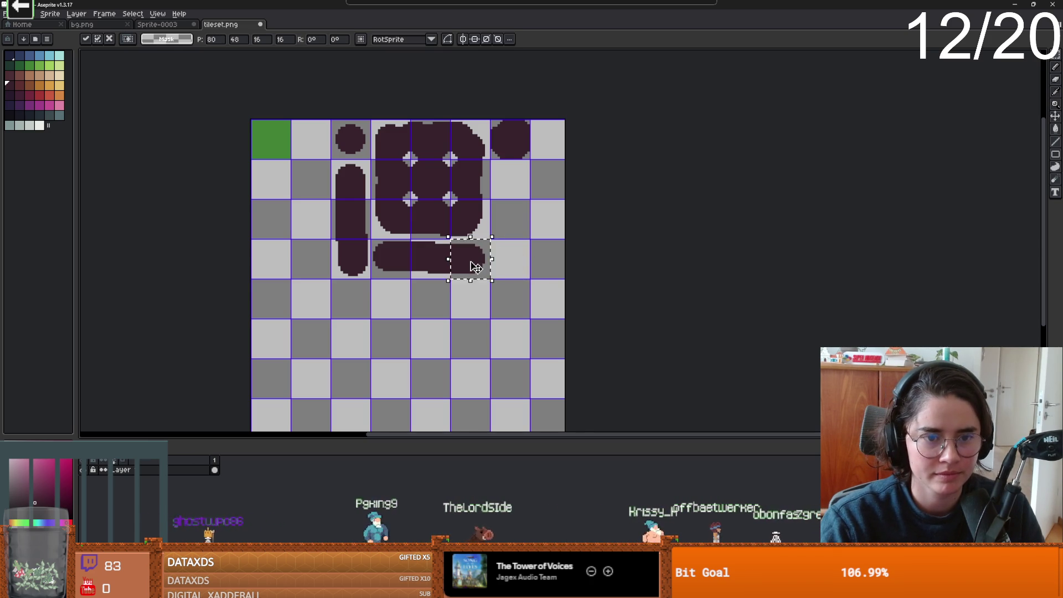
pyautogui.scroll(1, 513, 254)
pyautogui.scroll(-1, 513, 255)
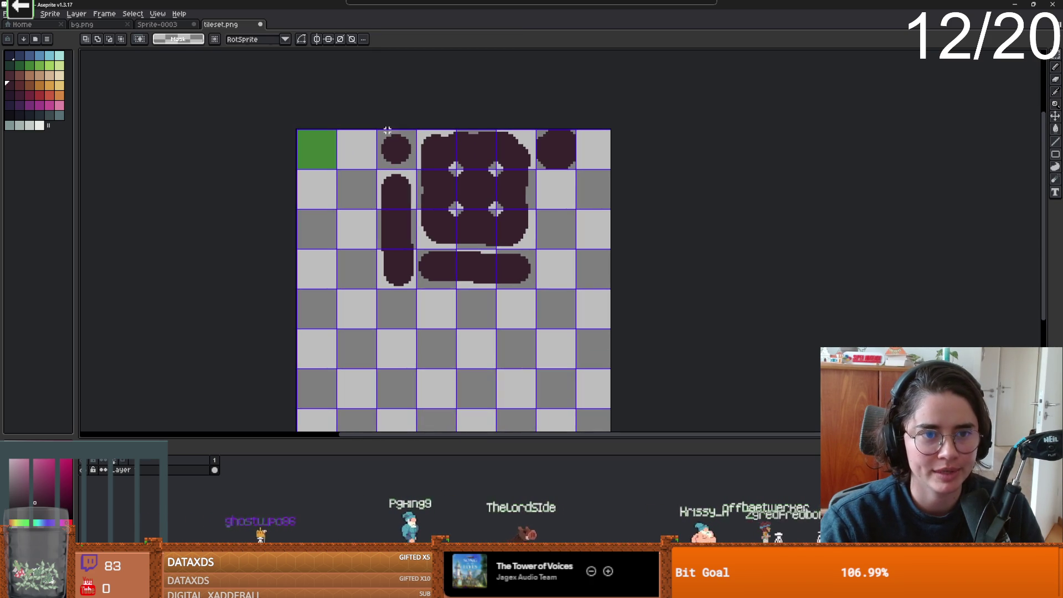
# Extend the tileset canvas width on the right side.
pyautogui.hotkey('ctrl', 'alt', 'c')
pyautogui.moveTo(582, 225); pyautogui.dragTo(619, 225)
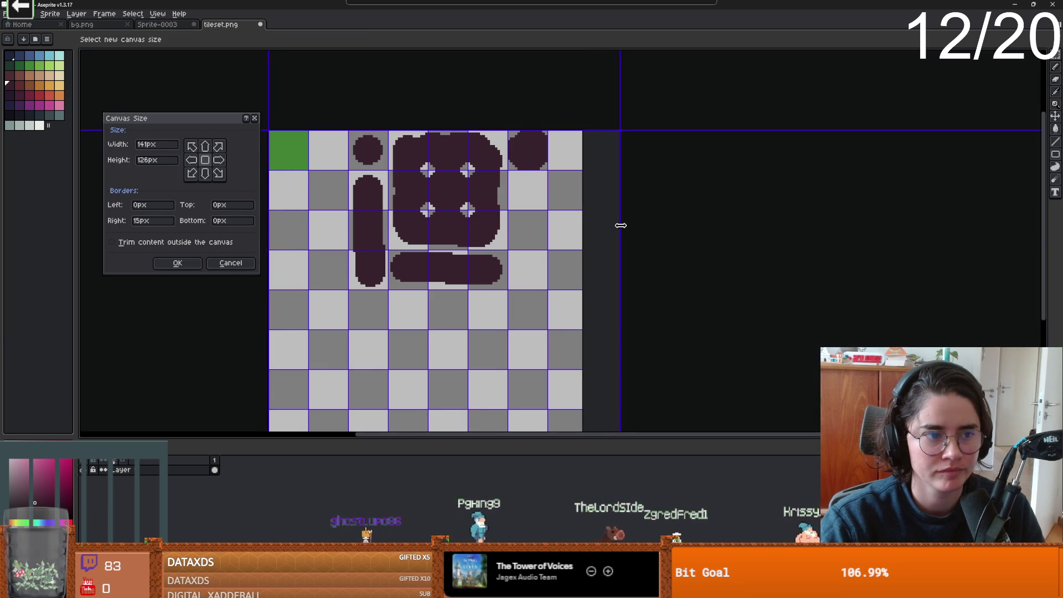
pyautogui.press('Return')
pyautogui.scroll(1, 476, 211)
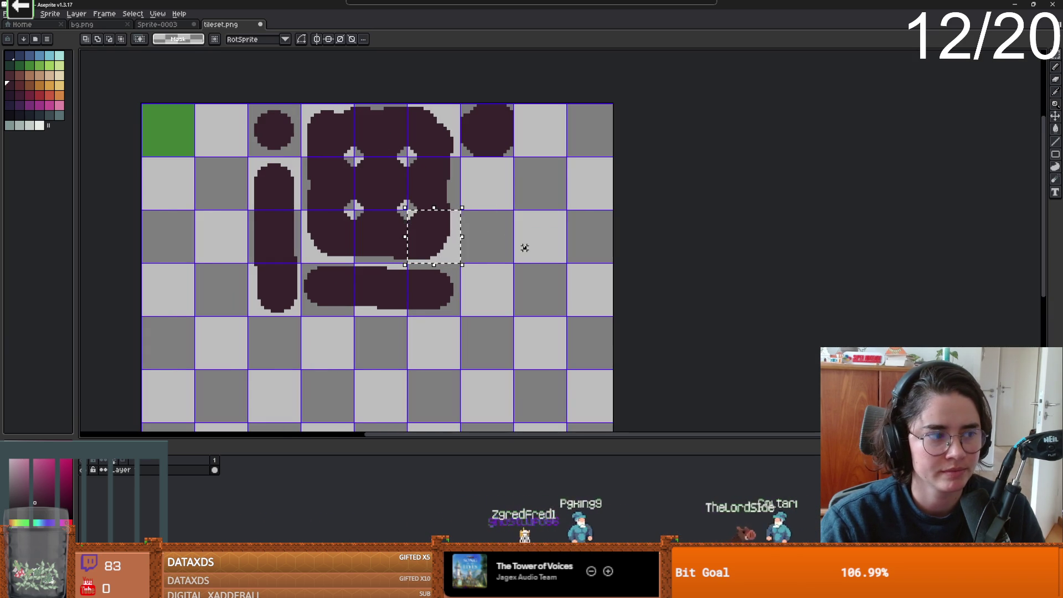
# Paste a copy of the blob block to the right, fill its notches, and save tileset.png.
pyautogui.moveTo(305, 104)
pyautogui.mouseDown()
pyautogui.moveTo(459, 254)
pyautogui.moveTo(422, 230)
pyautogui.moveTo(582, 284)
pyautogui.mouseUp()
pyautogui.click(666, 278)
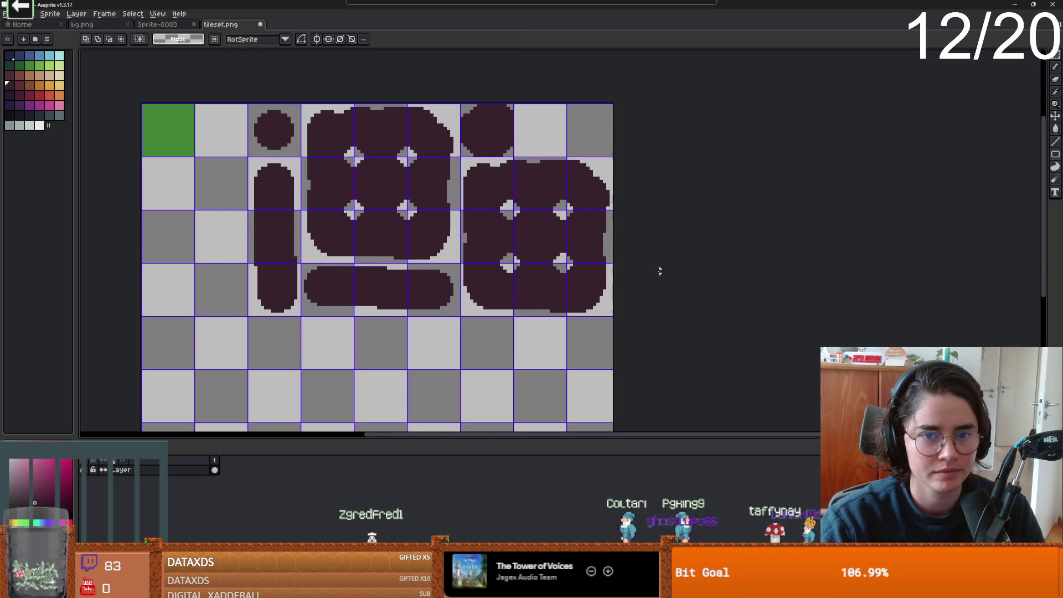
pyautogui.scroll(1, 578, 243)
pyautogui.press('b')
pyautogui.click(560, 270)
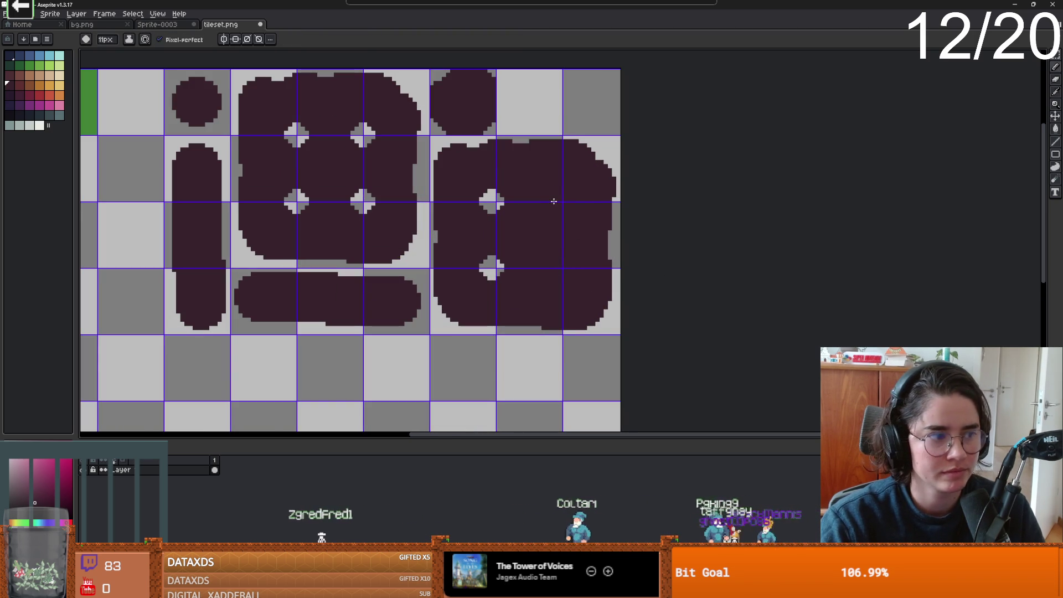
pyautogui.hotkey('ctrl', 's')
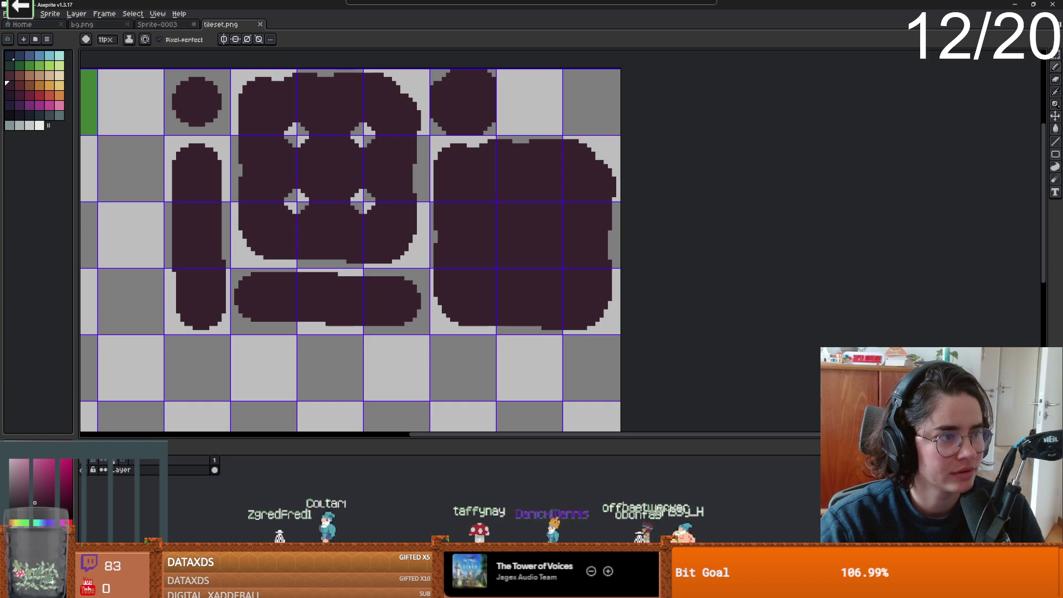
pyautogui.click(379, 292)
# Create atlas tiles across the new dirt block in the TileSet Setup tab, then return to Aseprite.
pyautogui.hotkey('alt', 'Tab')
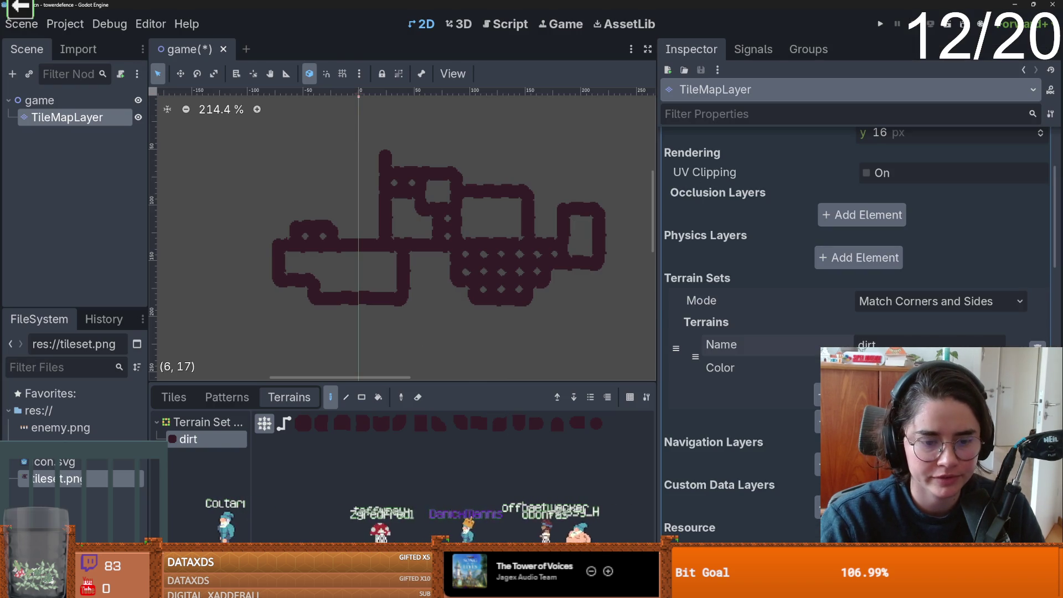
pyautogui.moveTo(403, 383); pyautogui.dragTo(402, 244)
pyautogui.click(453, 588)
pyautogui.scroll(3, 481, 426)
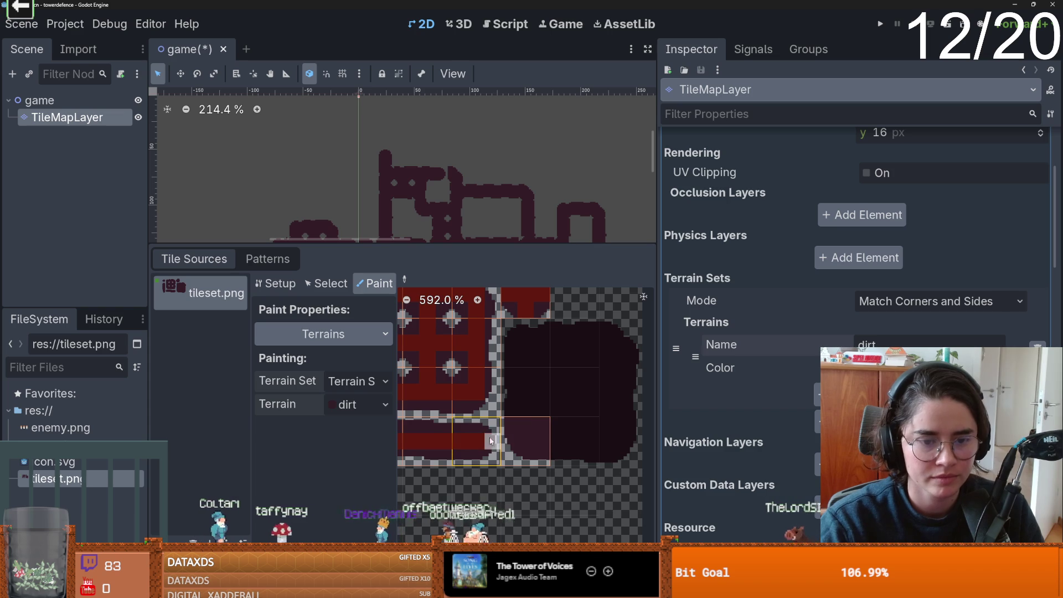
pyautogui.click(275, 283)
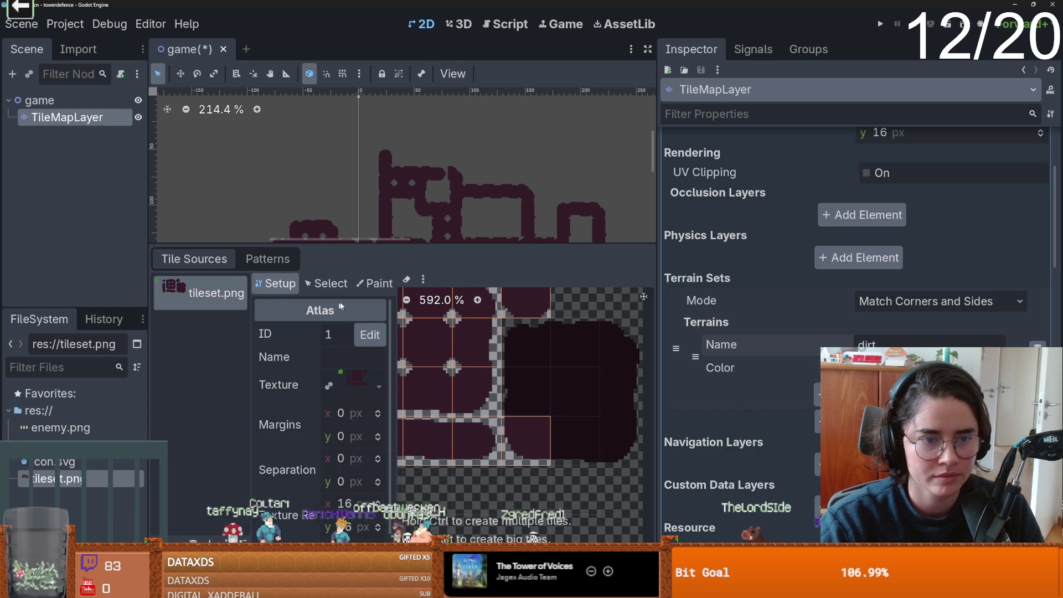
pyautogui.click(326, 283)
pyautogui.rightClick(521, 429)
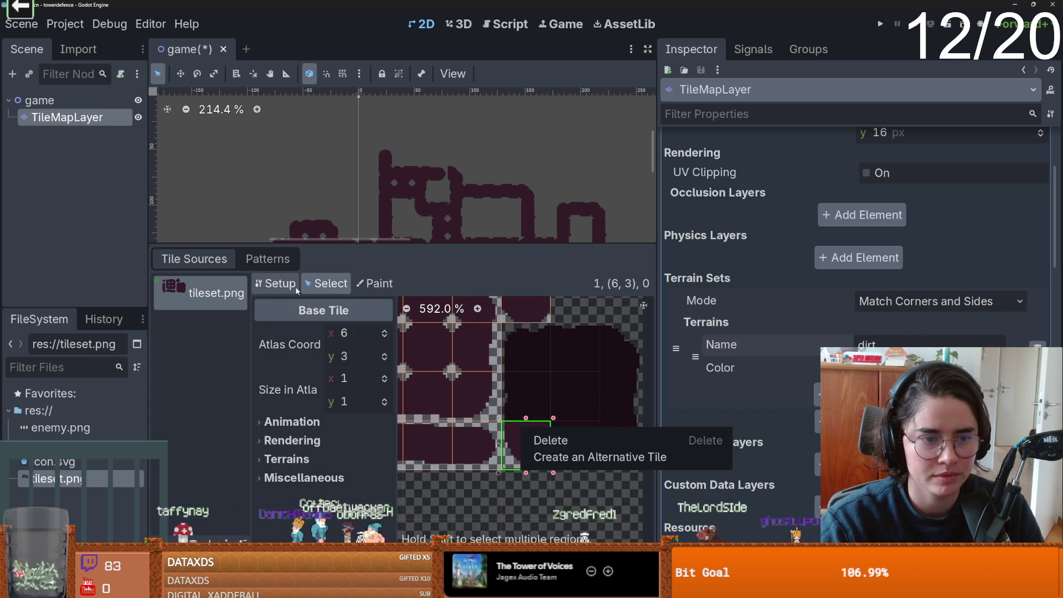
pyautogui.click(504, 350)
pyautogui.click(275, 283)
pyautogui.moveTo(525, 347)
pyautogui.mouseDown()
pyautogui.moveTo(586, 360)
pyautogui.moveTo(541, 399)
pyautogui.mouseUp()
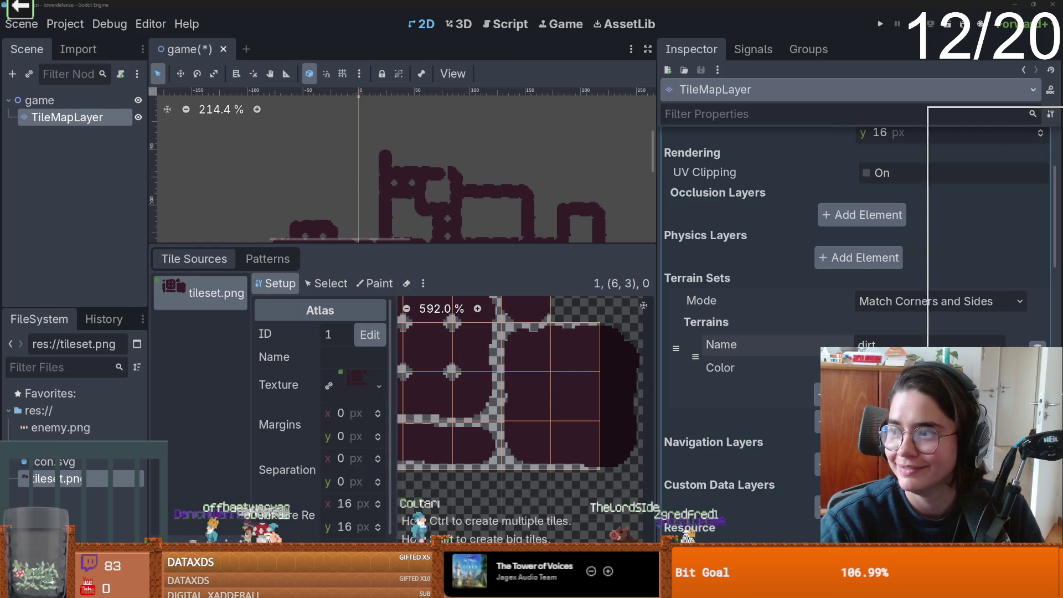
pyautogui.hotkey('alt', 'Tab')
pyautogui.hotkey('ctrl', 'alt', 'c')
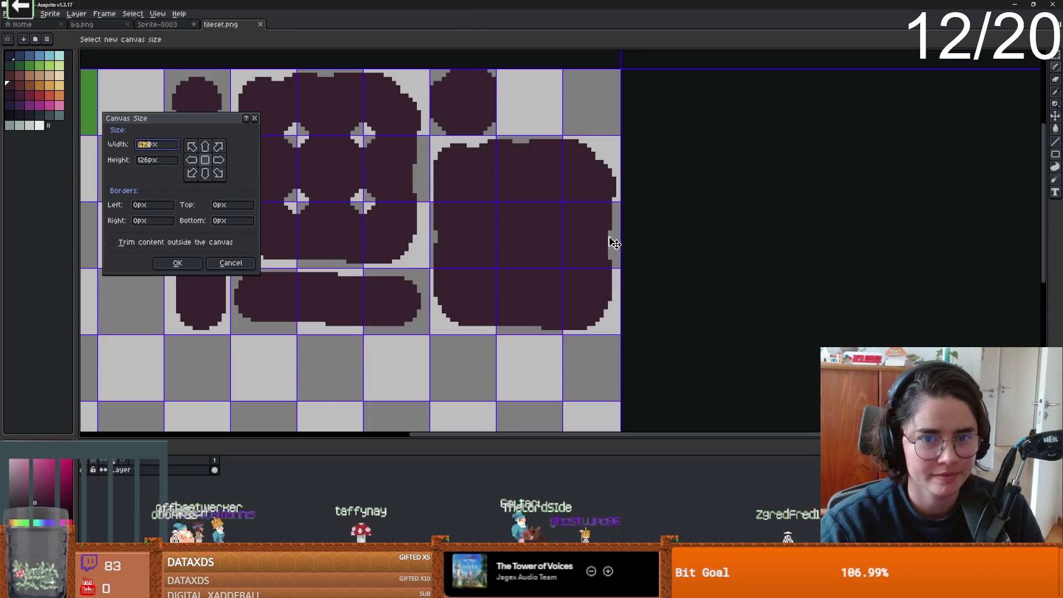
# Widen the canvas to 143px and nudge the big blob tiles slightly right.
pyautogui.moveTo(618, 236); pyautogui.dragTo(621, 236)
pyautogui.click(178, 263)
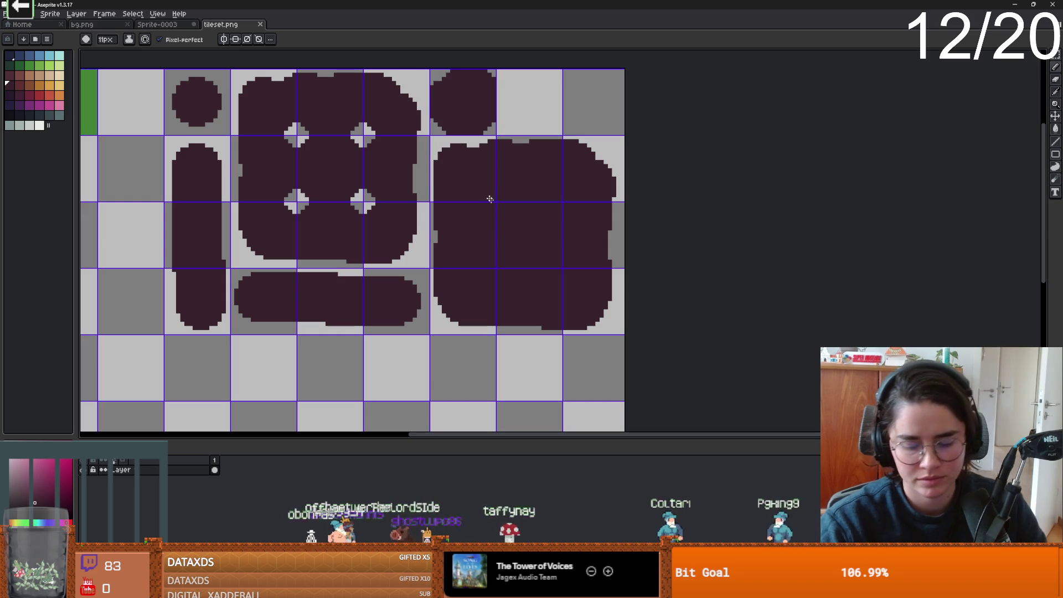
pyautogui.press('m')
pyautogui.moveTo(431, 137); pyautogui.dragTo(630, 336)
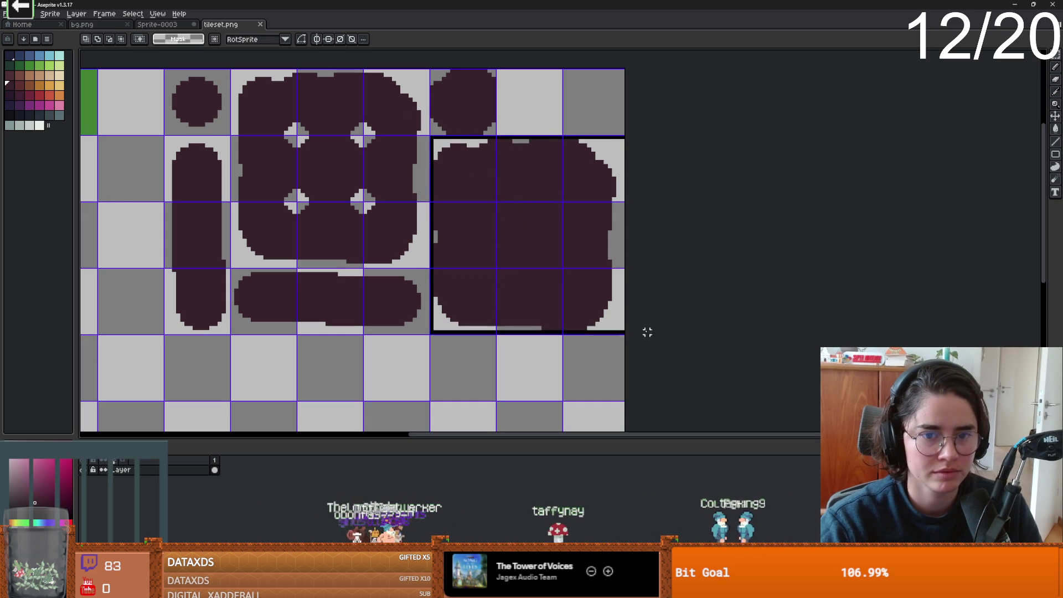
pyautogui.moveTo(555, 289); pyautogui.dragTo(560, 292)
pyautogui.rightClick(560, 291)
pyautogui.click(521, 265)
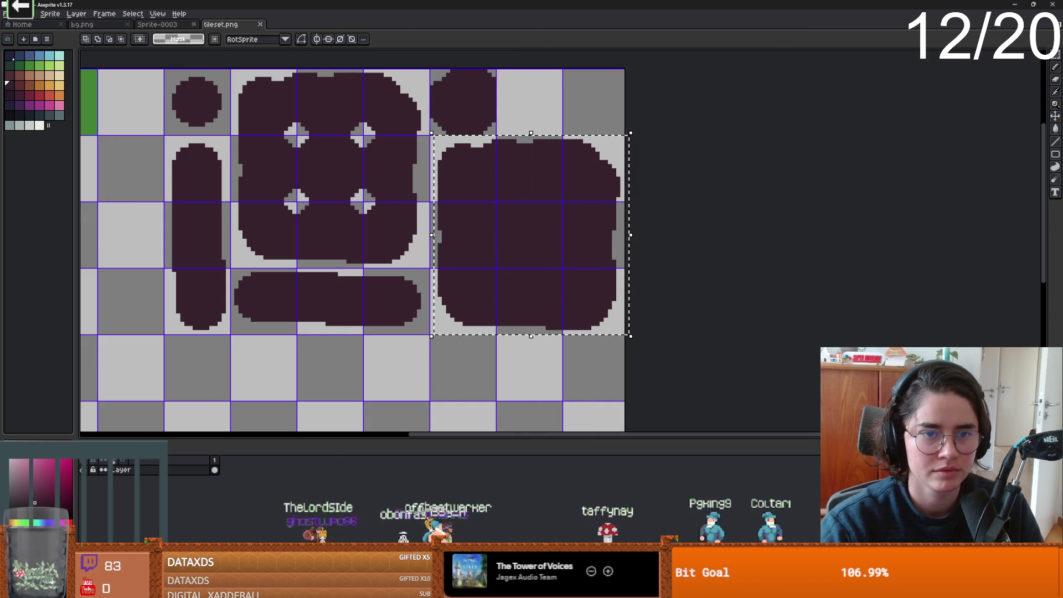
# Add a little extra width on the canvas's right border and save the tileset image.
pyautogui.hotkey('alt', 'Tab')
pyautogui.scroll(-1, 406, 365)
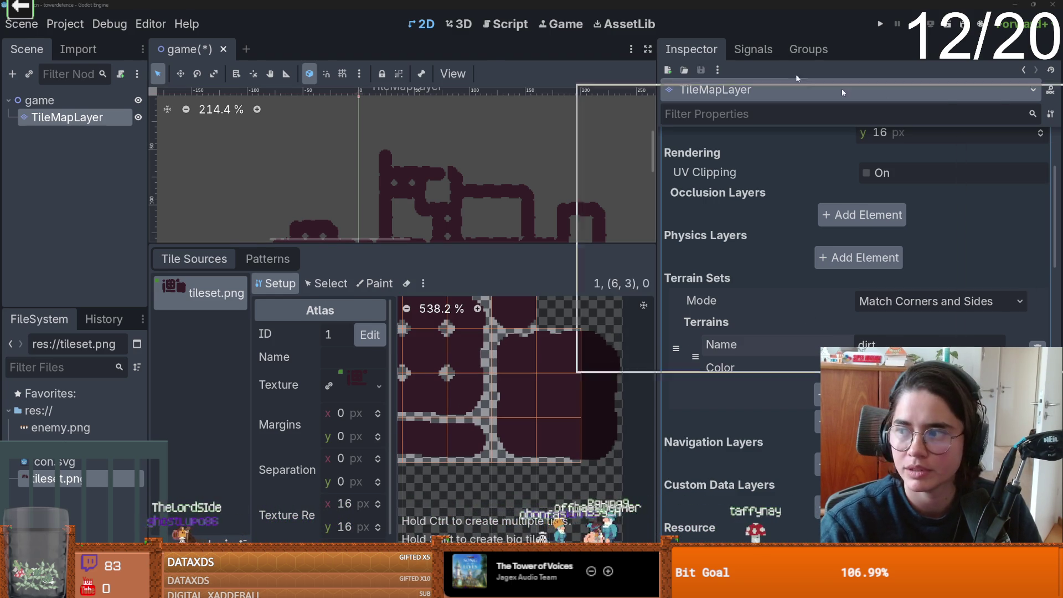
pyautogui.hotkey('alt', 'Tab')
pyautogui.hotkey('ctrl', 'alt', 'c')
pyautogui.moveTo(627, 218); pyautogui.dragTo(632, 219)
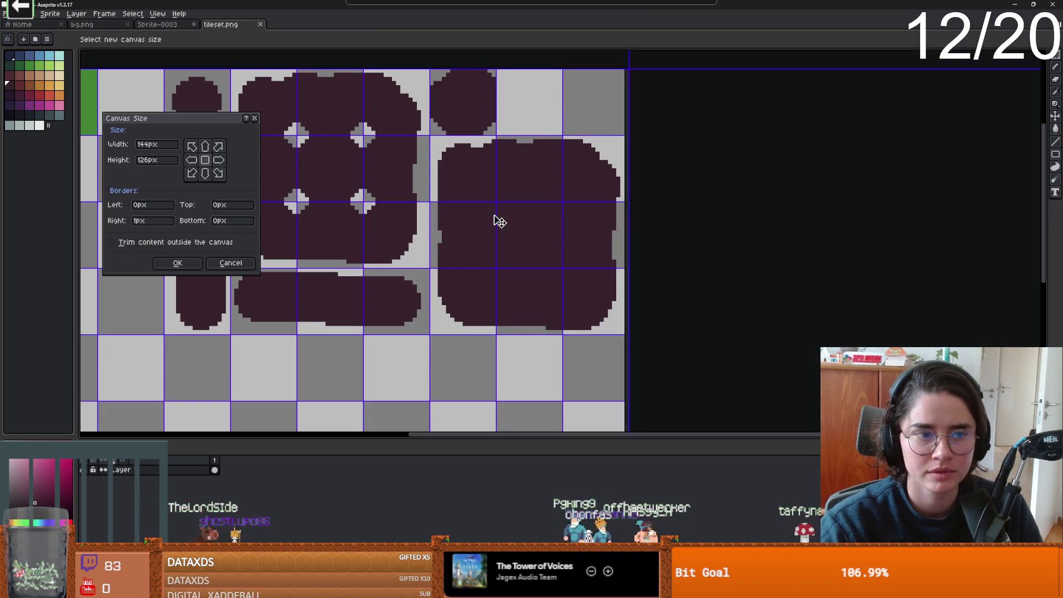
pyautogui.press('Return')
pyautogui.hotkey('ctrl', 's')
pyautogui.hotkey('alt', 'Tab')
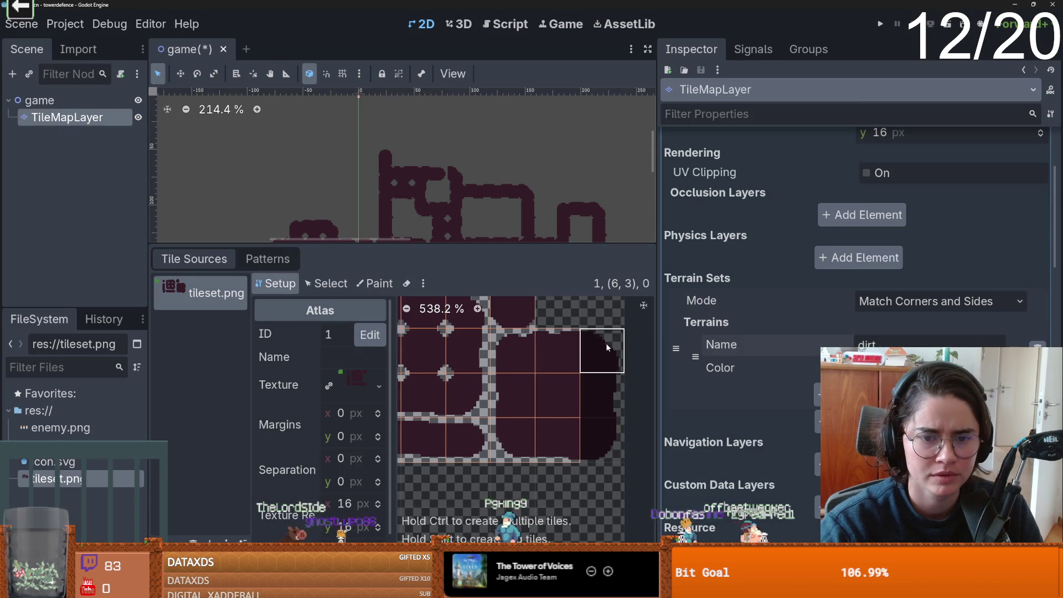
# Paint the dirt terrain across the large blob tiles in the atlas.
pyautogui.click(327, 283)
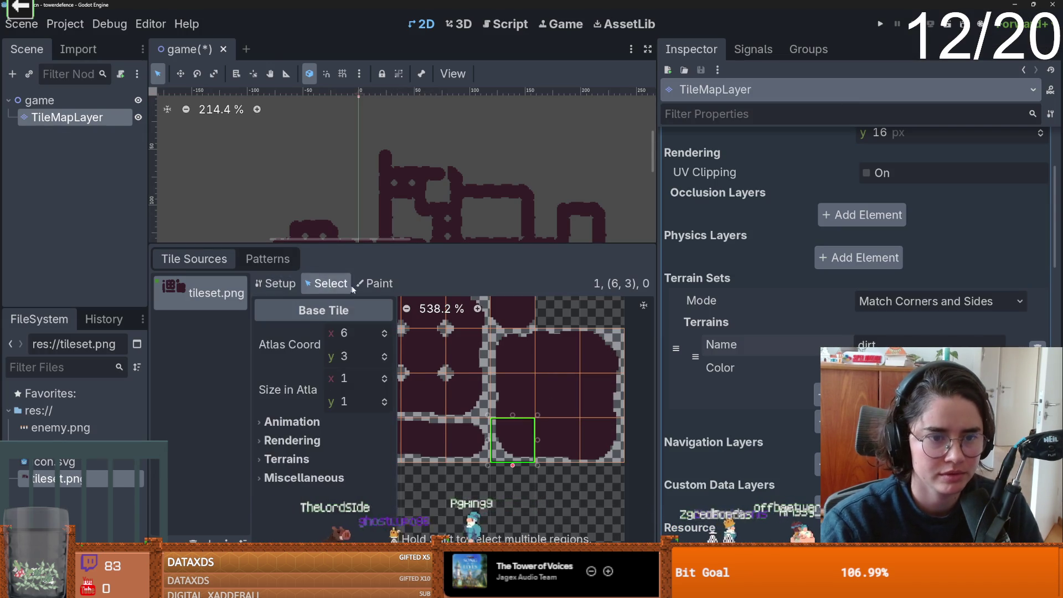
pyautogui.click(375, 283)
pyautogui.moveTo(558, 436)
pyautogui.mouseDown()
pyautogui.moveTo(604, 420)
pyautogui.moveTo(549, 352)
pyautogui.moveTo(582, 357)
pyautogui.moveTo(597, 406)
pyautogui.moveTo(587, 443)
pyautogui.moveTo(534, 430)
pyautogui.moveTo(521, 406)
pyautogui.moveTo(517, 432)
pyautogui.moveTo(600, 439)
pyautogui.moveTo(508, 435)
pyautogui.moveTo(548, 442)
pyautogui.moveTo(559, 387)
pyautogui.moveTo(589, 380)
pyautogui.moveTo(565, 442)
pyautogui.mouseUp()
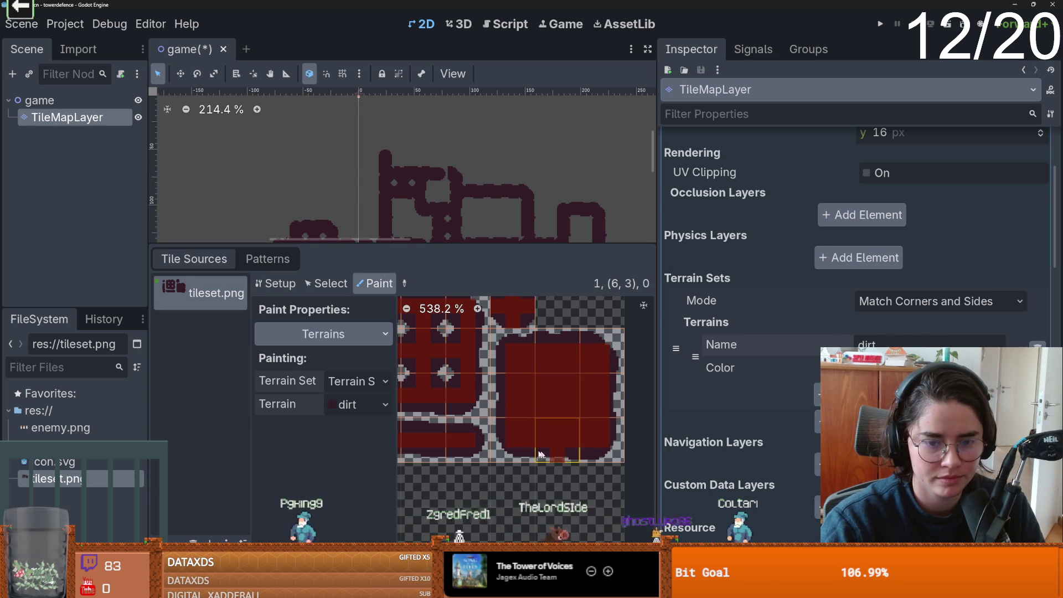
pyautogui.click(471, 241)
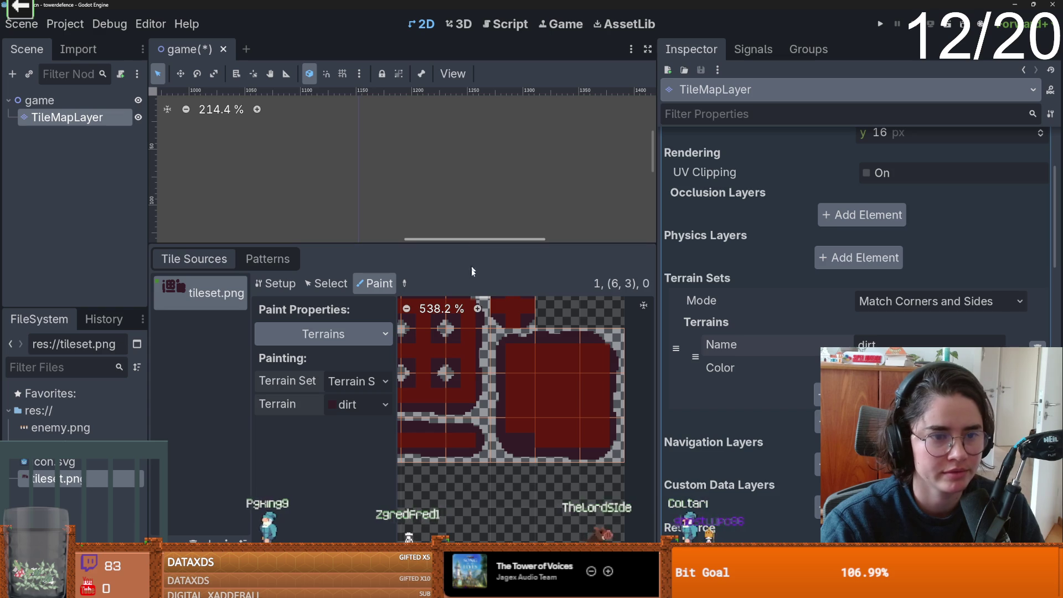
pyautogui.moveTo(441, 243); pyautogui.dragTo(413, 479)
# Select dirt and draw test rectangles on the map with the Rect tool, forming a T.
pyautogui.scroll(-5, 322, 361)
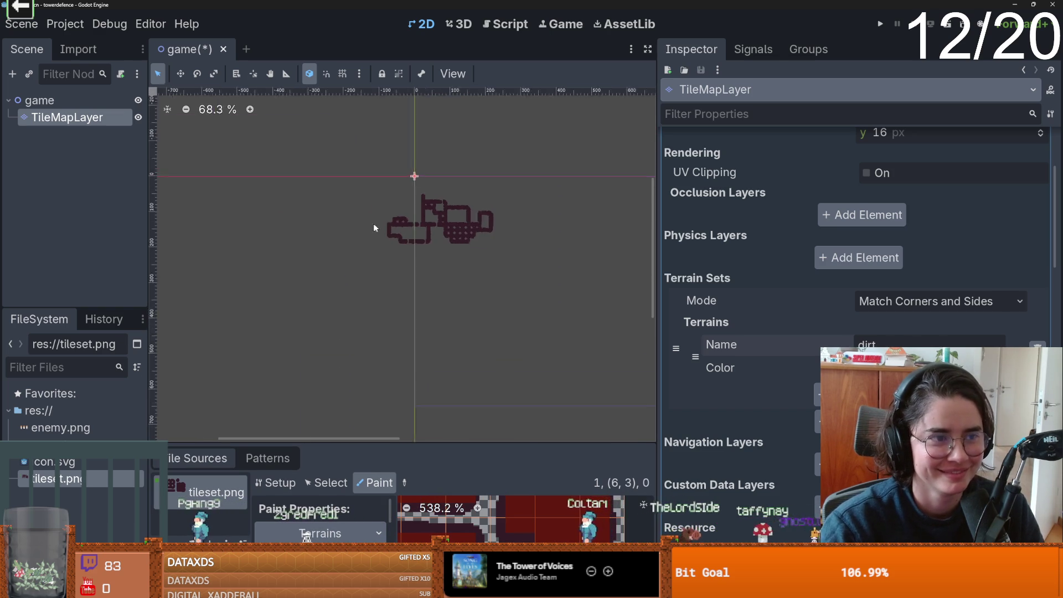
pyautogui.scroll(4, 382, 230)
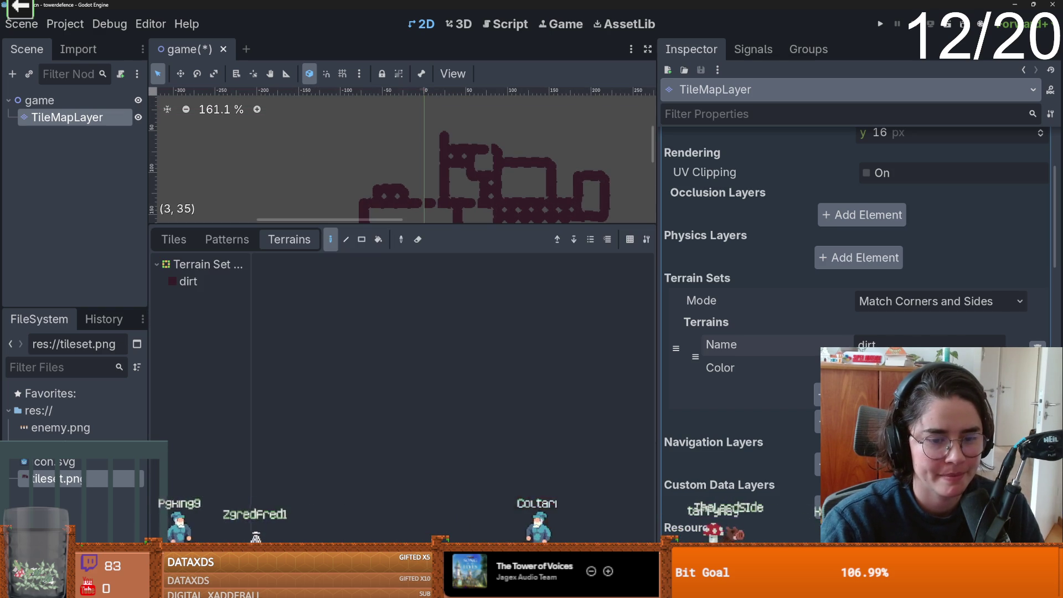
pyautogui.click(188, 281)
pyautogui.moveTo(480, 221); pyautogui.dragTo(485, 331)
pyautogui.click(362, 329)
pyautogui.moveTo(639, 276)
pyautogui.mouseDown()
pyautogui.moveTo(409, 169)
pyautogui.moveTo(427, 188)
pyautogui.mouseUp()
pyautogui.press('Escape')
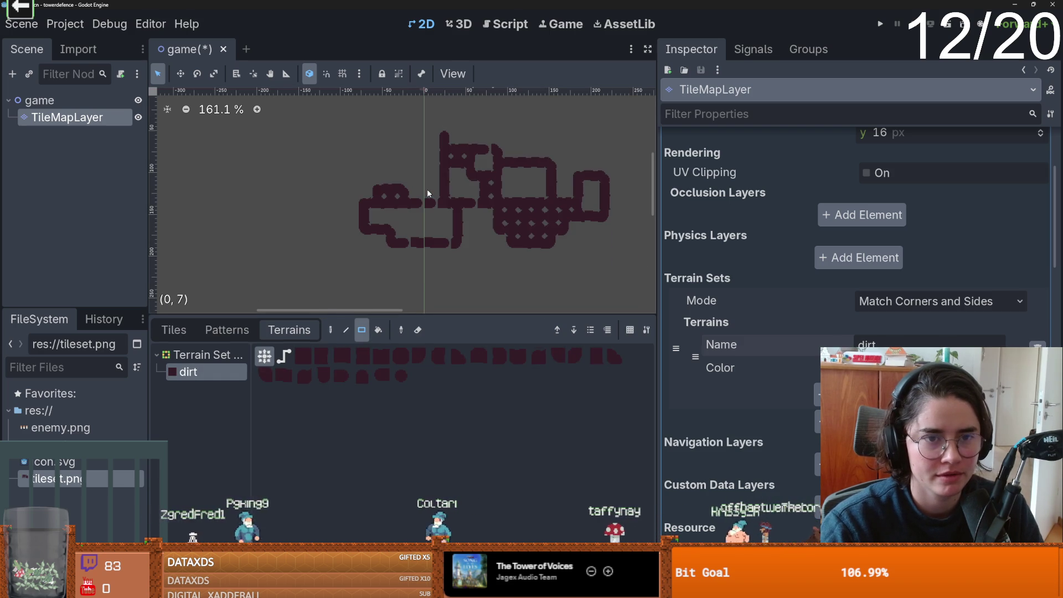
pyautogui.moveTo(319, 128)
pyautogui.mouseDown()
pyautogui.moveTo(581, 249)
pyautogui.moveTo(586, 161)
pyautogui.moveTo(595, 172)
pyautogui.mouseUp()
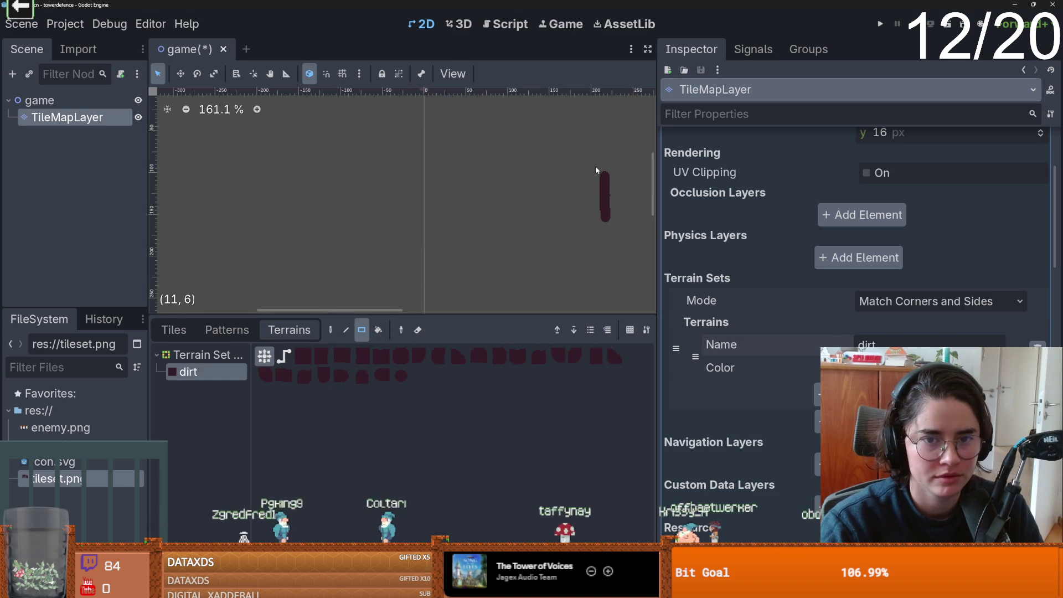
pyautogui.hotkey('ctrl', 'z')
pyautogui.moveTo(397, 161)
pyautogui.mouseDown()
pyautogui.moveTo(399, 202)
pyautogui.moveTo(473, 202)
pyautogui.mouseUp()
# Add more dirt rectangles, erase the whole shape, and bring the tileset atlas back into view.
pyautogui.scroll(3, 401, 234)
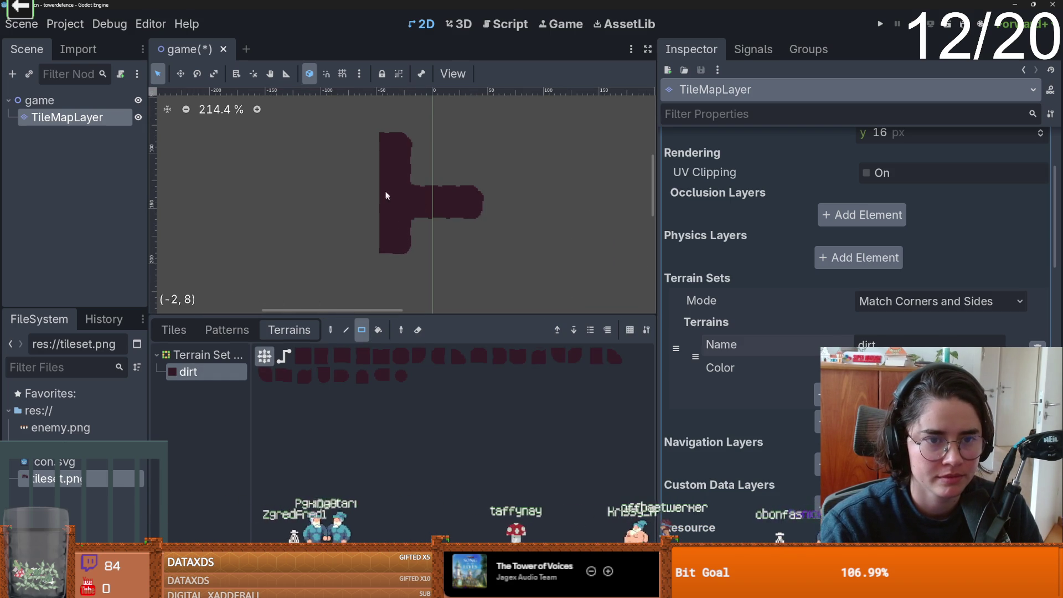
pyautogui.moveTo(390, 197); pyautogui.dragTo(318, 147)
pyautogui.scroll(2, 343, 166)
pyautogui.moveTo(331, 199); pyautogui.dragTo(423, 265)
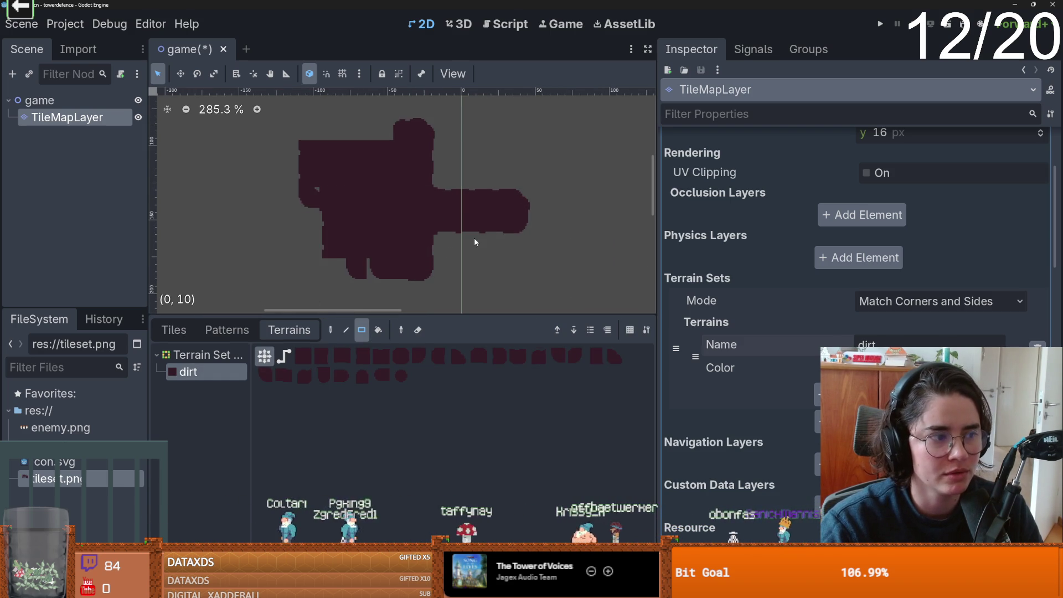
pyautogui.scroll(-2, 474, 242)
pyautogui.moveTo(368, 161); pyautogui.dragTo(581, 302)
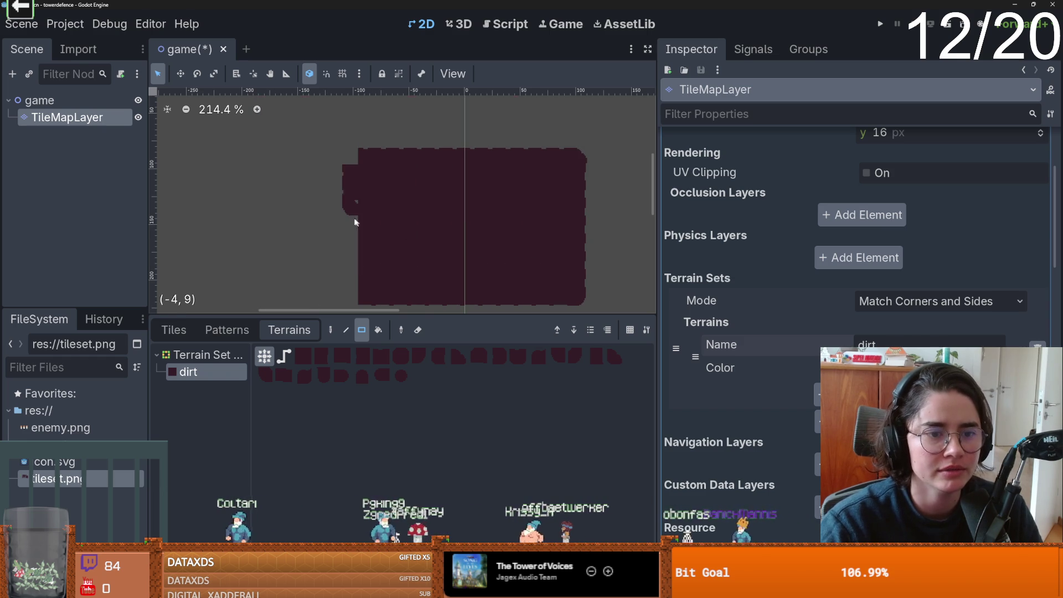
pyautogui.scroll(-1, 372, 227)
pyautogui.moveTo(324, 164); pyautogui.dragTo(565, 285)
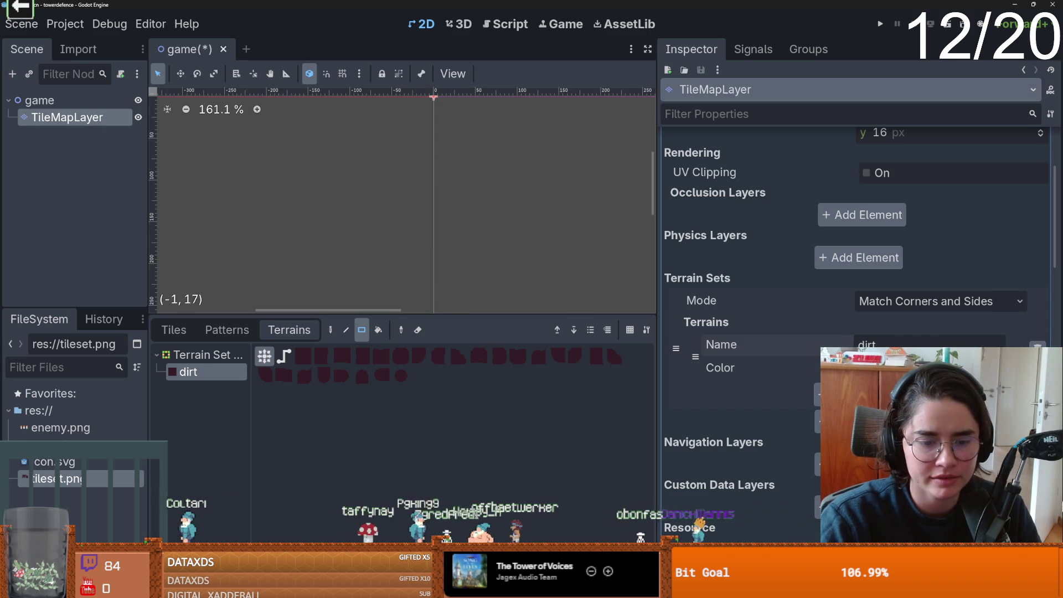
pyautogui.click(487, 590)
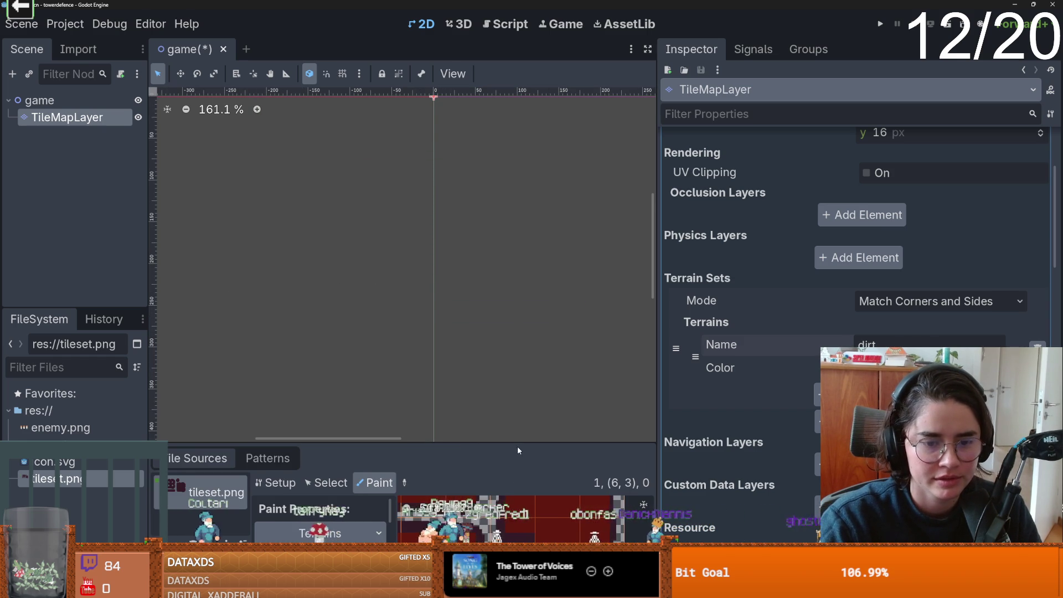
pyautogui.moveTo(517, 444); pyautogui.dragTo(520, 206)
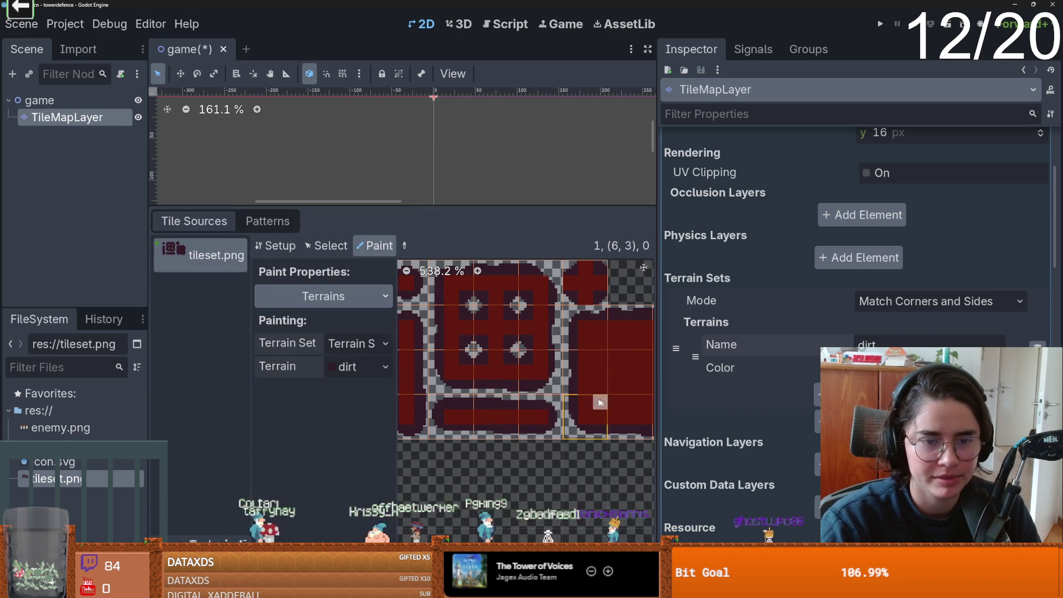
# Paint dirt terrain rectangles, a vertical column and a one-tile strip on the map.
pyautogui.click(525, 590)
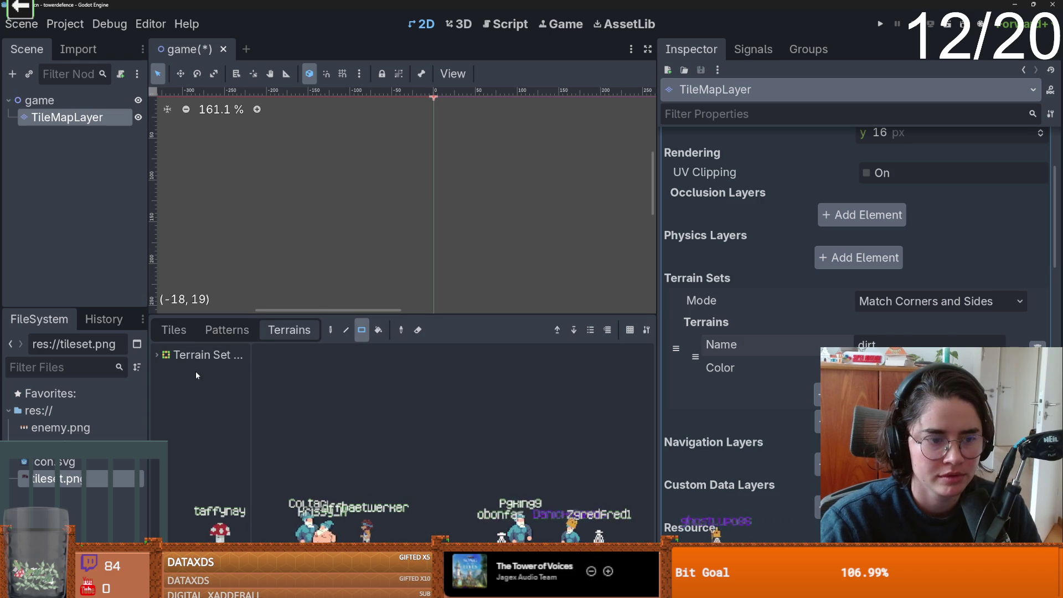
pyautogui.click(188, 371)
pyautogui.moveTo(346, 222)
pyautogui.mouseDown()
pyautogui.moveTo(368, 268)
pyautogui.moveTo(433, 252)
pyautogui.mouseUp()
pyautogui.scroll(1, 382, 271)
pyautogui.scroll(1, 433, 252)
pyautogui.moveTo(380, 218); pyautogui.dragTo(372, 129)
pyautogui.moveTo(351, 173)
pyautogui.mouseDown()
pyautogui.moveTo(470, 182)
pyautogui.moveTo(467, 117)
pyautogui.mouseUp()
pyautogui.moveTo(448, 200)
pyautogui.mouseDown()
pyautogui.moveTo(432, 245)
pyautogui.moveTo(393, 215)
pyautogui.moveTo(362, 214)
pyautogui.mouseUp()
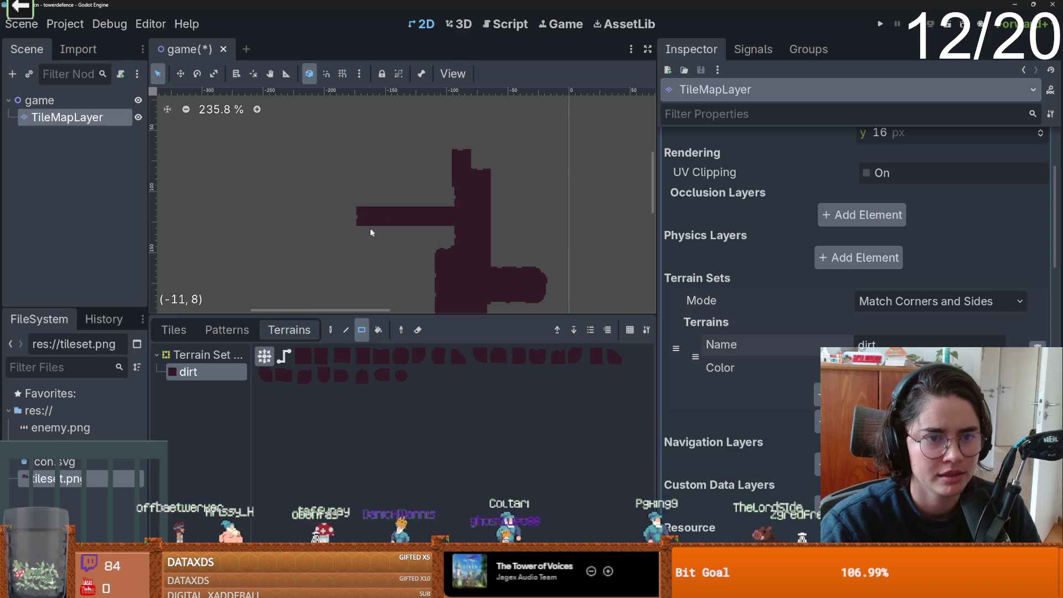
# Inspect the tileset's individual tiles and atlas setup properties in the tileset editor.
pyautogui.click(515, 590)
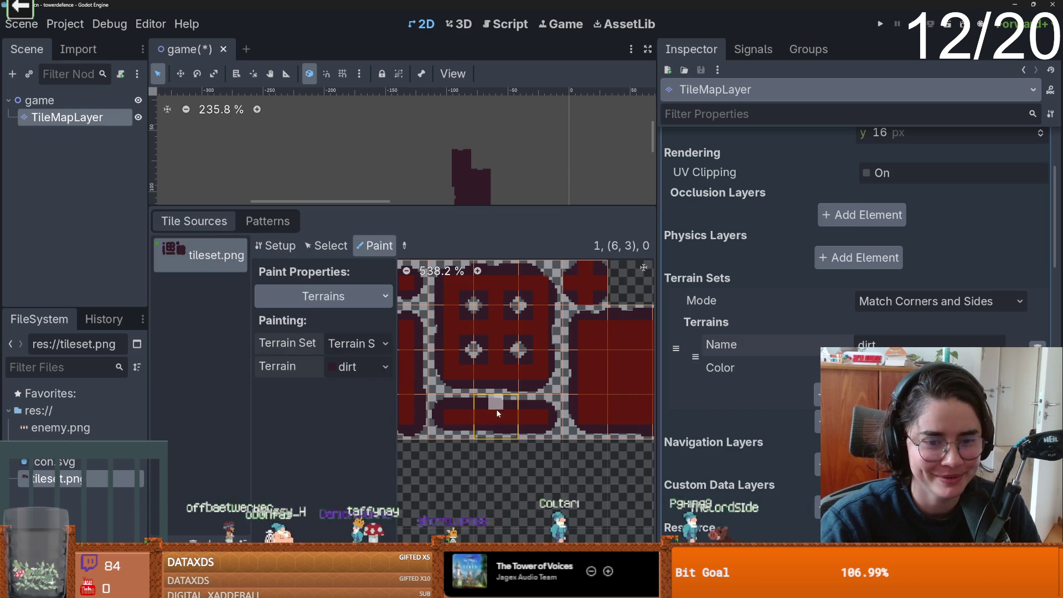
pyautogui.scroll(-2, 472, 426)
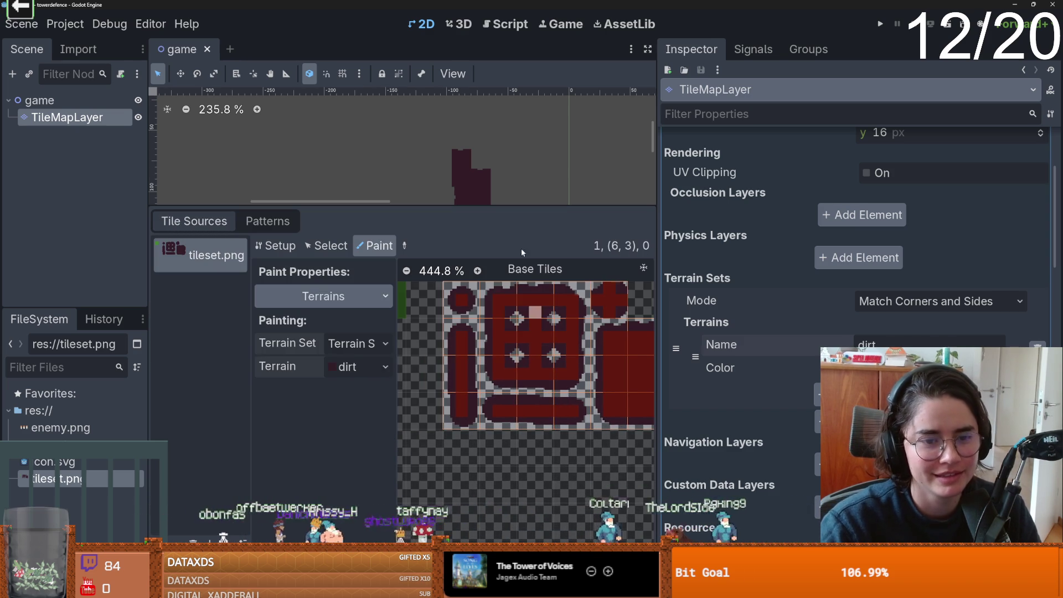
pyautogui.hscroll(3, 470, 370)
pyautogui.scroll(-1, 510, 371)
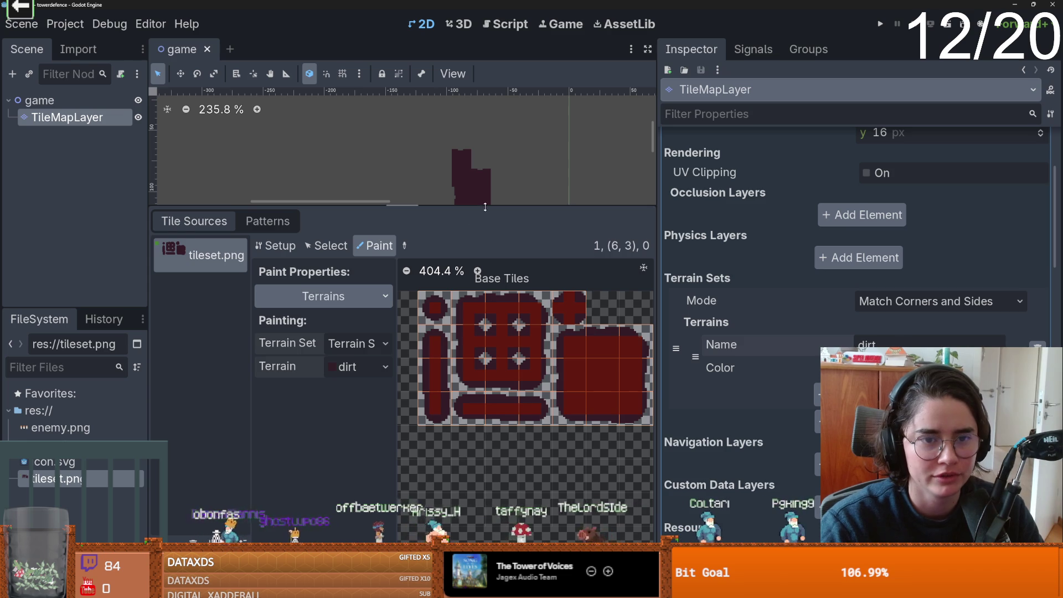
pyautogui.moveTo(485, 207); pyautogui.dragTo(446, 396)
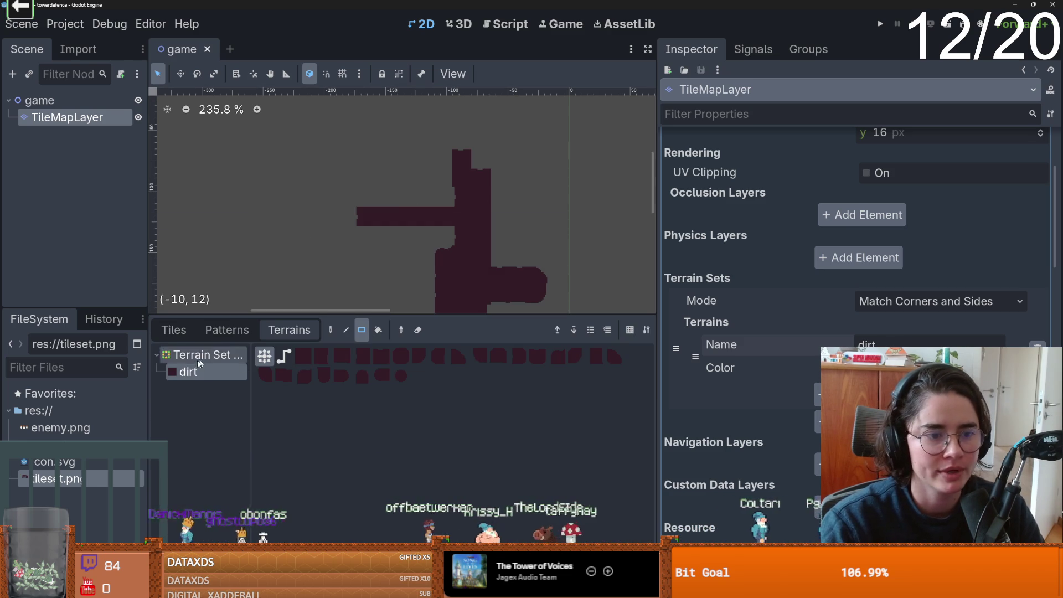
pyautogui.moveTo(441, 395)
pyautogui.mouseDown()
pyautogui.moveTo(441, 314)
pyautogui.moveTo(365, 227)
pyautogui.mouseUp()
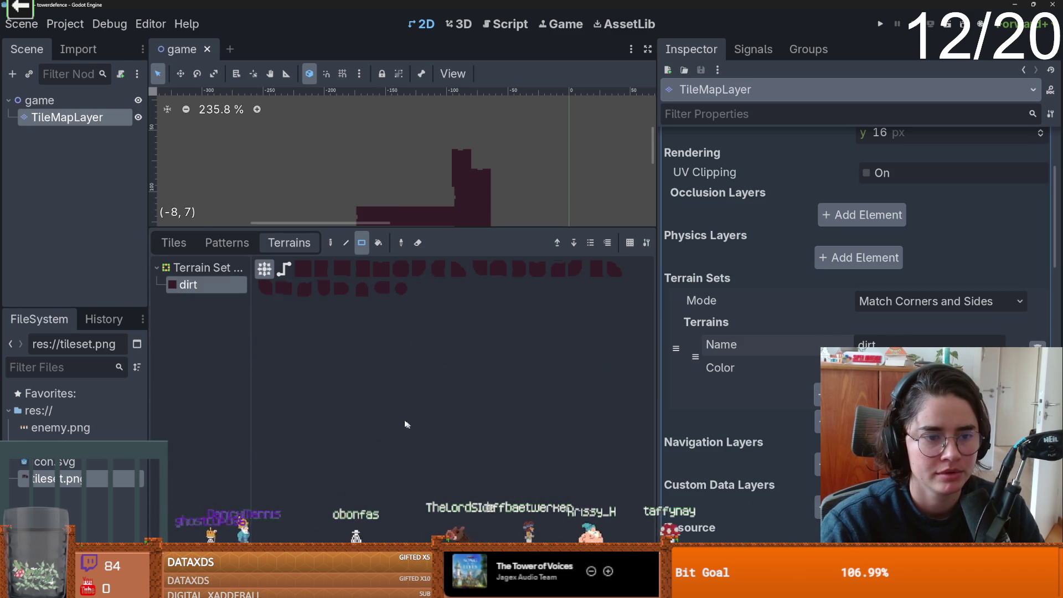
pyautogui.click(173, 242)
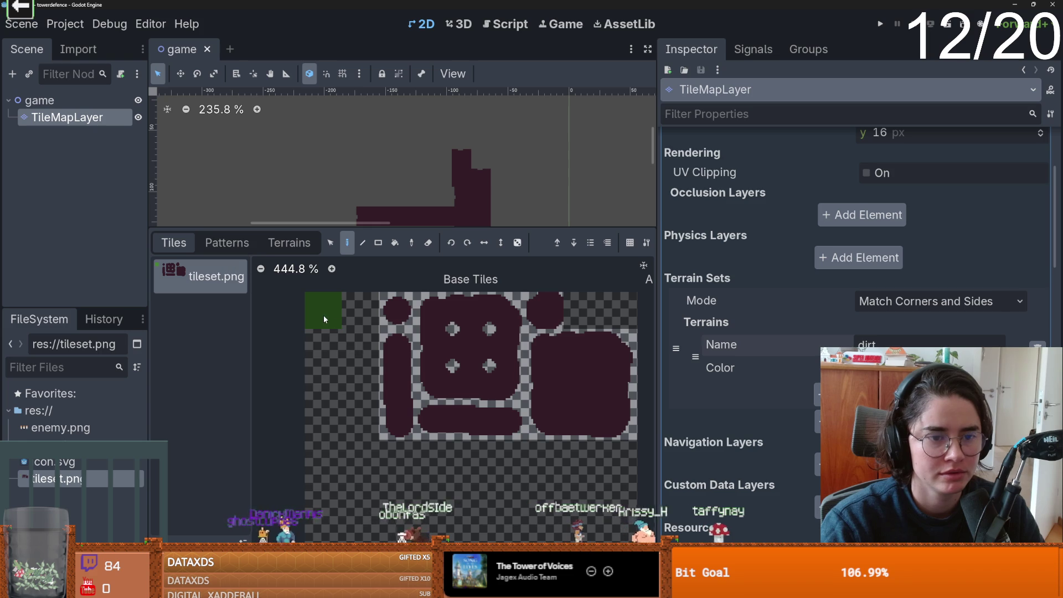
pyautogui.click(345, 587)
pyautogui.moveTo(433, 397); pyautogui.dragTo(437, 175)
pyautogui.click(281, 214)
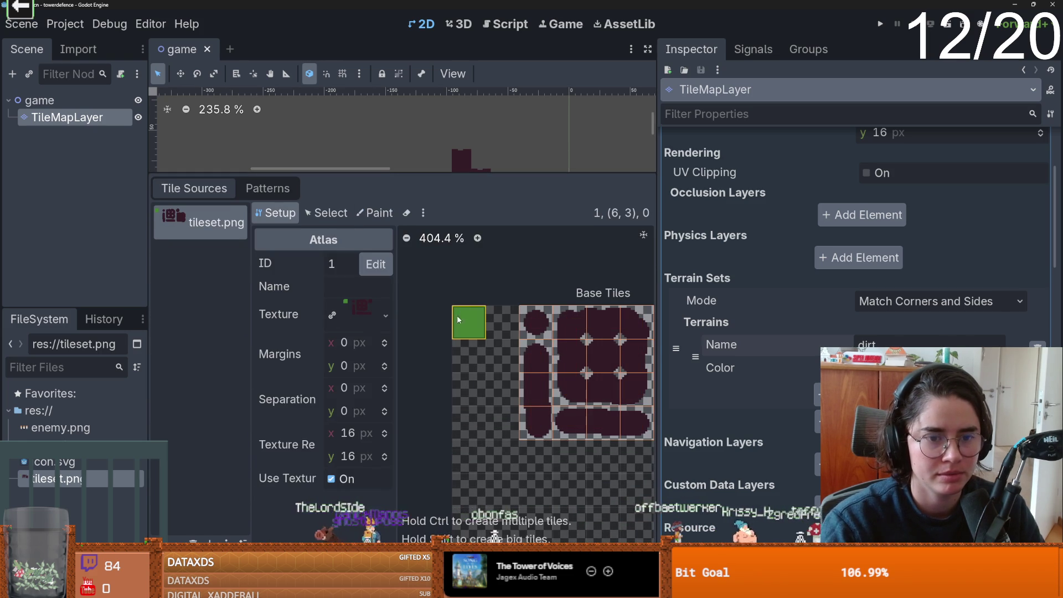
pyautogui.moveTo(443, 175); pyautogui.dragTo(442, 288)
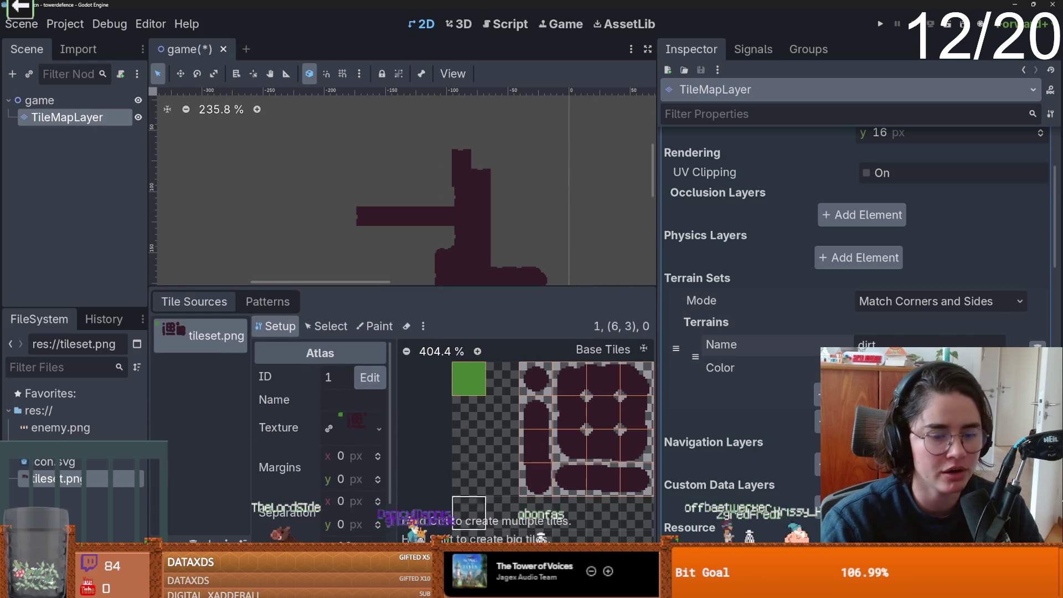
# Erase the stray dark tiles from the map.
pyautogui.click(310, 588)
pyautogui.moveTo(455, 235); pyautogui.dragTo(443, 449)
pyautogui.scroll(-2, 420, 260)
pyautogui.moveTo(418, 256); pyautogui.dragTo(427, 288)
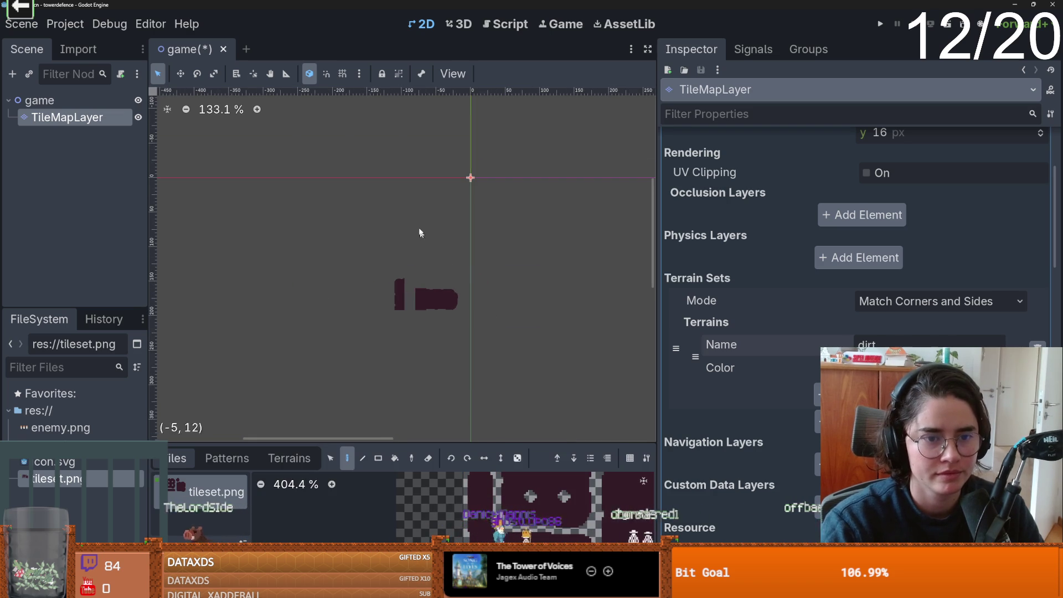
pyautogui.scroll(-13, 455, 308)
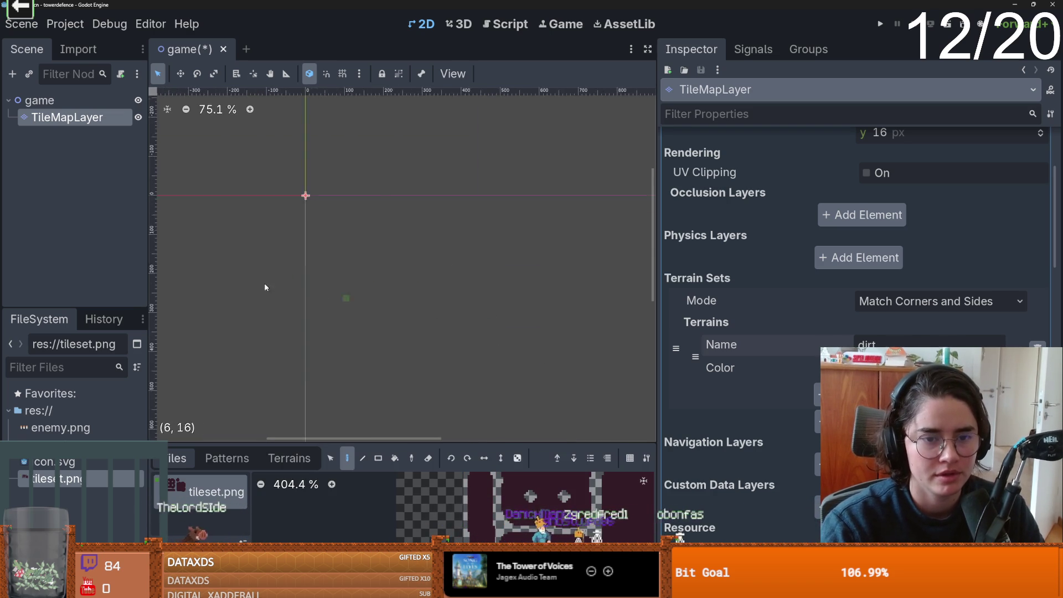
pyautogui.scroll(4, 300, 286)
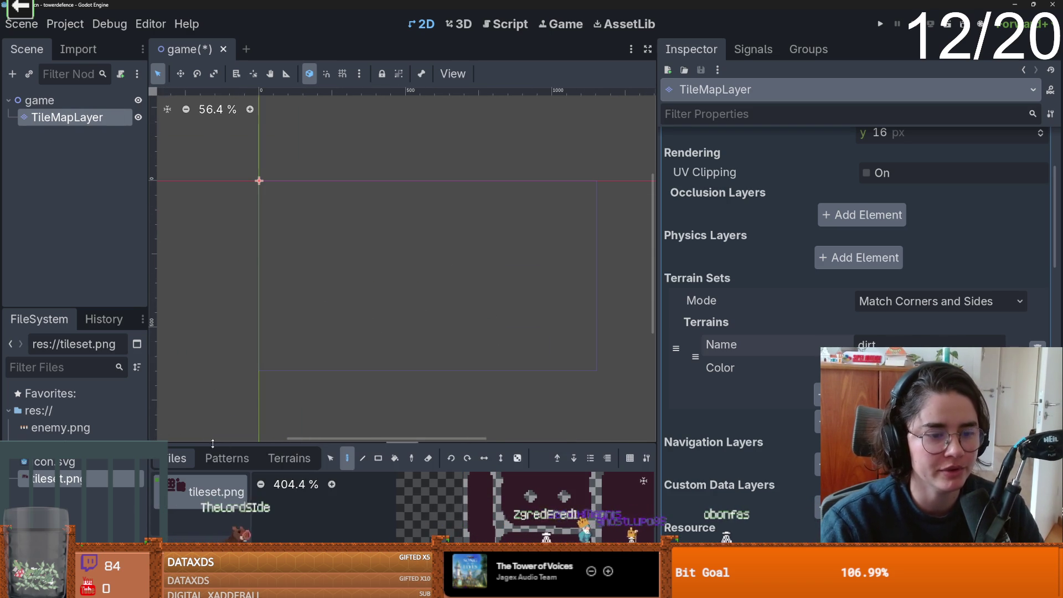
pyautogui.scroll(-4, 494, 526)
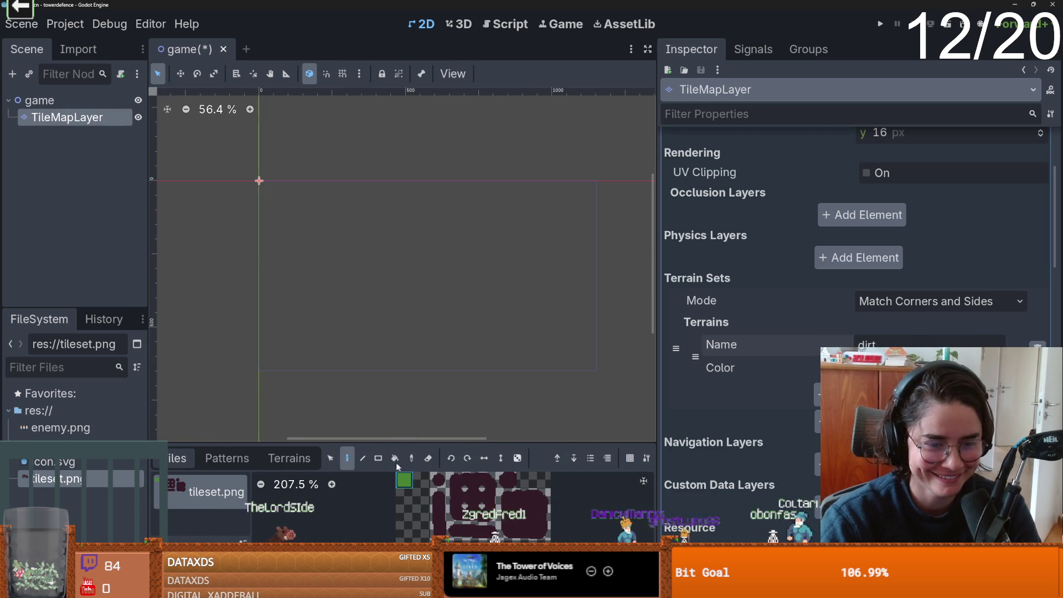
# Rect-fill a large area of the map with green grass tiles, then open Project Settings.
pyautogui.press('r')
pyautogui.moveTo(596, 372)
pyautogui.mouseDown()
pyautogui.moveTo(291, 178)
pyautogui.moveTo(260, 181)
pyautogui.mouseUp()
pyautogui.click(65, 24)
pyautogui.click(83, 45)
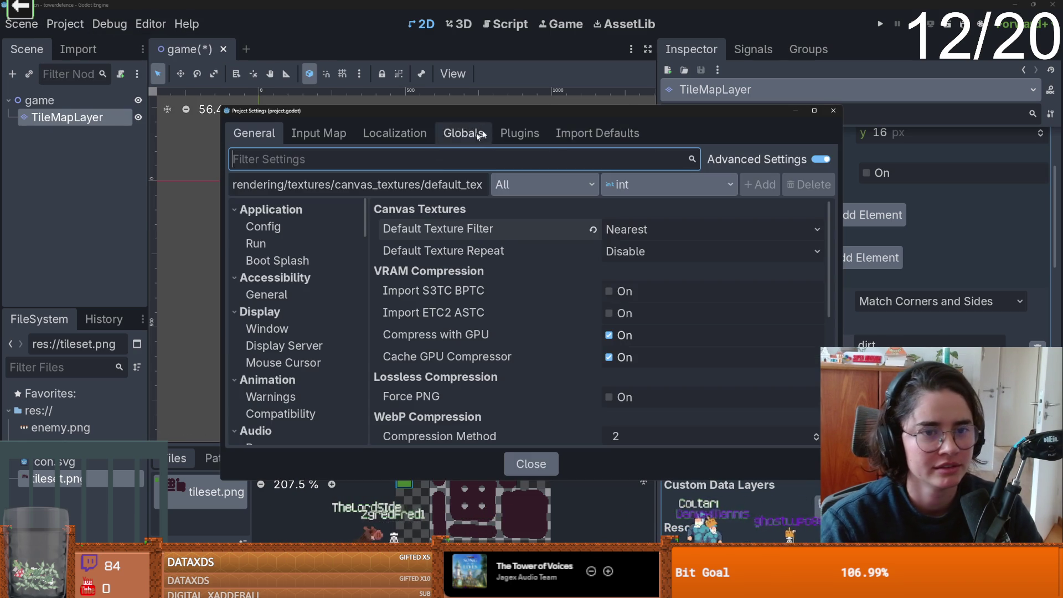
# Set the Display > Window viewport to width 640 and height 360.
pyautogui.click(291, 244)
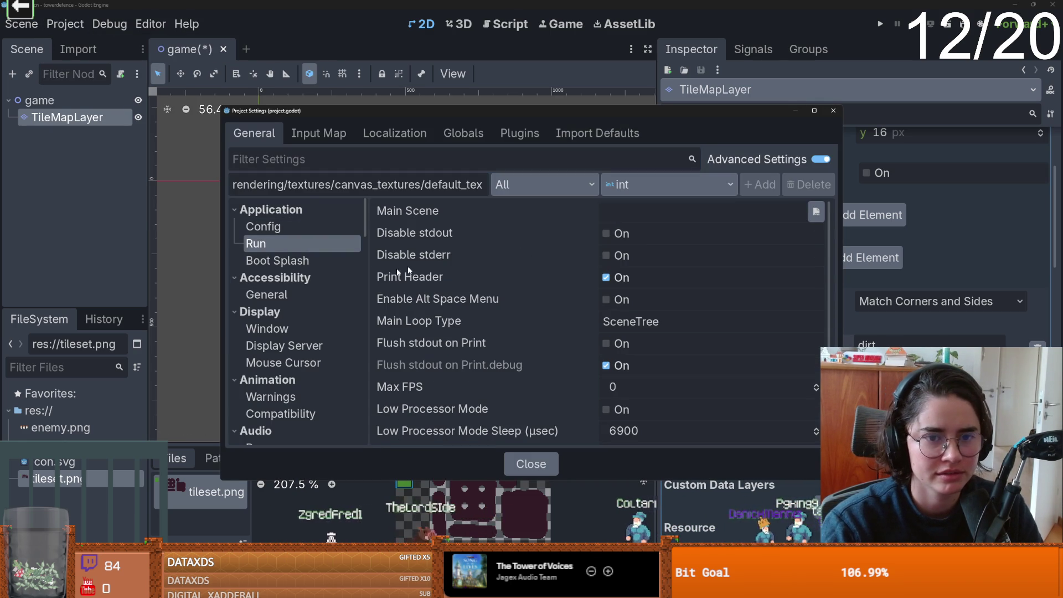
pyautogui.click(277, 328)
pyautogui.moveTo(714, 229); pyautogui.dragTo(715, 242)
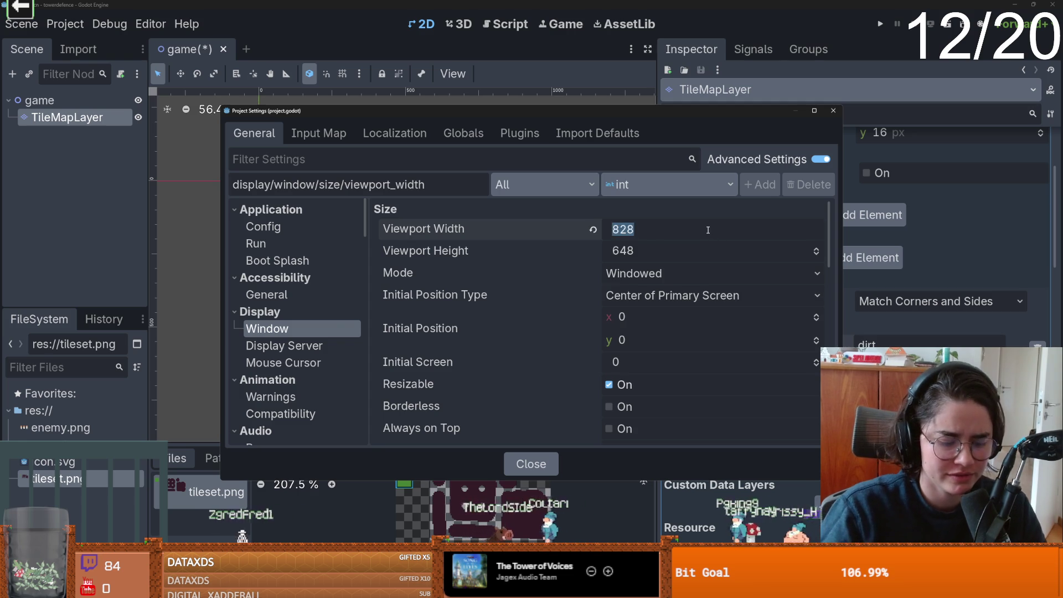
pyautogui.write('40')
pyautogui.press('Tab')
pyautogui.write('360')
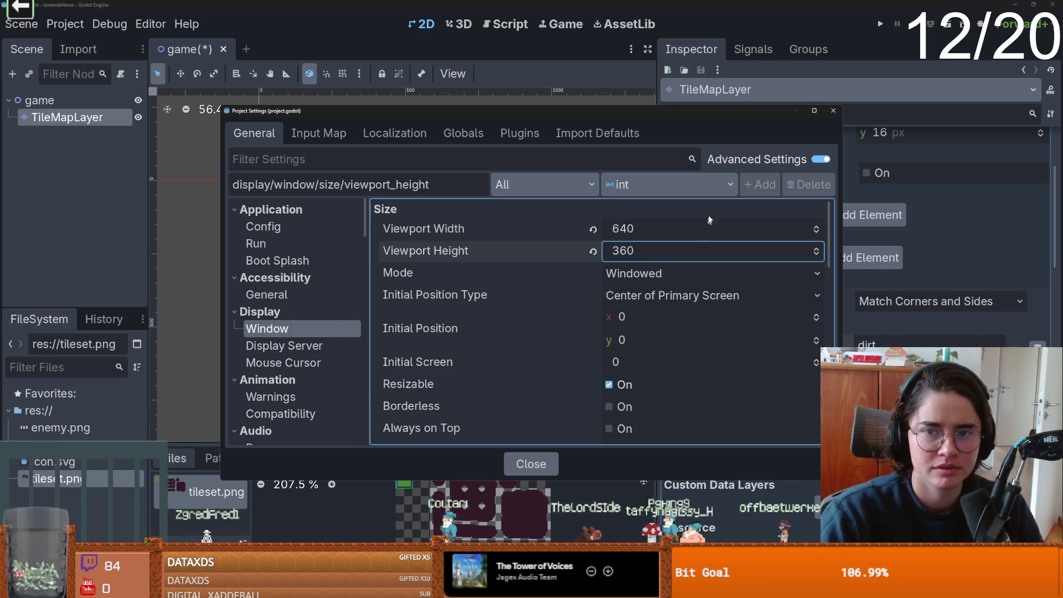
pyautogui.click(832, 110)
# Erase the green tiles lying below and right of the 640×360 viewport.
pyautogui.scroll(1, 437, 332)
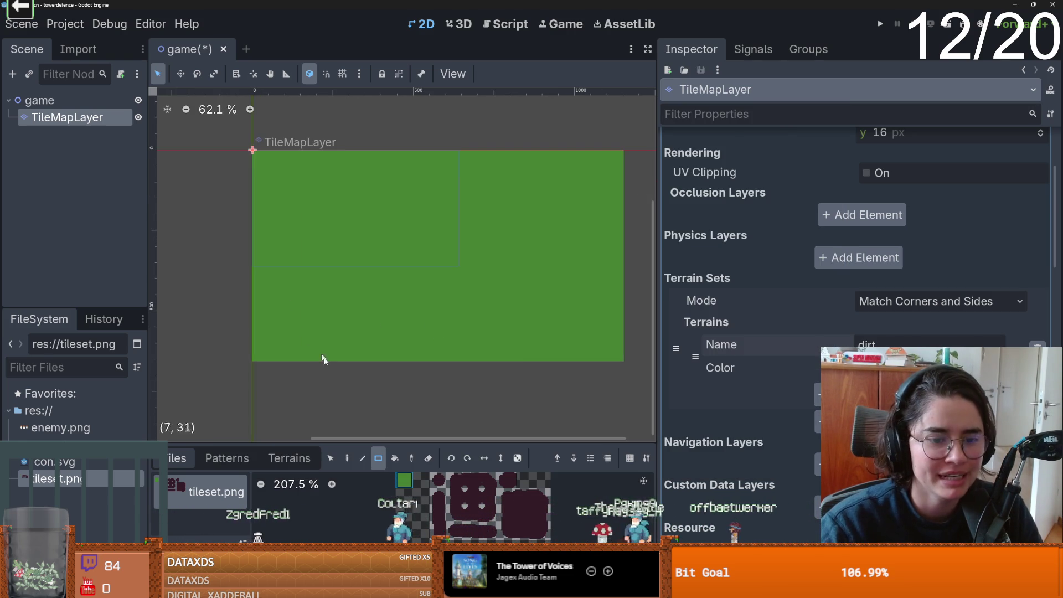
pyautogui.moveTo(576, 389)
pyautogui.mouseDown()
pyautogui.moveTo(242, 261)
pyautogui.moveTo(234, 276)
pyautogui.mouseUp()
pyautogui.moveTo(580, 354)
pyautogui.mouseDown()
pyautogui.moveTo(515, 219)
pyautogui.moveTo(463, 144)
pyautogui.mouseUp()
pyautogui.moveTo(465, 271); pyautogui.dragTo(242, 275)
pyautogui.scroll(3, 277, 282)
# Save the scene and switch over to Aseprite.
pyautogui.hotkey('ctrl', 's')
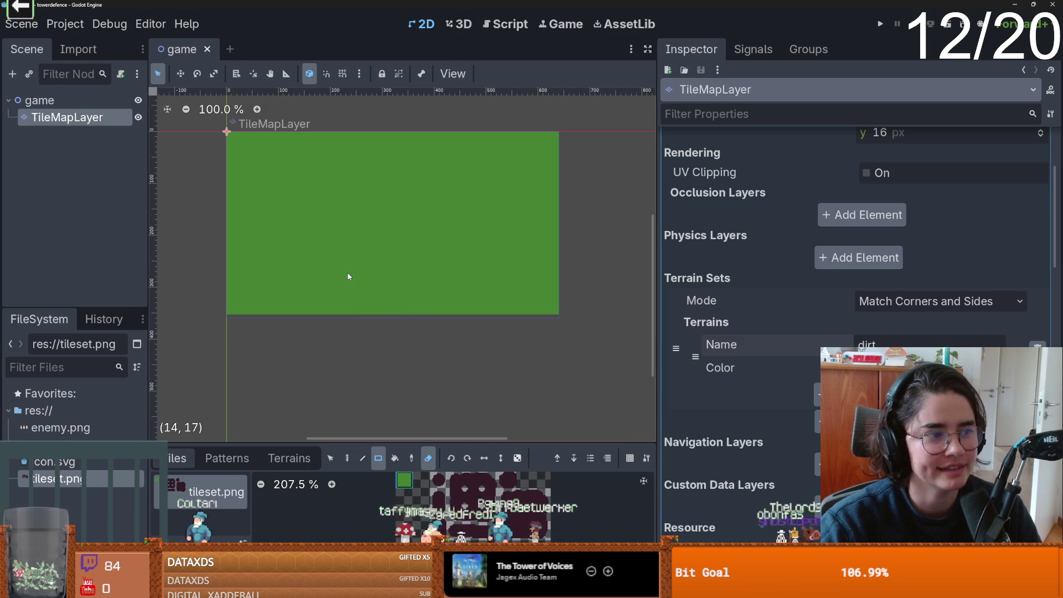
pyautogui.scroll(4, 314, 318)
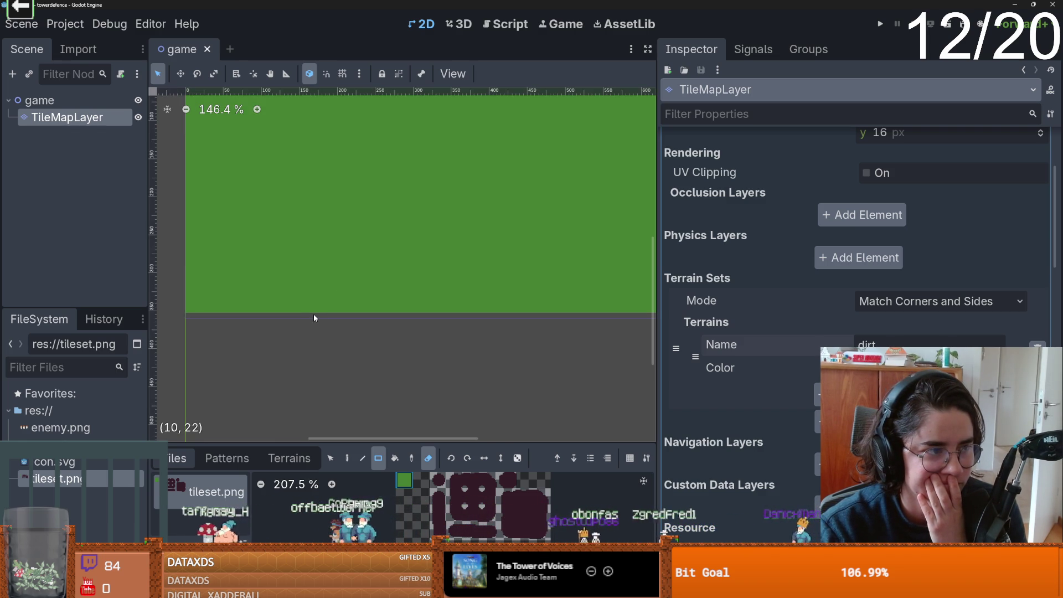
pyautogui.hotkey('alt', 'Tab')
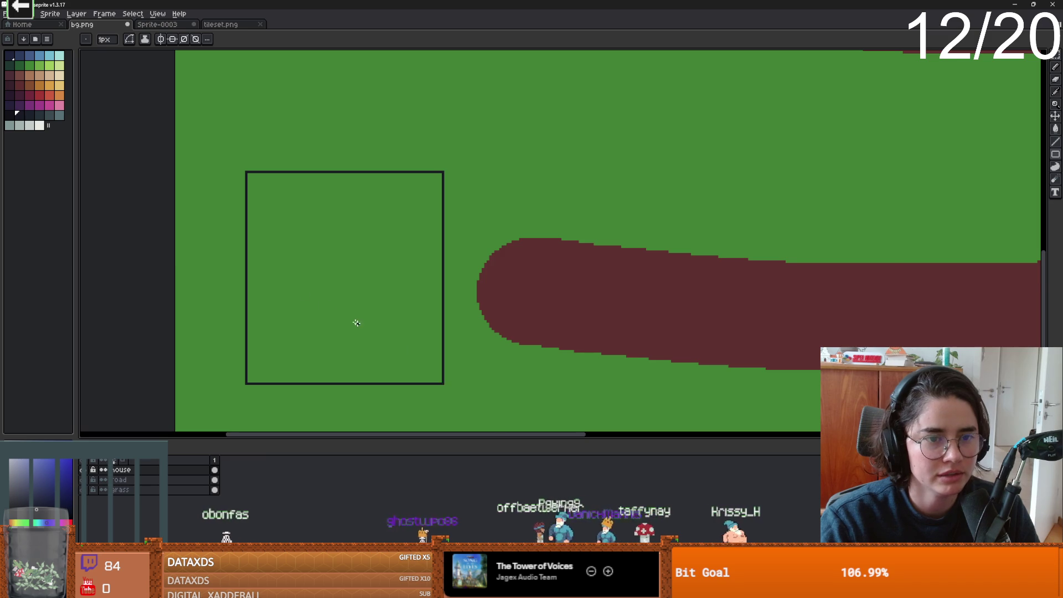
# Sample the grass green and create a new 48×48 sprite.
pyautogui.scroll(2, 308, 292)
pyautogui.keyDown('alt'); pyautogui.click(212, 133); pyautogui.keyUp('alt')
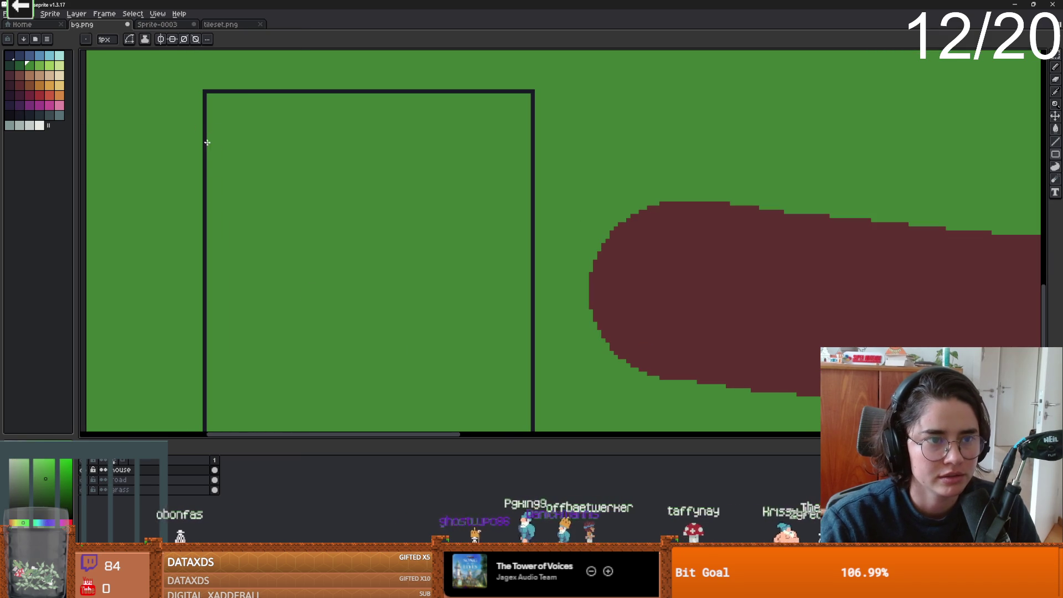
pyautogui.press('m')
pyautogui.moveTo(285, 220); pyautogui.dragTo(354, 290)
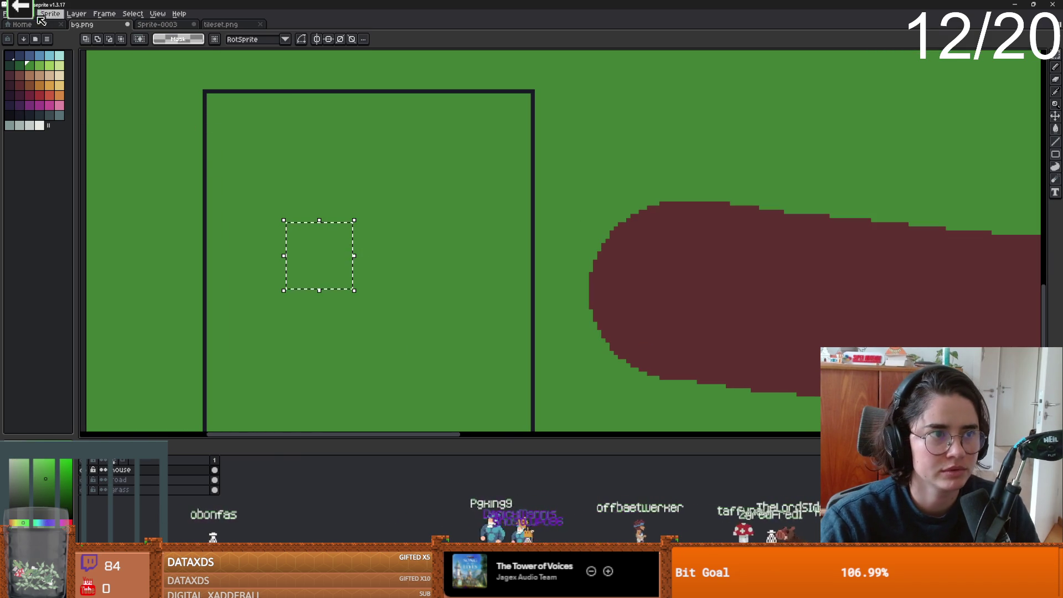
pyautogui.click(5, 13)
pyautogui.click(21, 26)
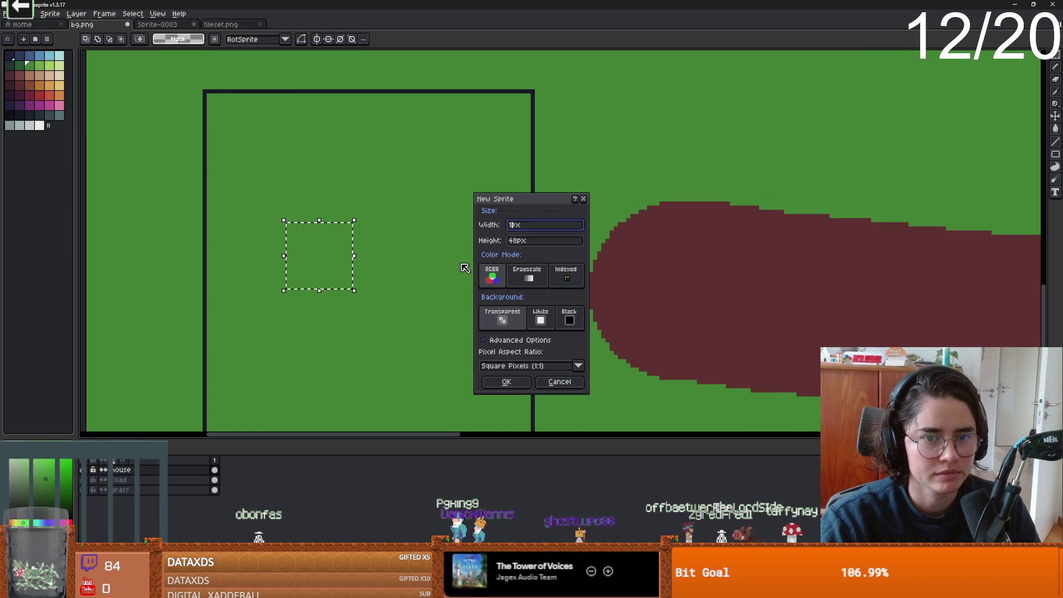
pyautogui.write('48')
pyautogui.press('Return')
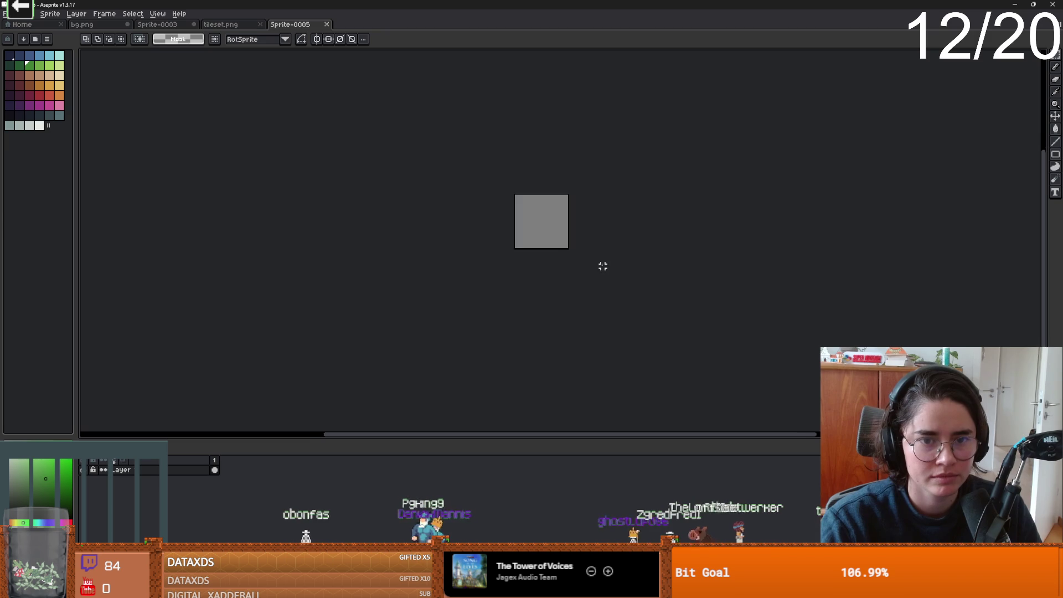
# Turn on tiled mode in both axes, undoing a test brush stroke.
pyautogui.press('b')
pyautogui.moveTo(492, 190); pyautogui.dragTo(454, 177)
pyautogui.hotkey('ctrl', 'z')
pyautogui.click(158, 14)
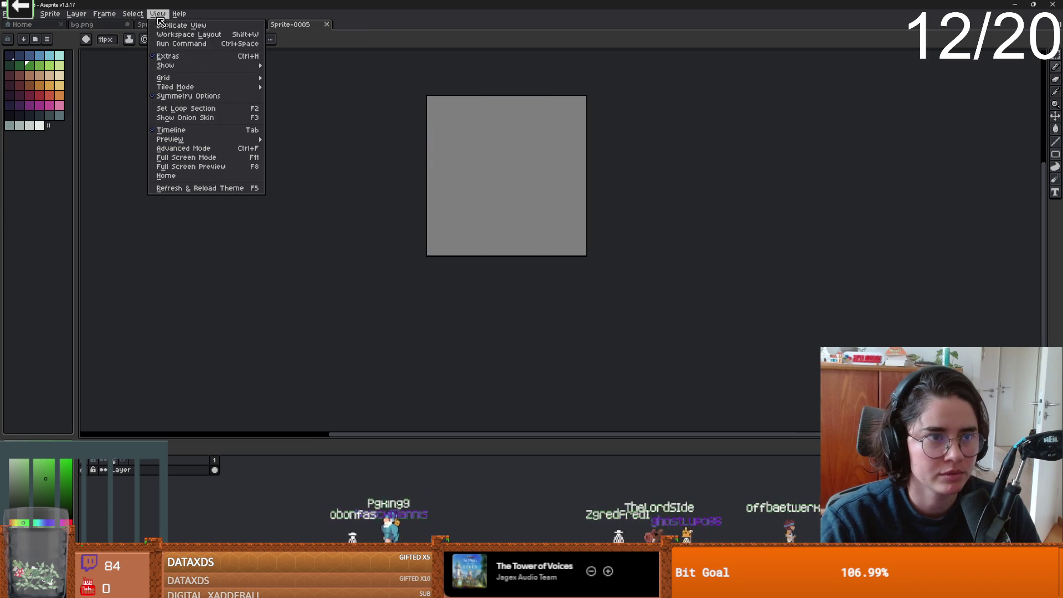
pyautogui.moveTo(205, 89)
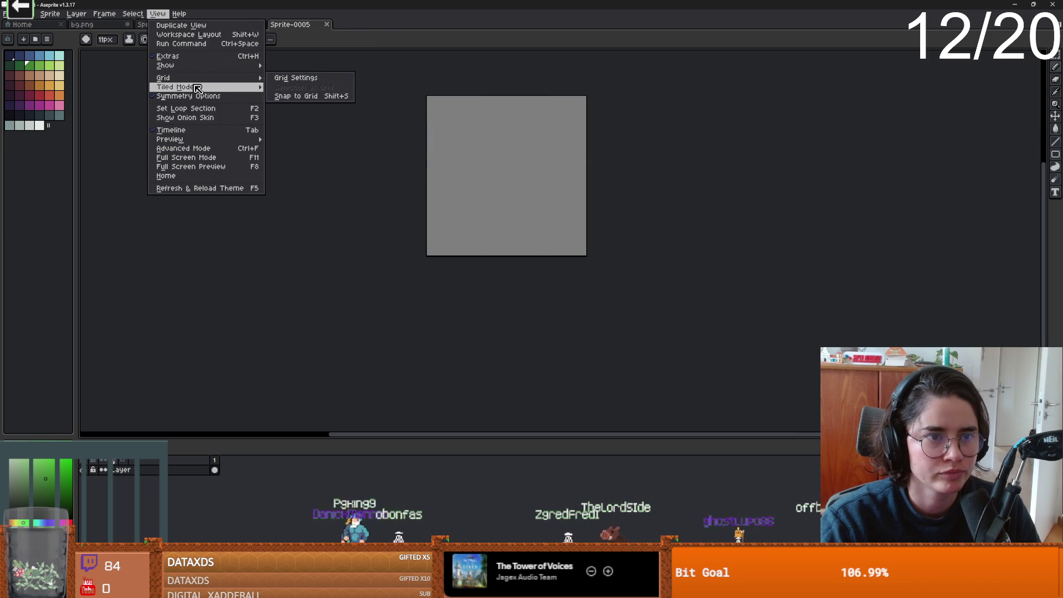
pyautogui.click(319, 96)
pyautogui.click(529, 171)
pyautogui.scroll(-1, 472, 171)
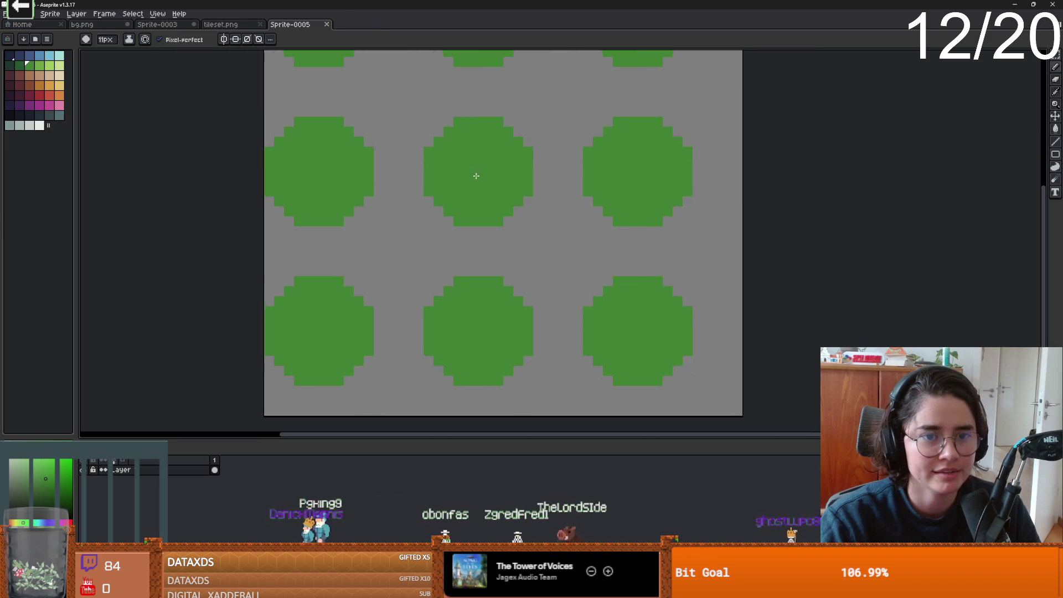
pyautogui.hotkey('ctrl', 'z')
# Fill the sprite dark red and draw the first 1 px darkest-red mortar line.
pyautogui.click(20, 74)
pyautogui.press('f')
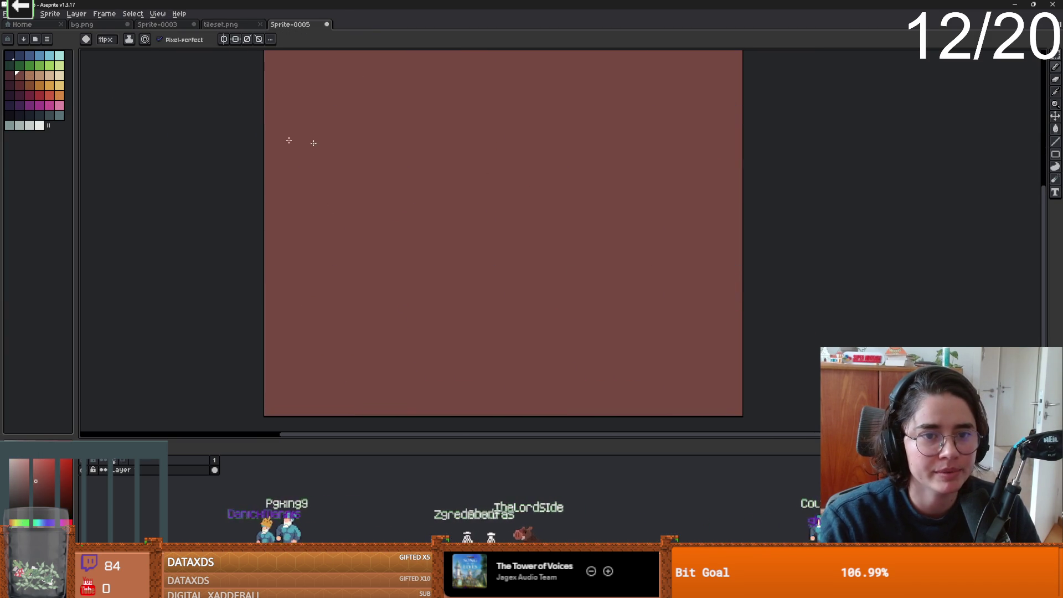
pyautogui.click(9, 75)
pyautogui.press('-')
pyautogui.press('-')
pyautogui.press('-')
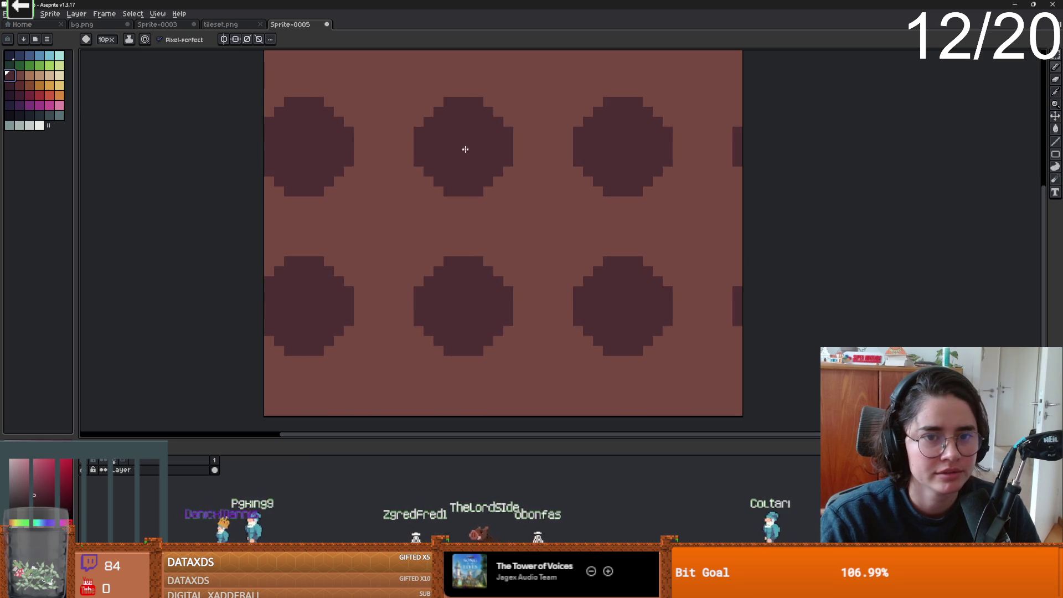
pyautogui.moveTo(499, 132)
pyautogui.mouseDown()
pyautogui.moveTo(502, 153)
pyautogui.moveTo(436, 166)
pyautogui.moveTo(392, 156)
pyautogui.moveTo(338, 171)
pyautogui.moveTo(534, 172)
pyautogui.moveTo(536, 225)
pyautogui.moveTo(533, 190)
pyautogui.moveTo(366, 175)
pyautogui.mouseUp()
pyautogui.click(379, 185)
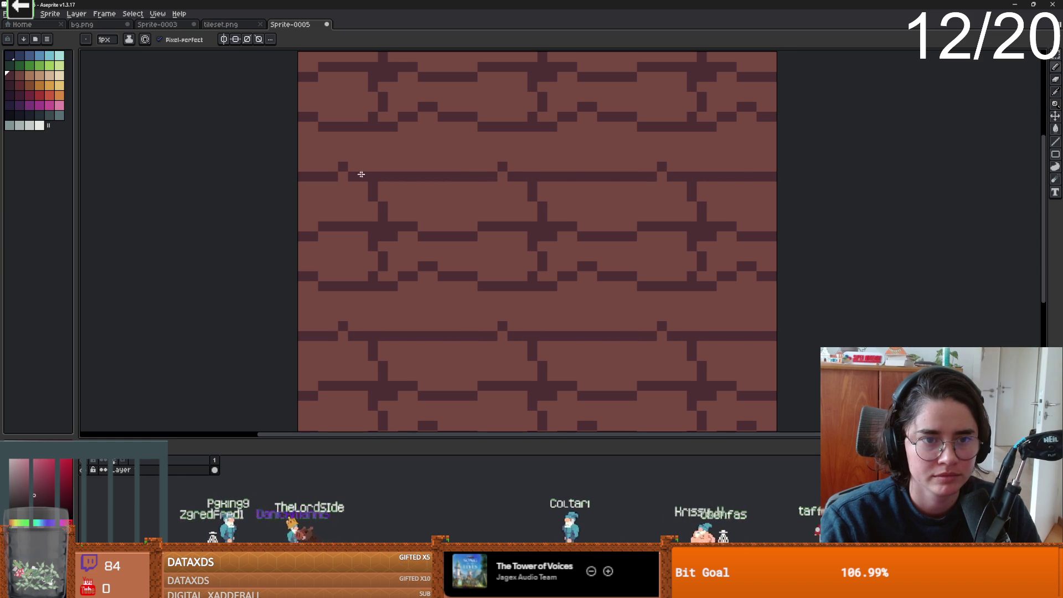
# Draw a vertical mortar joint and touch up stray mortar and brick pixels.
pyautogui.moveTo(442, 119); pyautogui.dragTo(438, 171)
pyautogui.scroll(-1, 667, 248)
pyautogui.scroll(2, 594, 243)
pyautogui.keyDown('alt'); pyautogui.click(638, 234); pyautogui.keyUp('alt')
pyautogui.moveTo(587, 238)
pyautogui.mouseDown()
pyautogui.moveTo(643, 246)
pyautogui.moveTo(653, 264)
pyautogui.mouseUp()
pyautogui.keyDown('alt'); pyautogui.click(609, 252); pyautogui.keyUp('alt')
pyautogui.scroll(-1, 620, 260)
pyautogui.scroll(1, 621, 260)
pyautogui.click(627, 265)
pyautogui.scroll(-1, 628, 266)
pyautogui.scroll(1, 554, 247)
pyautogui.click(554, 244)
pyautogui.keyDown('alt'); pyautogui.click(429, 225); pyautogui.keyUp('alt')
pyautogui.click(462, 229)
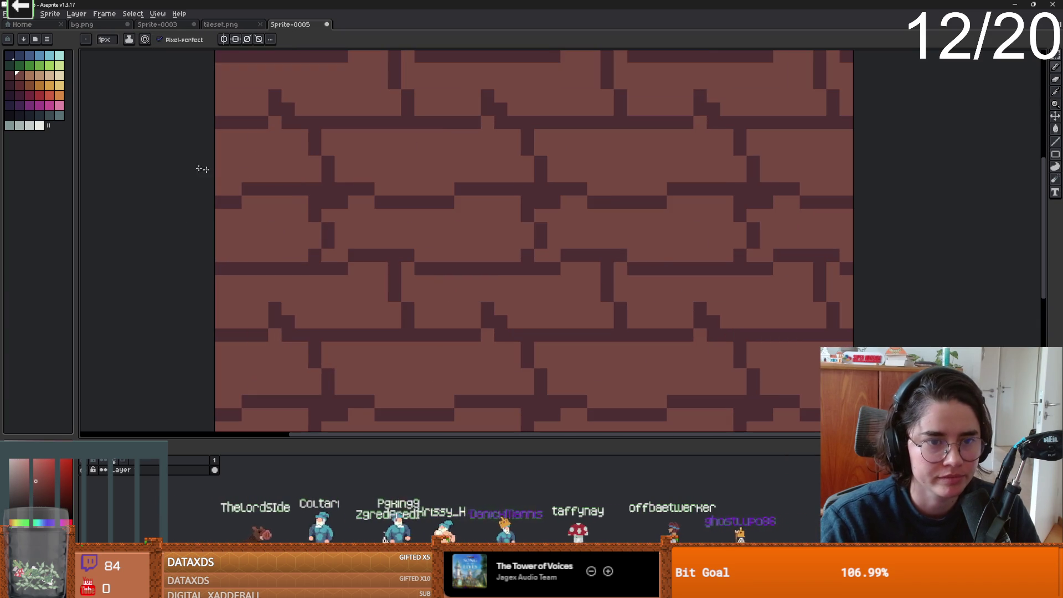
# Flood-fill the mortar gaps dark blue-grey to form T-shaped joints.
pyautogui.click(19, 116)
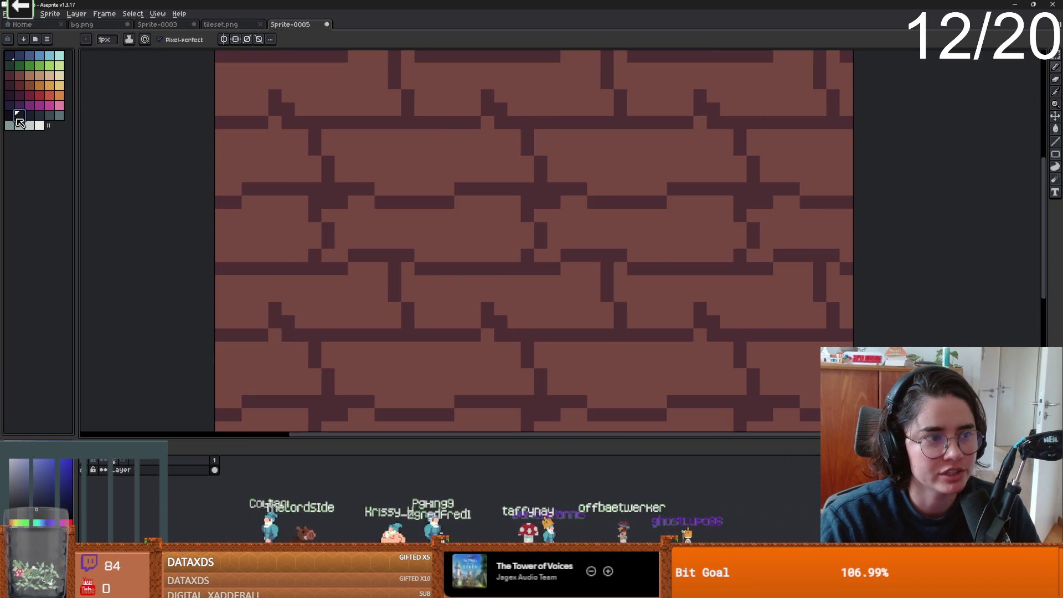
pyautogui.press('g')
pyautogui.click(413, 256)
pyautogui.scroll(-1, 443, 267)
pyautogui.scroll(1, 439, 209)
pyautogui.keyDown('alt'); pyautogui.click(446, 186); pyautogui.keyUp('alt')
pyautogui.click(439, 185)
# Paint light pink highlights along the brick tops, then open the palette presets.
pyautogui.click(39, 477)
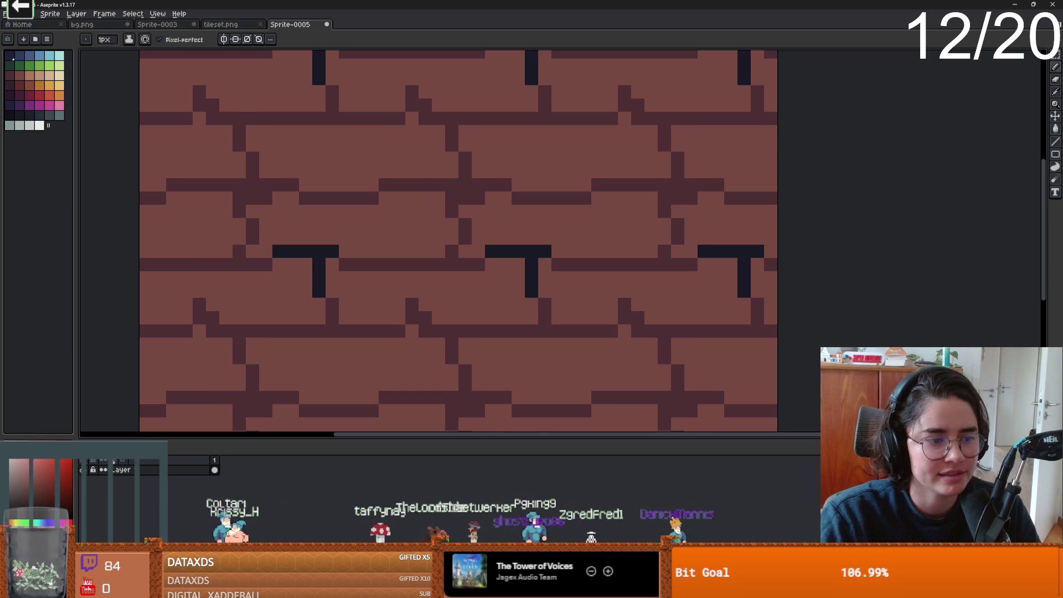
pyautogui.moveTo(249, 131)
pyautogui.mouseDown()
pyautogui.moveTo(416, 144)
pyautogui.moveTo(413, 124)
pyautogui.moveTo(440, 135)
pyautogui.moveTo(397, 132)
pyautogui.mouseUp()
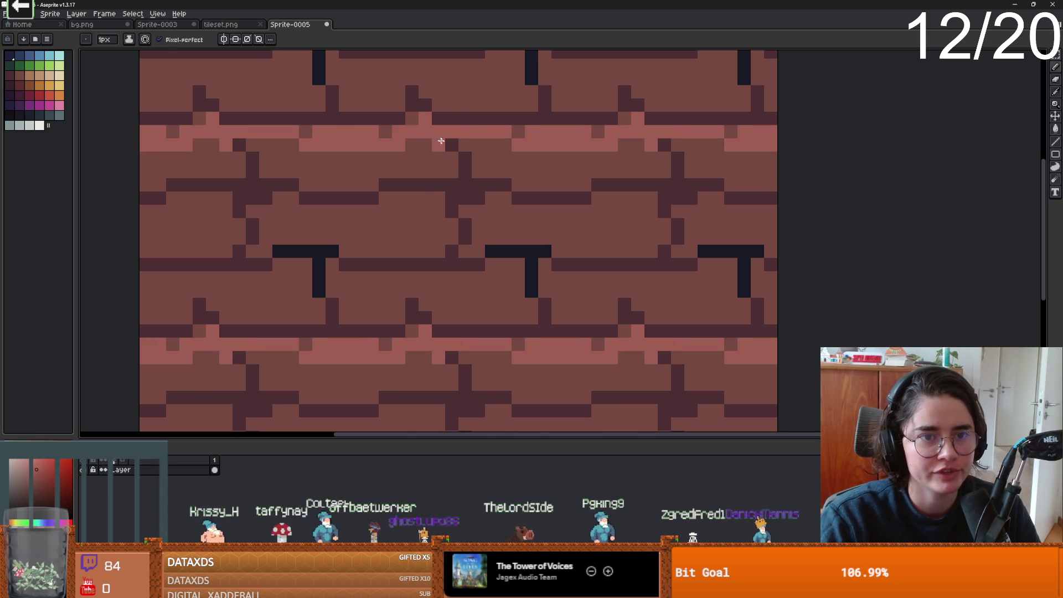
pyautogui.scroll(-3, 449, 138)
pyautogui.scroll(2, 406, 148)
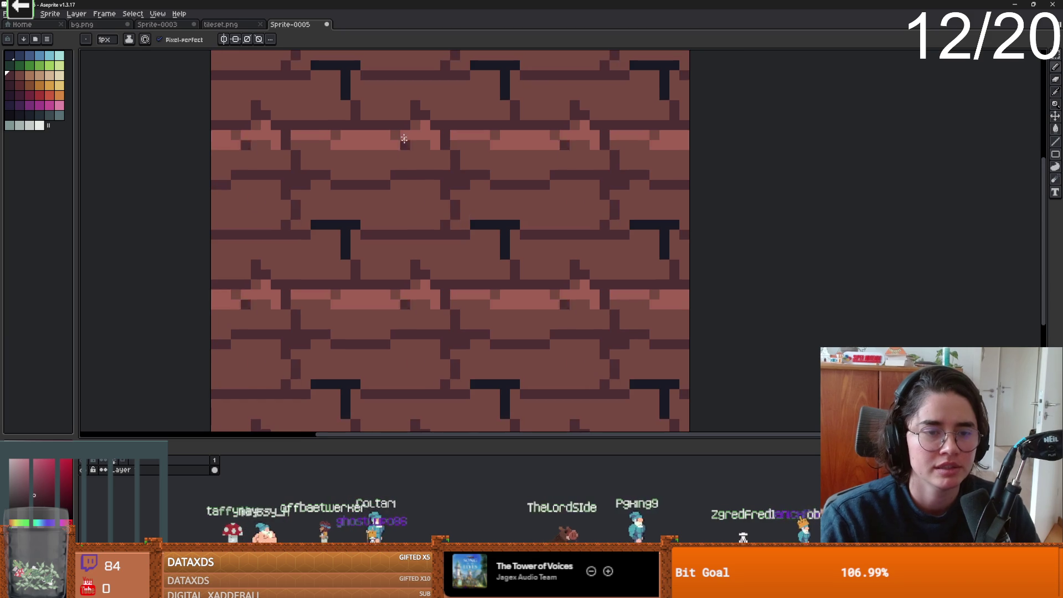
pyautogui.scroll(1, 405, 148)
pyautogui.keyDown('alt'); pyautogui.click(371, 132); pyautogui.keyUp('alt')
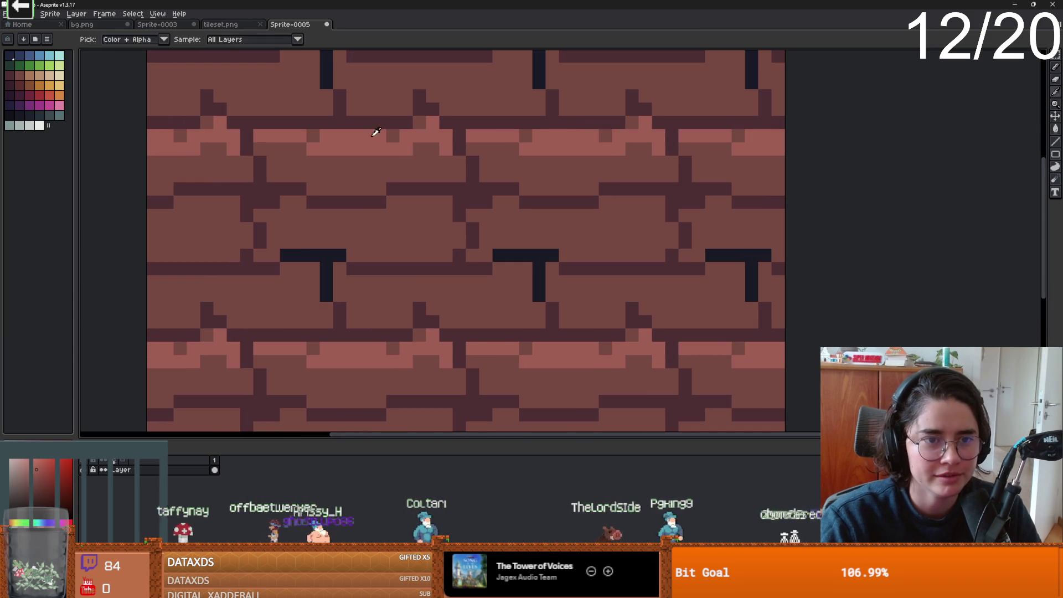
pyautogui.click(418, 123)
pyautogui.click(402, 185)
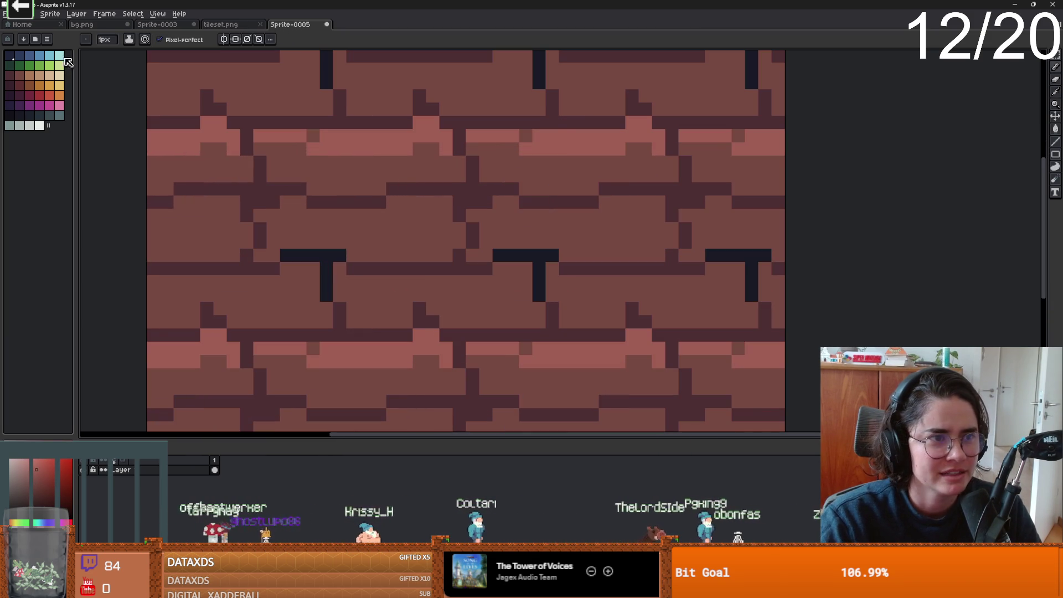
pyautogui.click(35, 39)
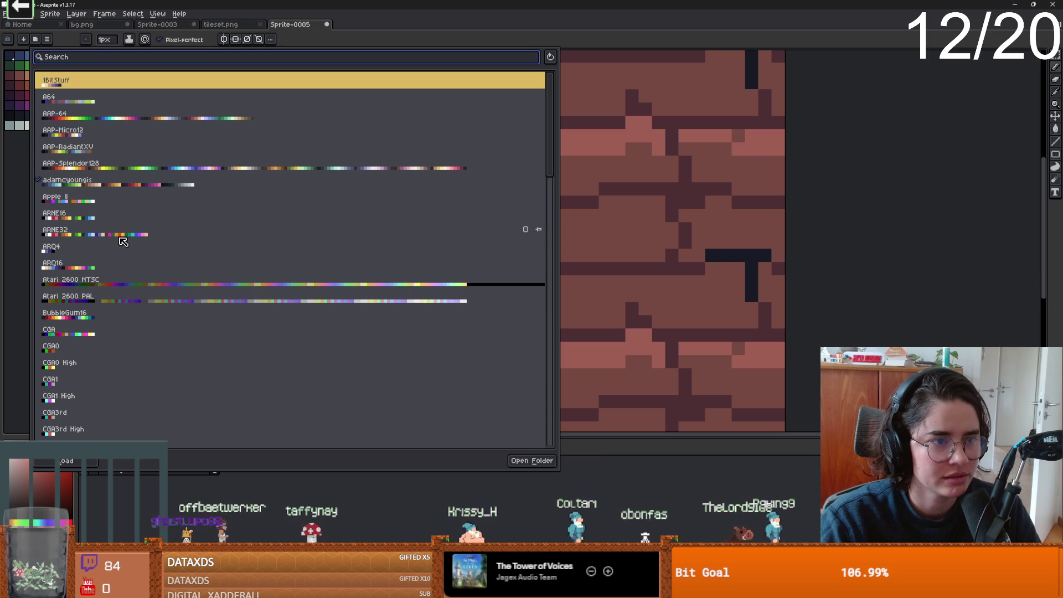
# Load the Game Boy Color Type 1 palette and narrow the palette to four columns.
pyautogui.scroll(-7, 123, 237)
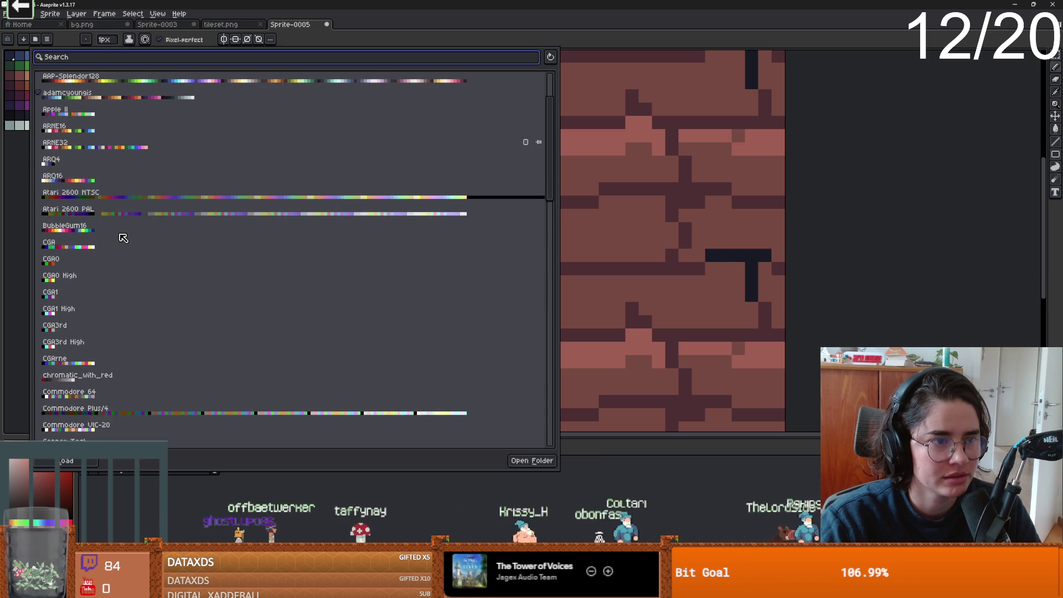
pyautogui.scroll(-3, 123, 238)
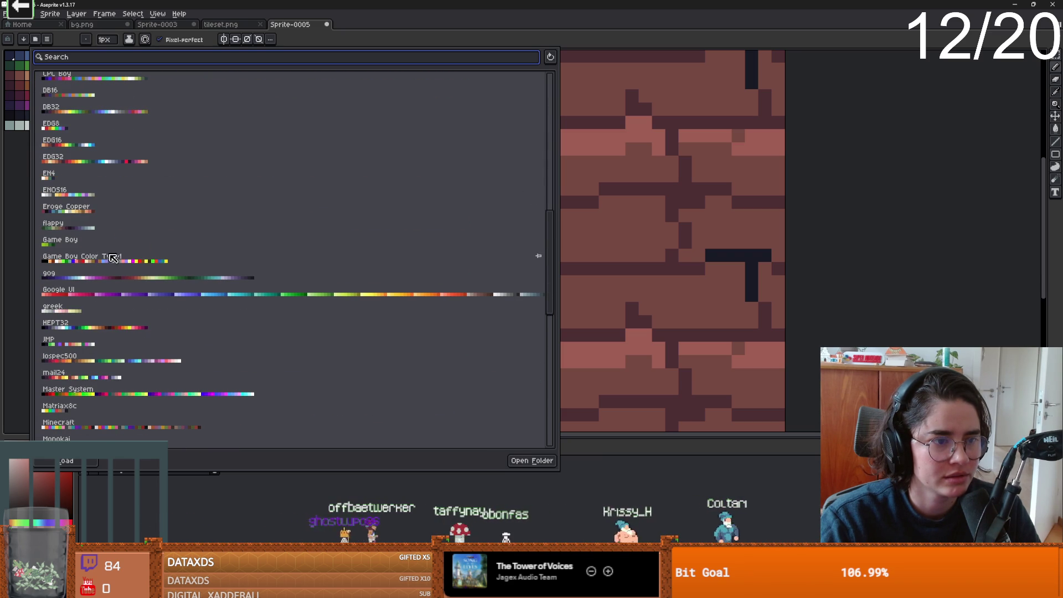
pyautogui.click(114, 258)
pyautogui.click(26, 219)
pyautogui.moveTo(74, 118); pyautogui.dragTo(49, 119)
# Try dark-red and bright-pink bucket recolours of the bricks, undoing the pink main fill.
pyautogui.click(29, 75)
pyautogui.click(207, 136)
pyautogui.press('g')
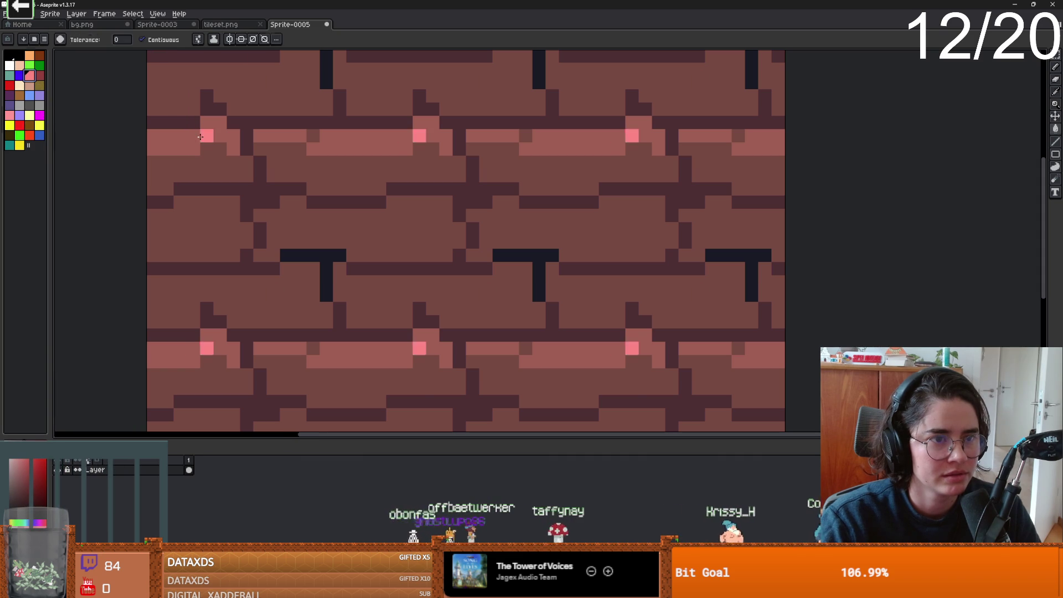
pyautogui.click(39, 75)
pyautogui.click(188, 169)
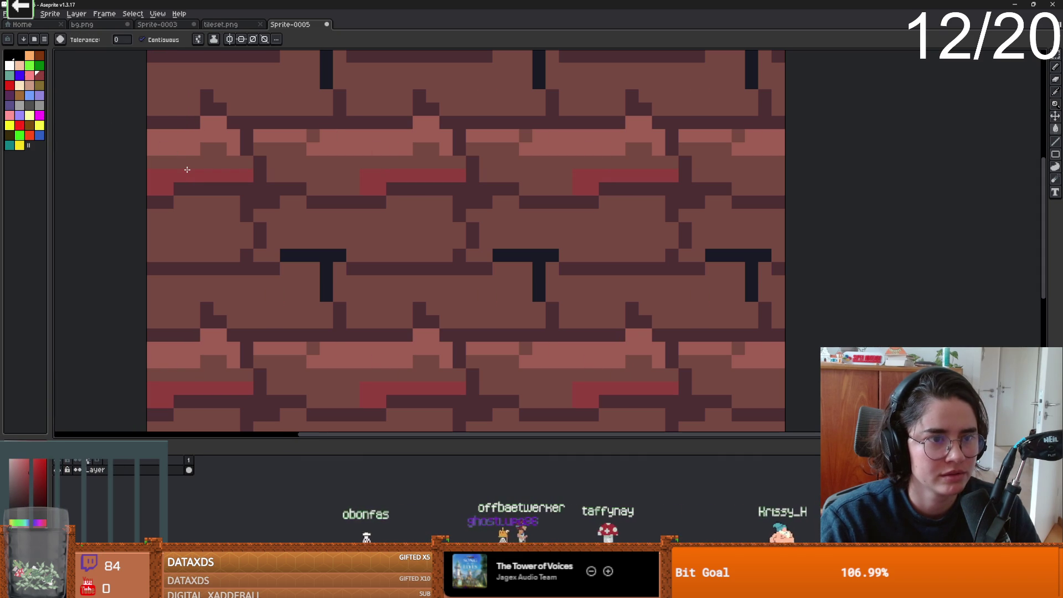
pyautogui.click(142, 39)
pyautogui.click(225, 98)
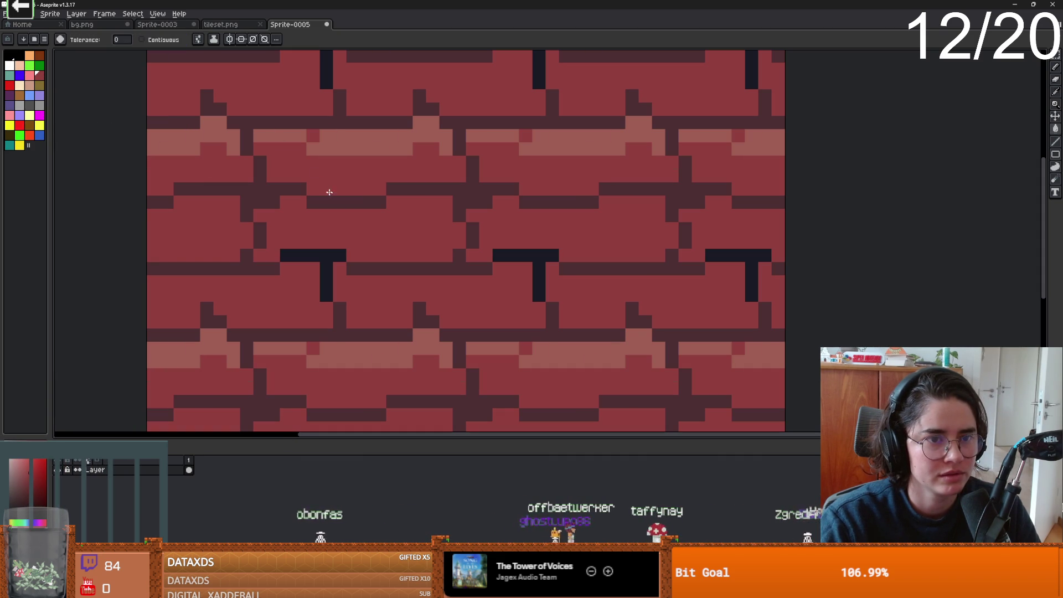
pyautogui.click(33, 76)
pyautogui.click(353, 153)
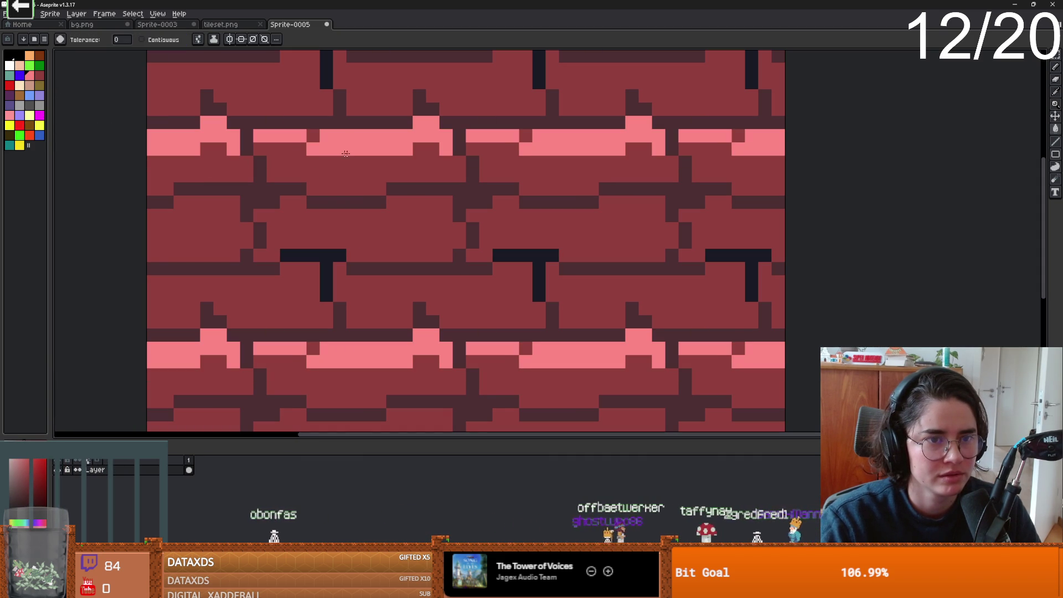
pyautogui.click(310, 166)
pyautogui.hotkey('ctrl', 'z')
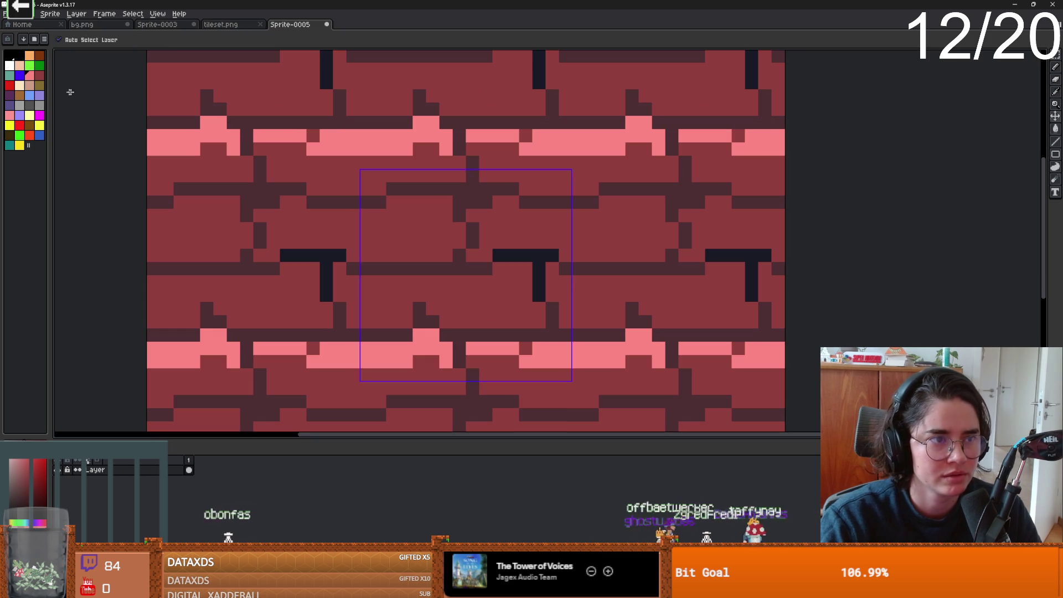
# Draw dark purple shadow lines along two brick rows.
pyautogui.click(9, 95)
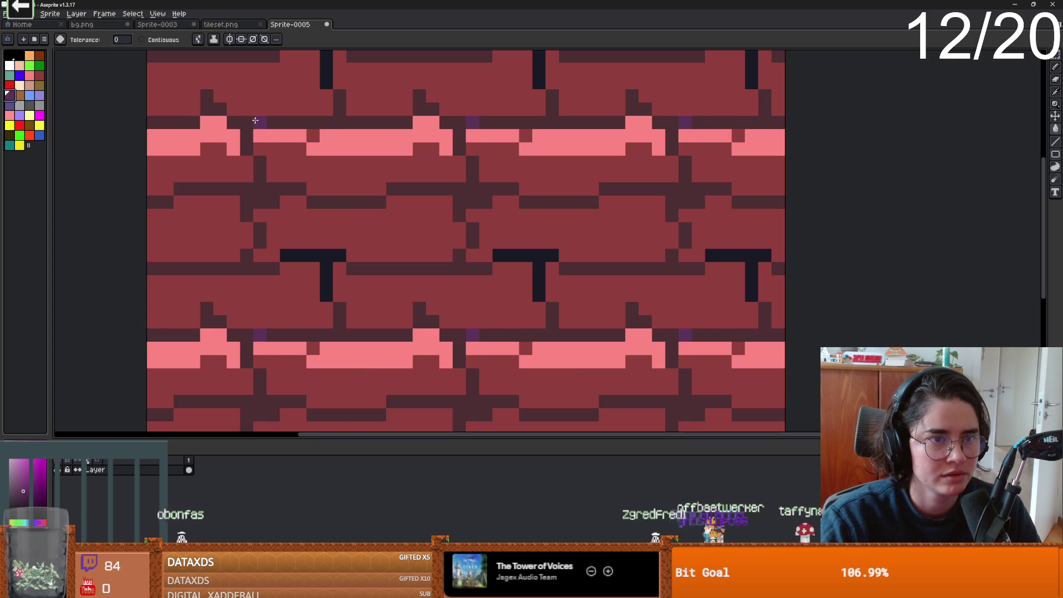
pyautogui.press('b')
pyautogui.moveTo(290, 174); pyautogui.dragTo(382, 188)
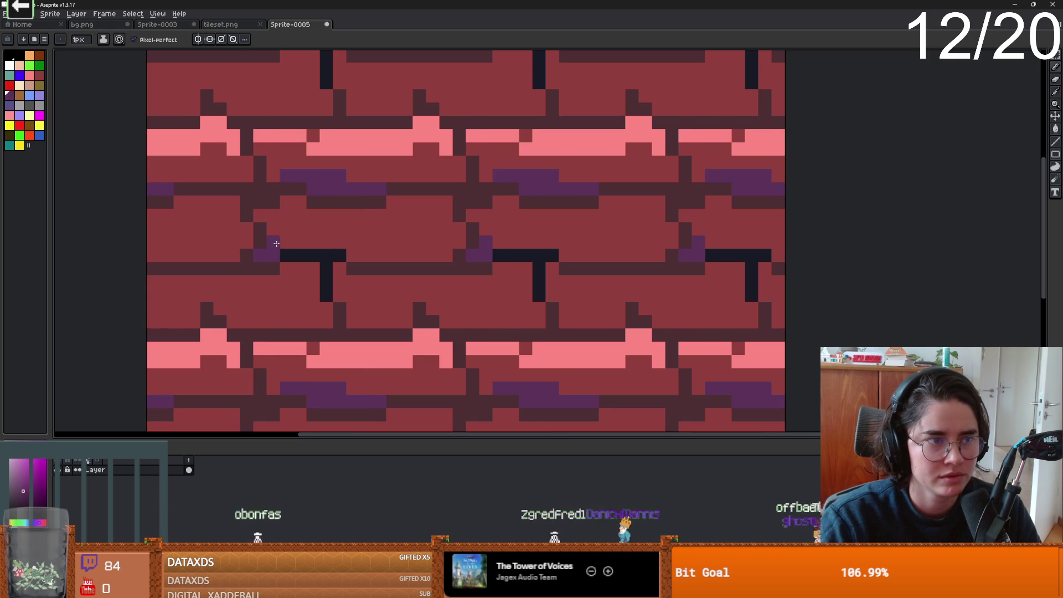
pyautogui.moveTo(275, 244); pyautogui.dragTo(339, 242)
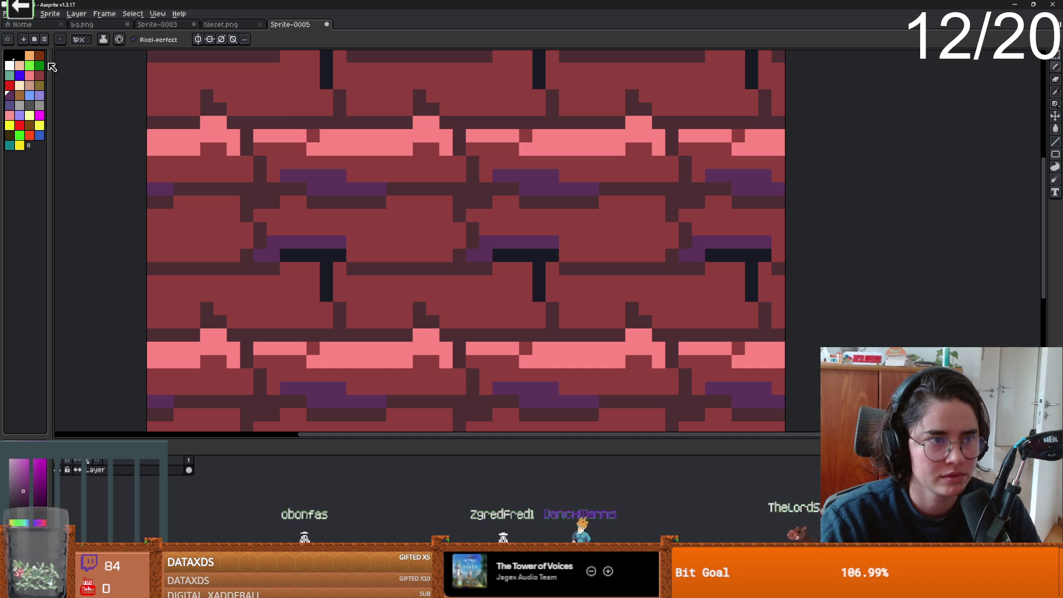
# Undo a brown mortar fill and load an earthy palette that remaps the bricks to browns.
pyautogui.click(39, 55)
pyautogui.press('g')
pyautogui.click(287, 216)
pyautogui.scroll(-3, 288, 217)
pyautogui.scroll(2, 310, 217)
pyautogui.scroll(-3, 310, 217)
pyautogui.scroll(2, 310, 216)
pyautogui.hotkey('ctrl', 'z')
pyautogui.press('v')
pyautogui.hotkey('ctrl', 'z')
pyautogui.press('g')
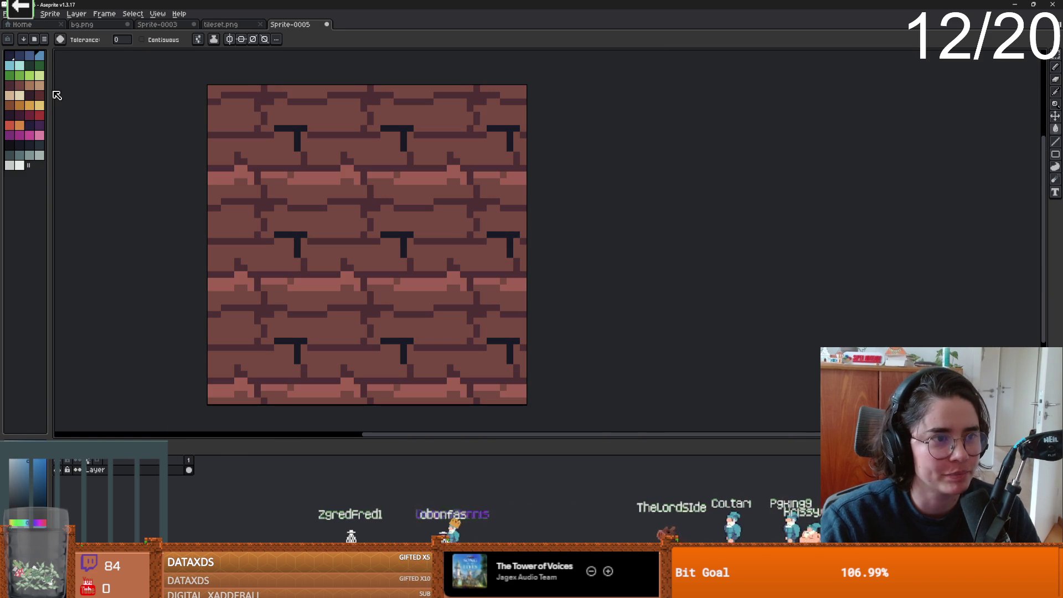
# Resize the palette panel to give the canvas more room.
pyautogui.moveTo(50, 93); pyautogui.dragTo(114, 93)
pyautogui.scroll(3, 272, 196)
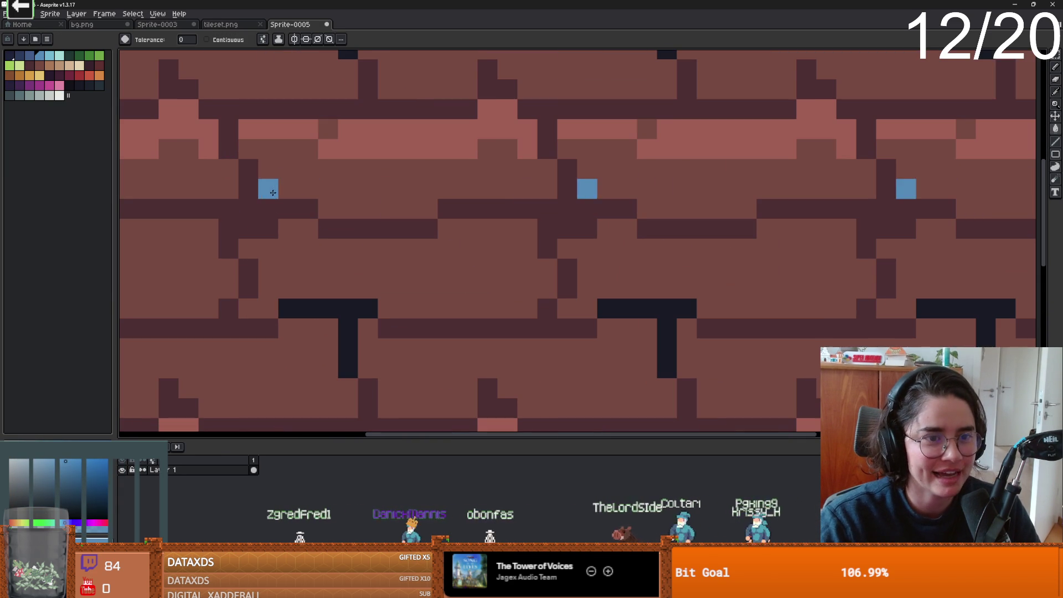
pyautogui.press('i')
pyautogui.press('g')
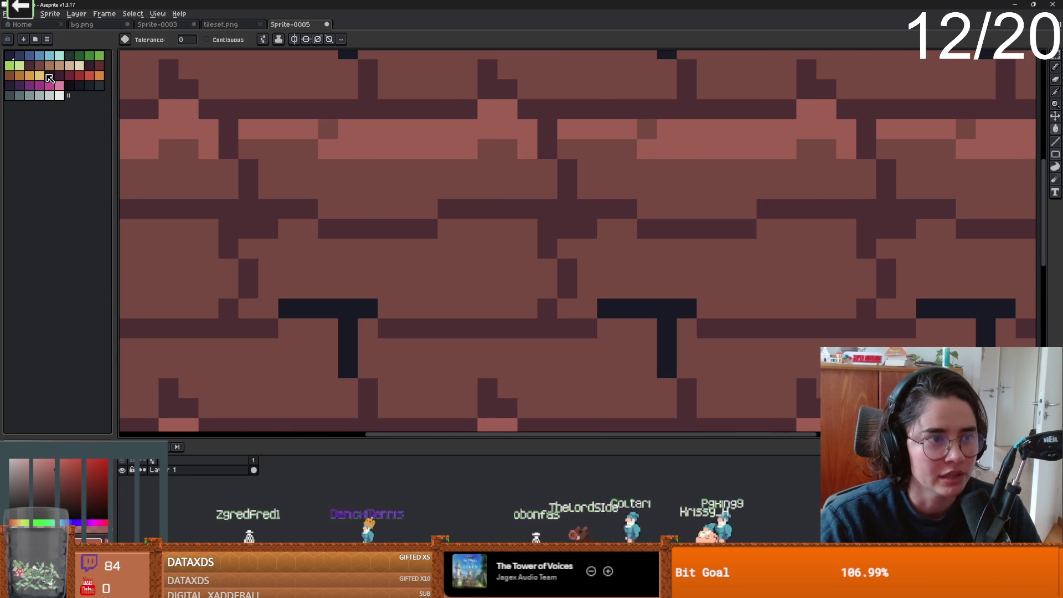
pyautogui.moveTo(114, 80); pyautogui.dragTo(74, 83)
# Recolour the dark outline pixels across the brick tile with a flood fill.
pyautogui.click(21, 84)
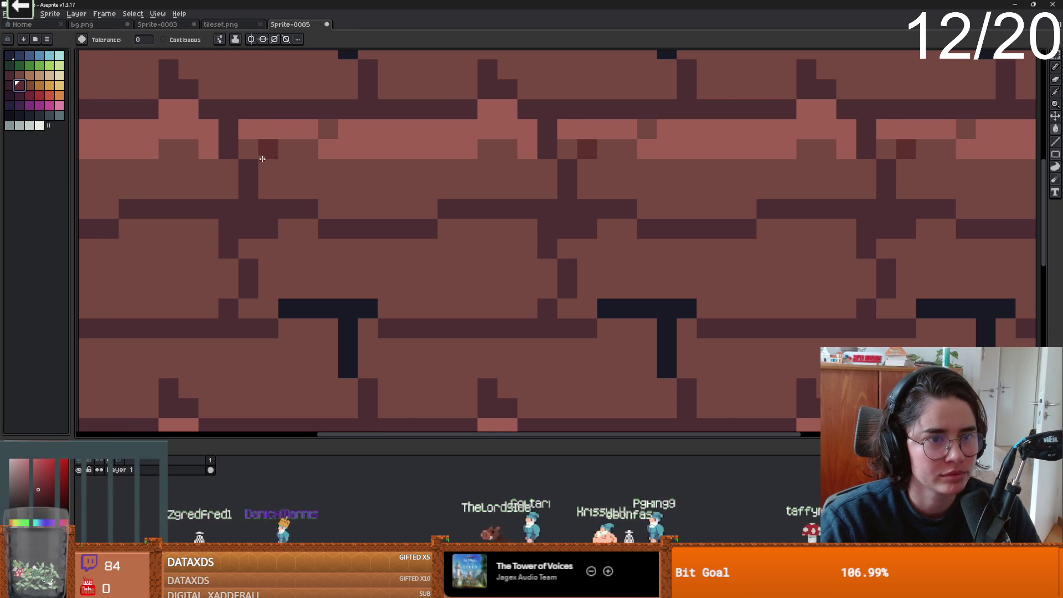
pyautogui.keyDown('alt'); pyautogui.click(268, 123); pyautogui.keyUp('alt')
pyautogui.click(288, 169)
pyautogui.hotkey('ctrl', 'z')
pyautogui.press('i')
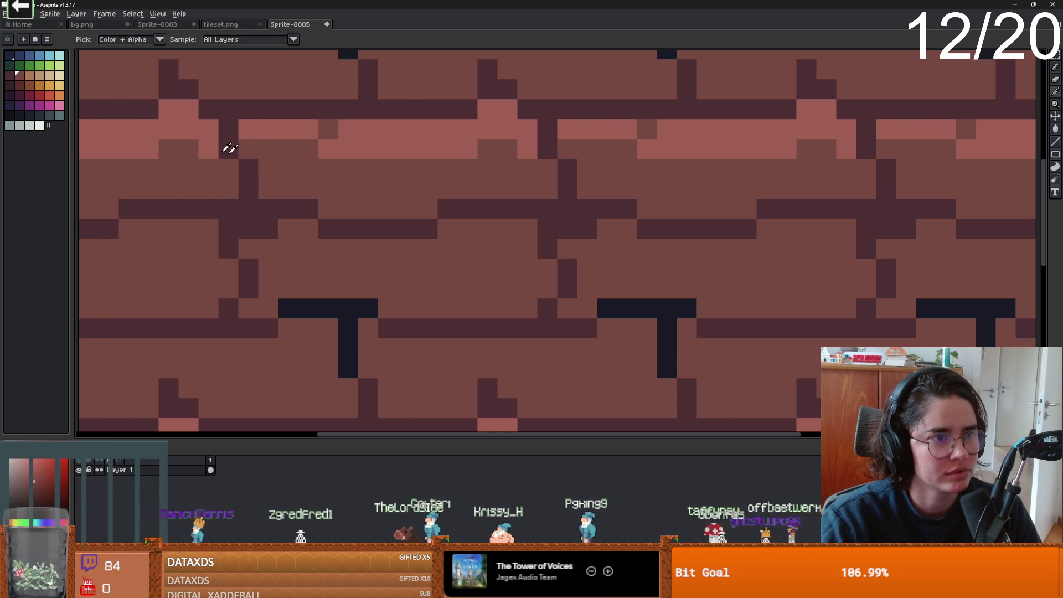
pyautogui.click(12, 75)
pyautogui.press('g')
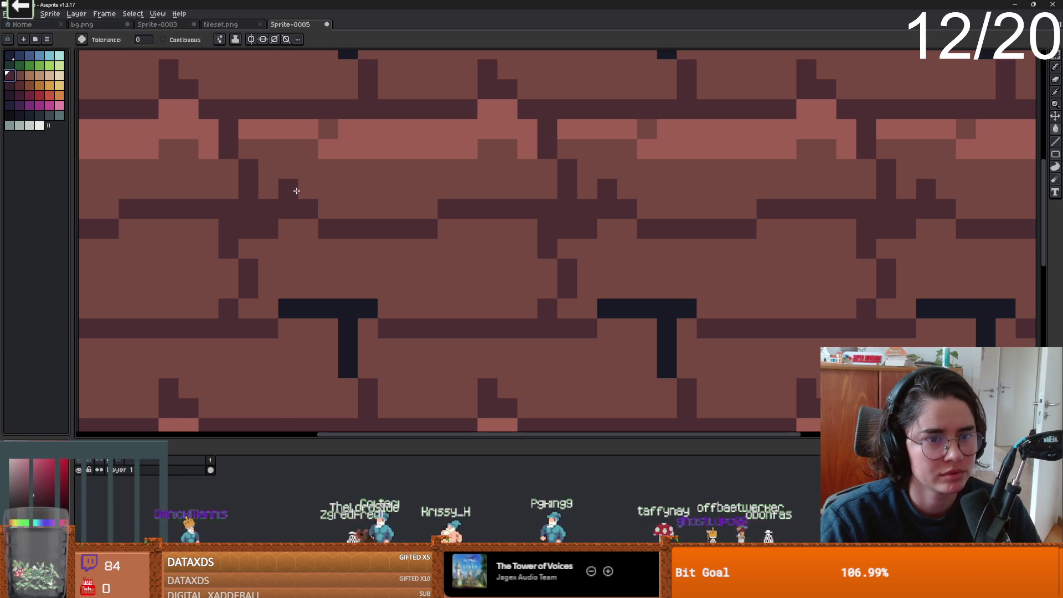
pyautogui.click(268, 215)
pyautogui.scroll(-2, 268, 215)
pyautogui.scroll(2, 239, 188)
# Draw two dark mortar lines along the brick rows with the Pencil.
pyautogui.click(11, 76)
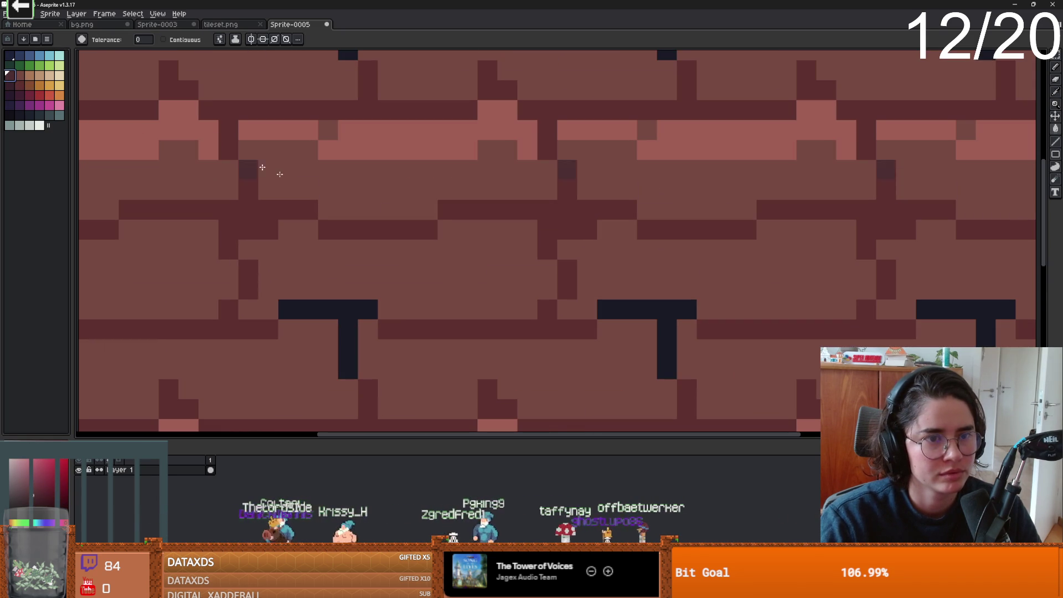
pyautogui.press('b')
pyautogui.moveTo(271, 185); pyautogui.dragTo(410, 208)
pyautogui.moveTo(355, 286)
pyautogui.mouseDown()
pyautogui.moveTo(257, 304)
pyautogui.moveTo(418, 298)
pyautogui.moveTo(526, 308)
pyautogui.mouseUp()
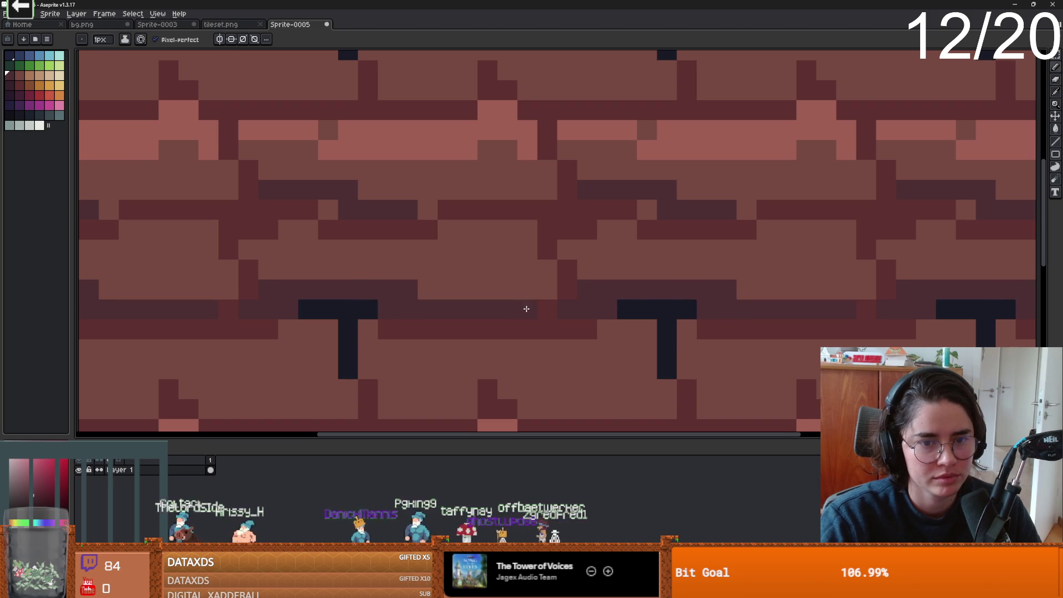
pyautogui.scroll(-5, 525, 309)
pyautogui.scroll(2, 493, 304)
pyautogui.scroll(2, 505, 285)
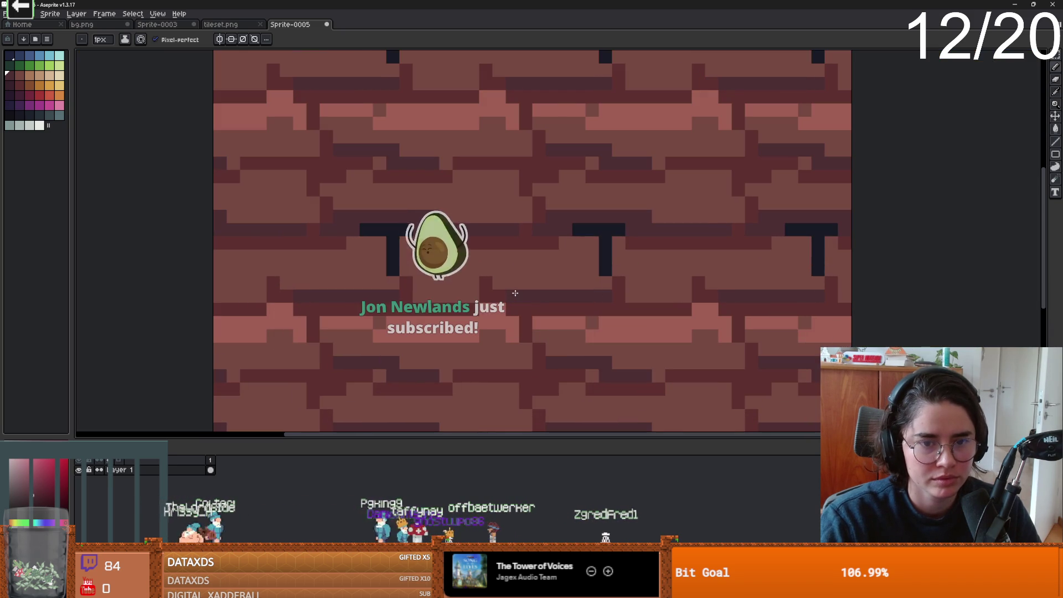
pyautogui.scroll(-4, 487, 294)
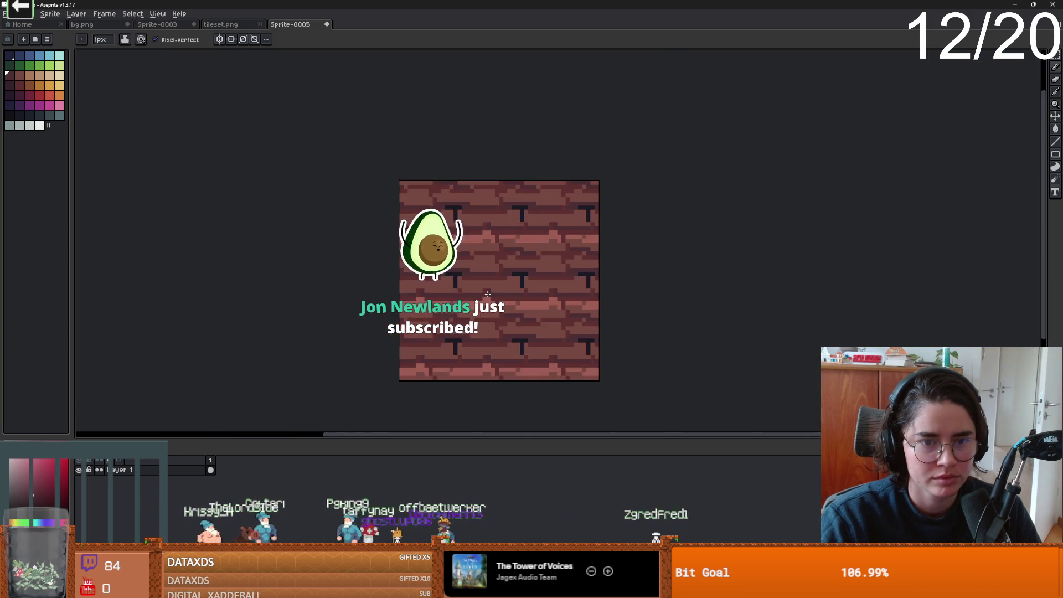
pyautogui.scroll(3, 487, 294)
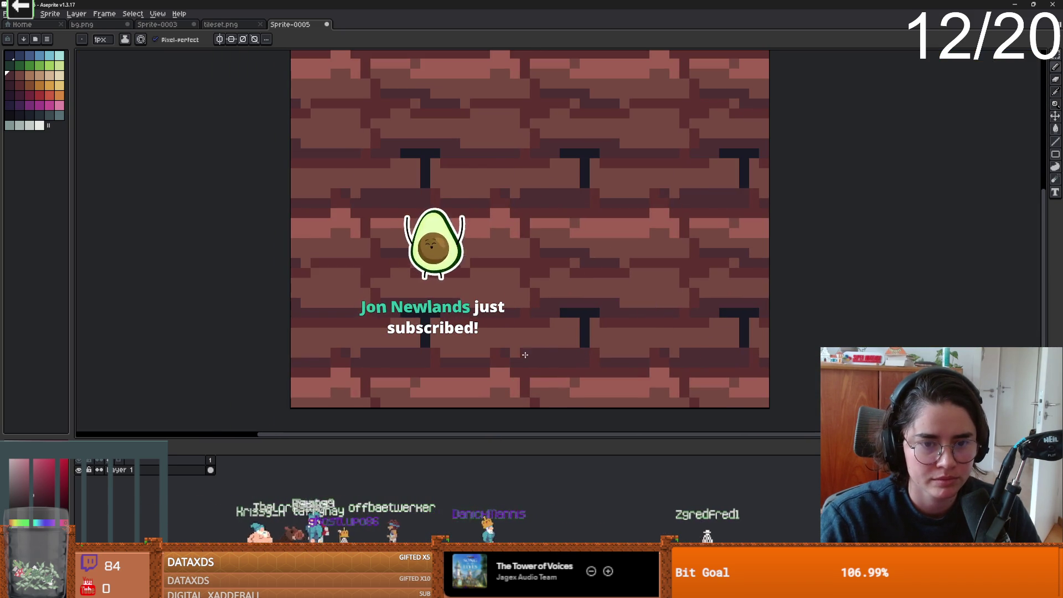
pyautogui.scroll(1, 525, 353)
pyautogui.scroll(-2, 554, 337)
pyautogui.scroll(1, 565, 328)
# Fill the dark T marks with the brick base colour.
pyautogui.keyDown('alt'); pyautogui.click(570, 327); pyautogui.keyUp('alt')
pyautogui.press('g')
pyautogui.click(558, 309)
pyautogui.scroll(-1, 559, 309)
pyautogui.scroll(1, 559, 309)
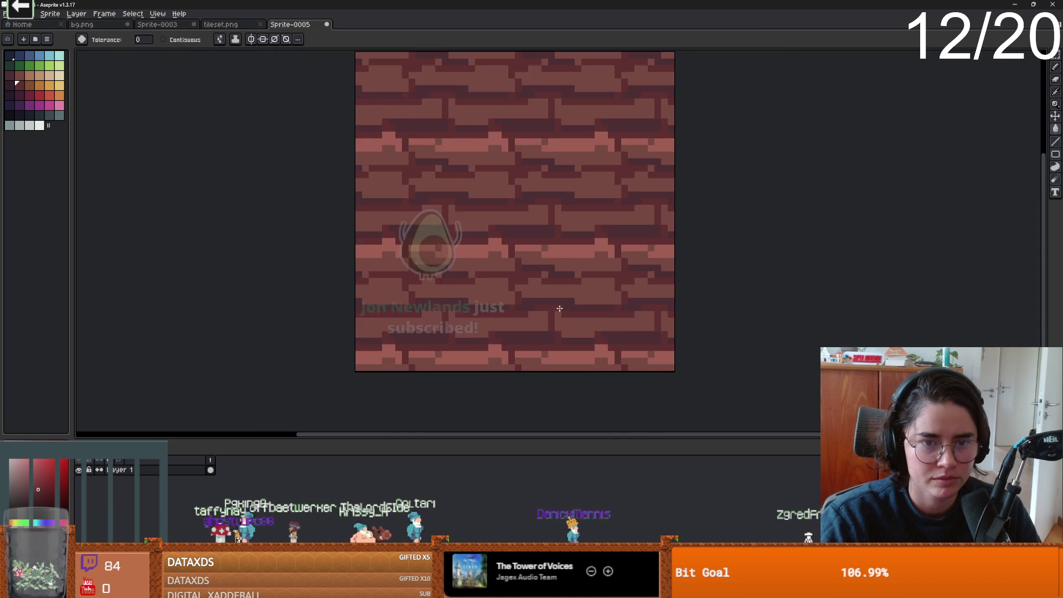
pyautogui.scroll(-1, 559, 309)
# Select a 16×16 brick tile in the centre and copy it.
pyautogui.press('m')
pyautogui.moveTo(487, 196); pyautogui.dragTo(567, 275)
pyautogui.hotkey('ctrl', 'c')
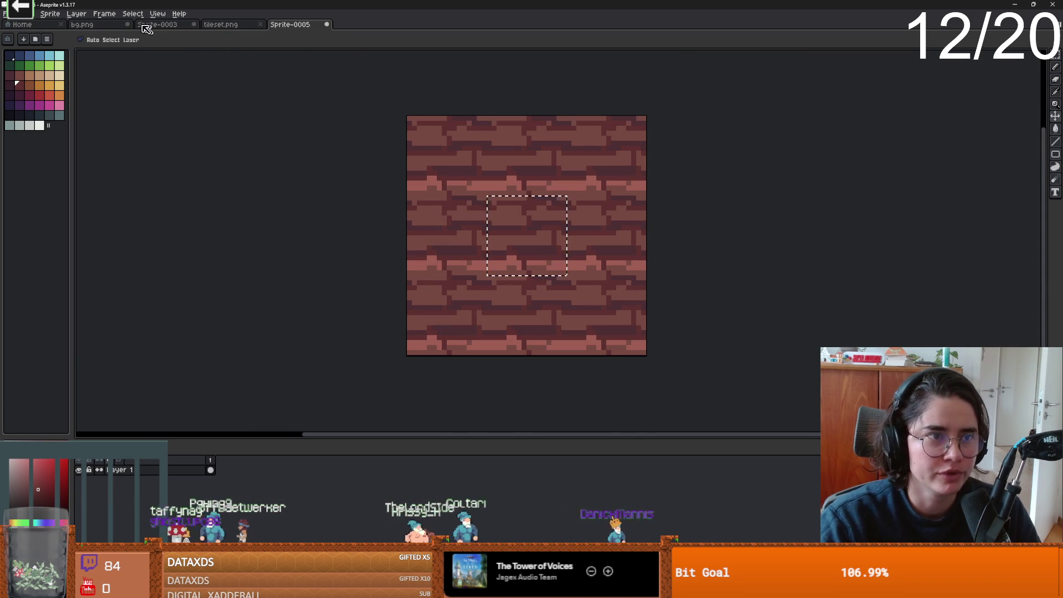
# Paste the brick tile into bg.png at the square's top-left corner and make it a brush.
pyautogui.click(82, 25)
pyautogui.hotkey('ctrl', 'v')
pyautogui.moveTo(145, 243)
pyautogui.mouseDown()
pyautogui.moveTo(266, 152)
pyautogui.moveTo(246, 135)
pyautogui.mouseUp()
pyautogui.scroll(-1, 344, 168)
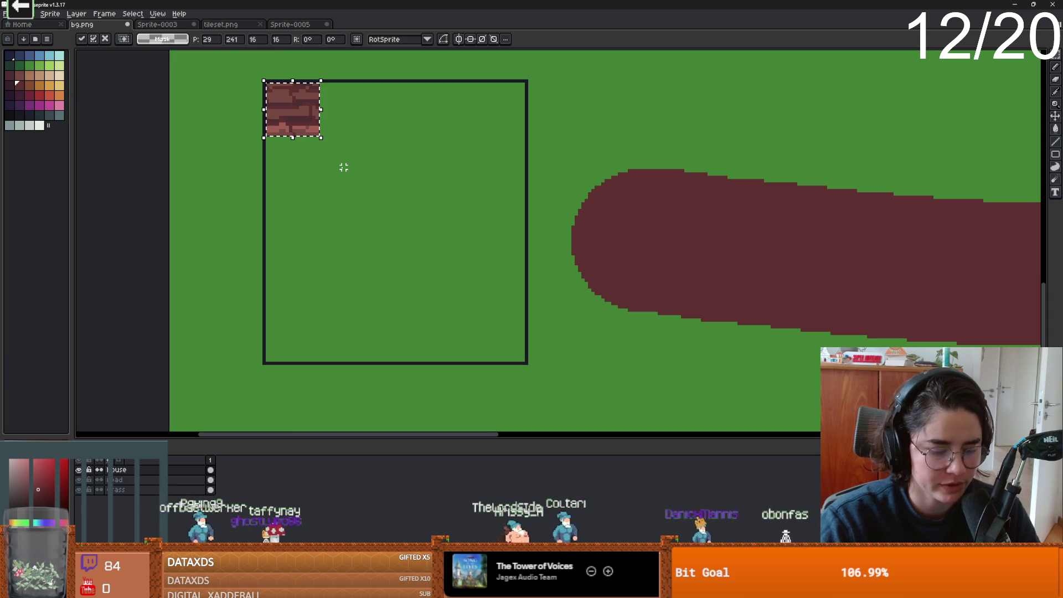
pyautogui.hotkey('ctrl', 'b')
# Turn on Contiguous and pattern-fill only the framed square with bricks.
pyautogui.click(388, 208)
pyautogui.hotkey('ctrl', 'z')
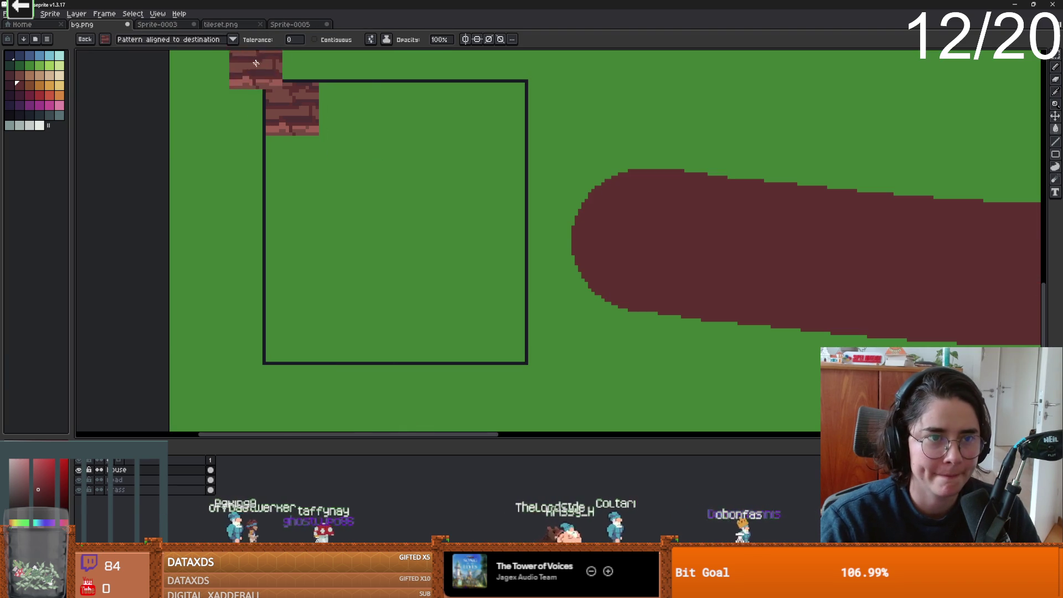
pyautogui.click(360, 111)
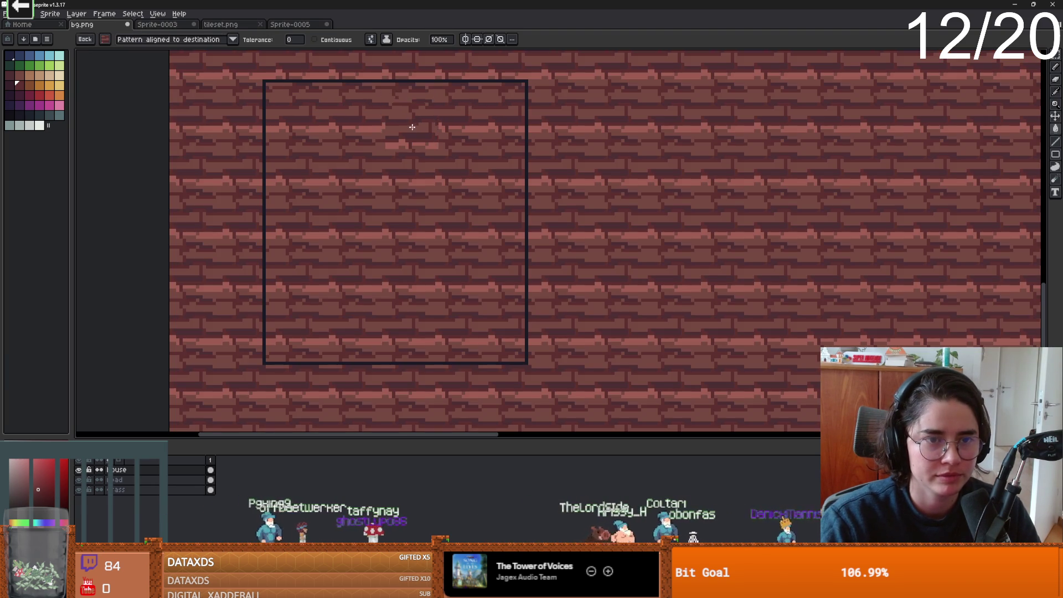
pyautogui.hotkey('ctrl', 'z')
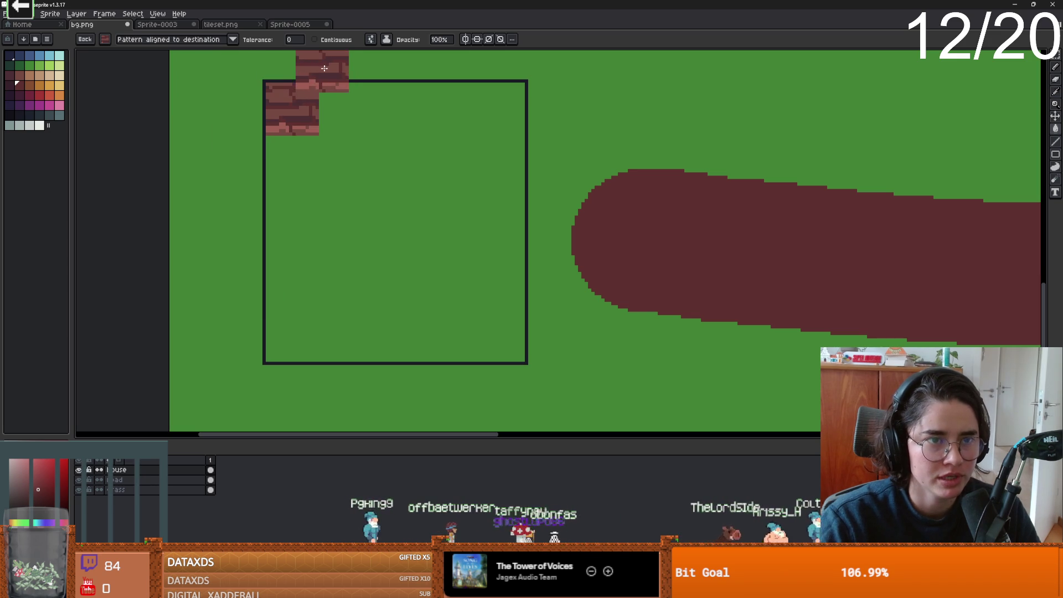
pyautogui.click(318, 40)
pyautogui.click(354, 133)
# Undo a stray brick patch beside the square and select red.
pyautogui.scroll(-2, 462, 231)
pyautogui.scroll(1, 467, 238)
pyautogui.scroll(-1, 467, 238)
pyautogui.click(567, 247)
pyautogui.scroll(1, 568, 247)
pyautogui.hotkey('ctrl', 'z')
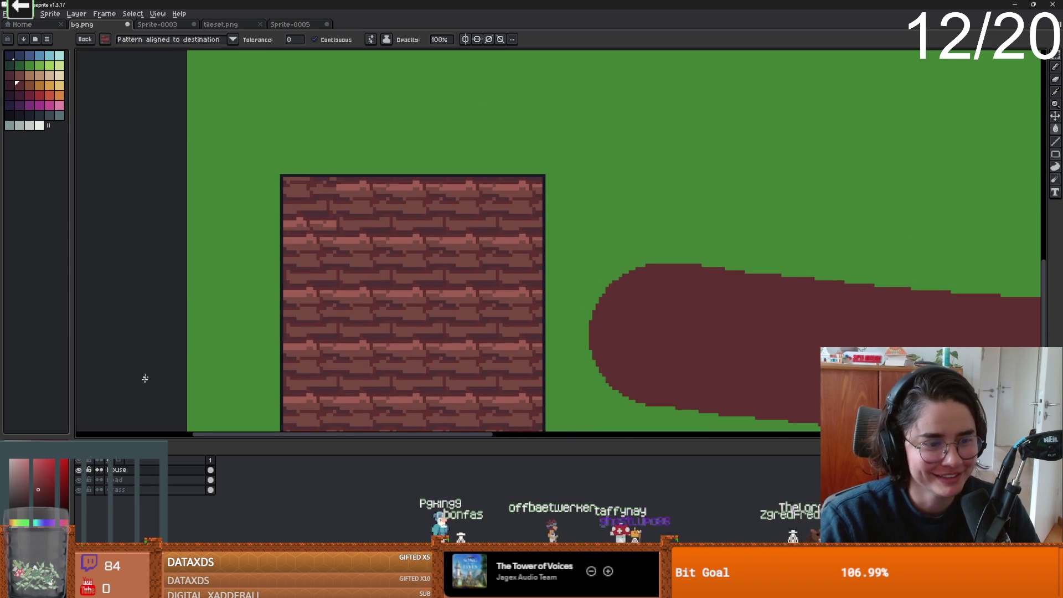
pyautogui.click(110, 39)
pyautogui.click(39, 95)
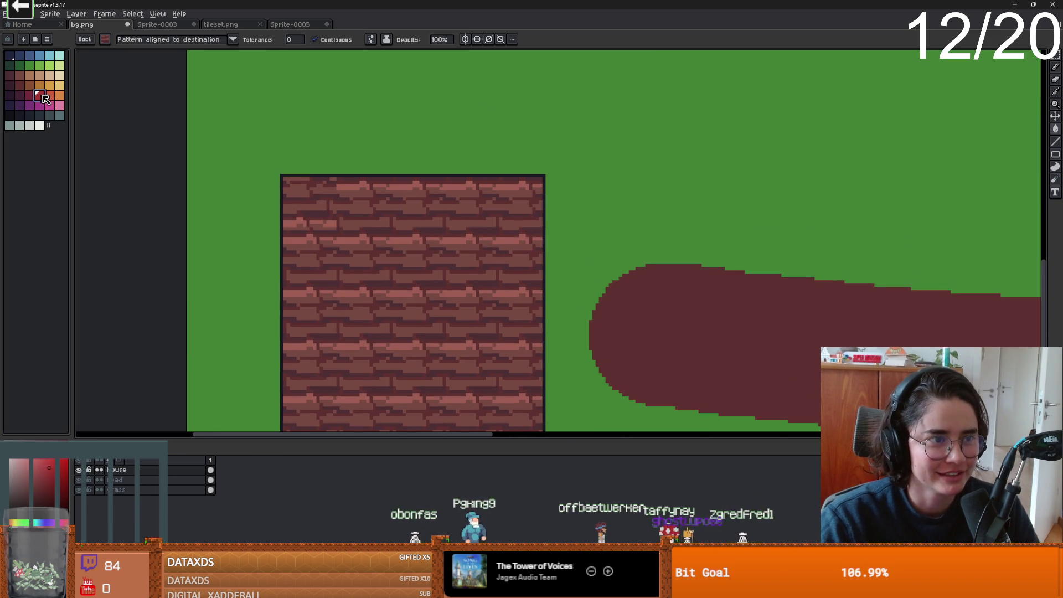
# Outline a roof arch above the brick wall and fill the roof red.
pyautogui.click(104, 39)
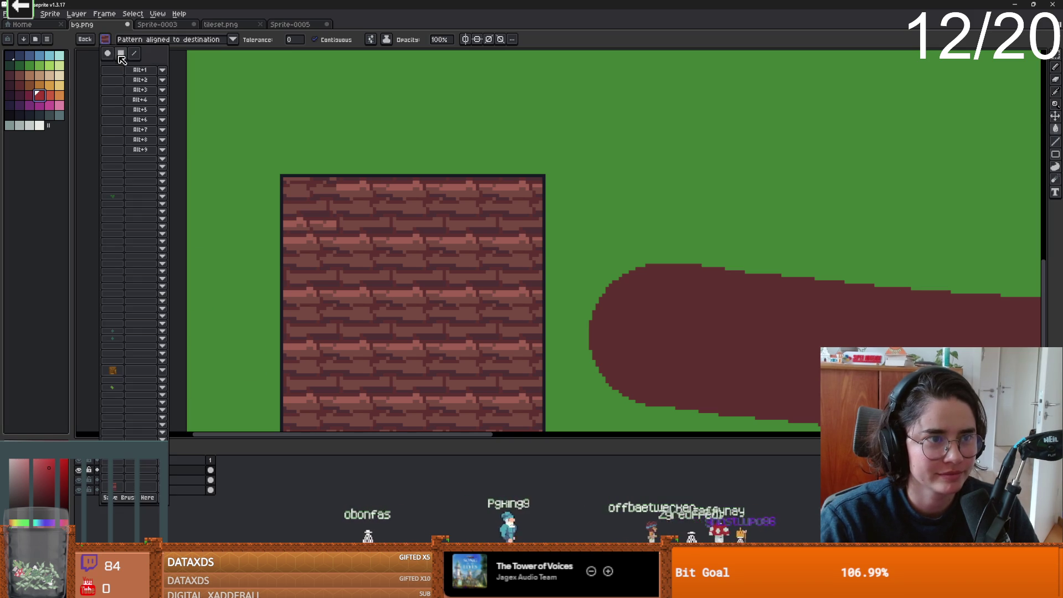
pyautogui.press('b')
pyautogui.moveTo(285, 176)
pyautogui.mouseDown()
pyautogui.moveTo(401, 86)
pyautogui.moveTo(526, 162)
pyautogui.moveTo(304, 175)
pyautogui.mouseUp()
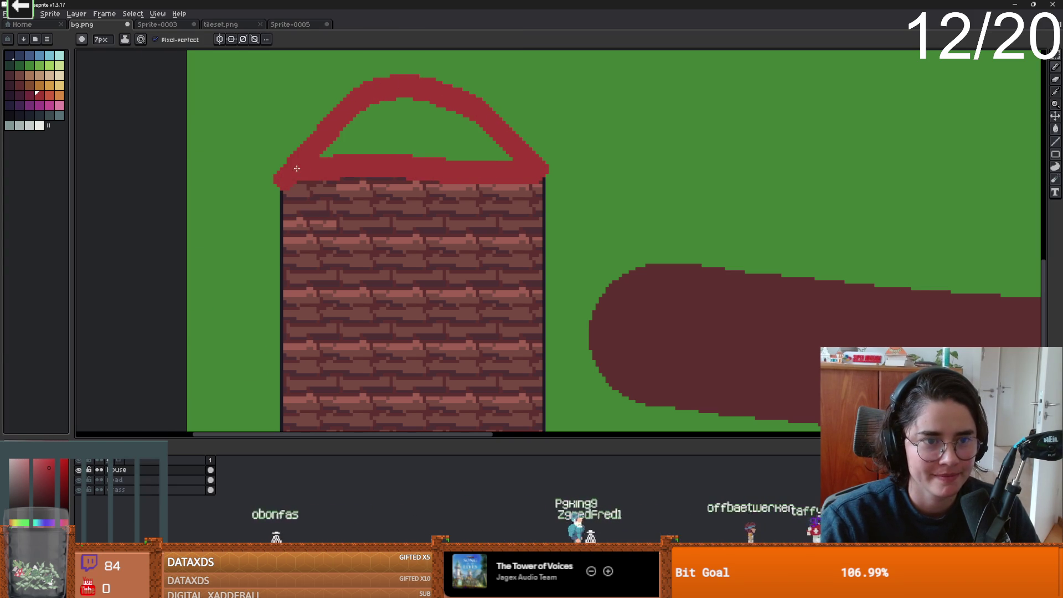
pyautogui.press('g')
pyautogui.click(404, 136)
pyautogui.scroll(-2, 373, 166)
pyautogui.scroll(2, 437, 205)
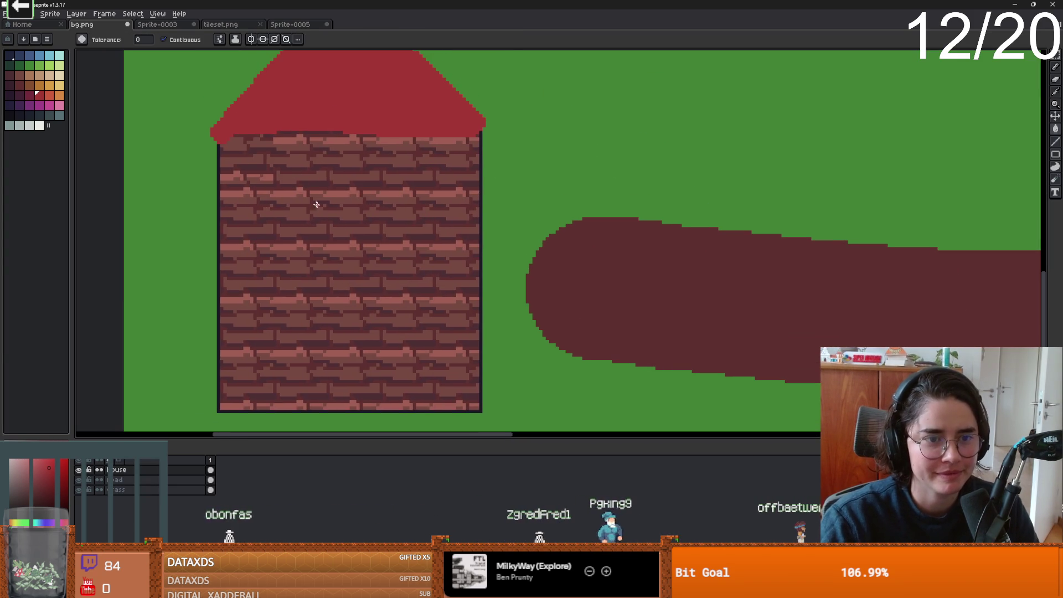
pyautogui.scroll(-2, 364, 153)
# Draw a tall dark purple filled-rectangle door on the wall and select the house layer.
pyautogui.click(10, 84)
pyautogui.press('b')
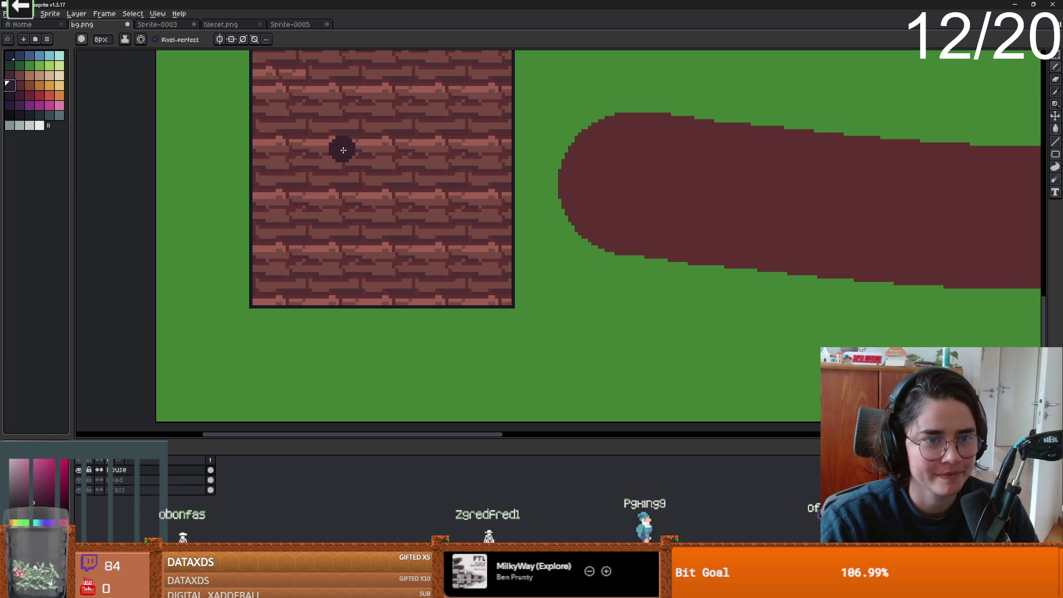
pyautogui.click(1055, 154)
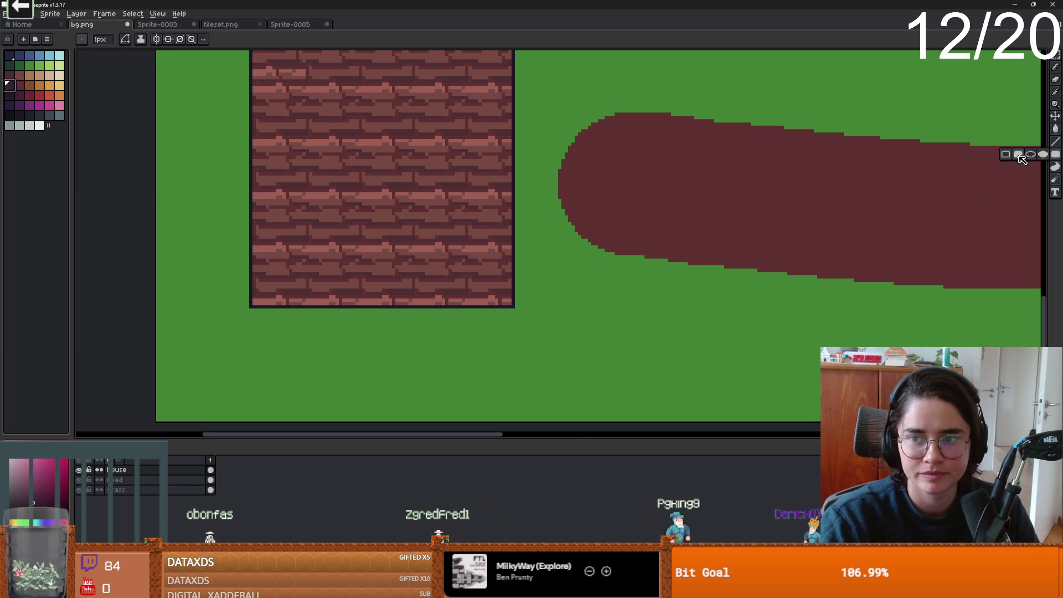
pyautogui.moveTo(351, 118)
pyautogui.mouseDown()
pyautogui.moveTo(392, 273)
pyautogui.moveTo(429, 309)
pyautogui.moveTo(407, 287)
pyautogui.mouseUp()
pyautogui.scroll(-1, 408, 287)
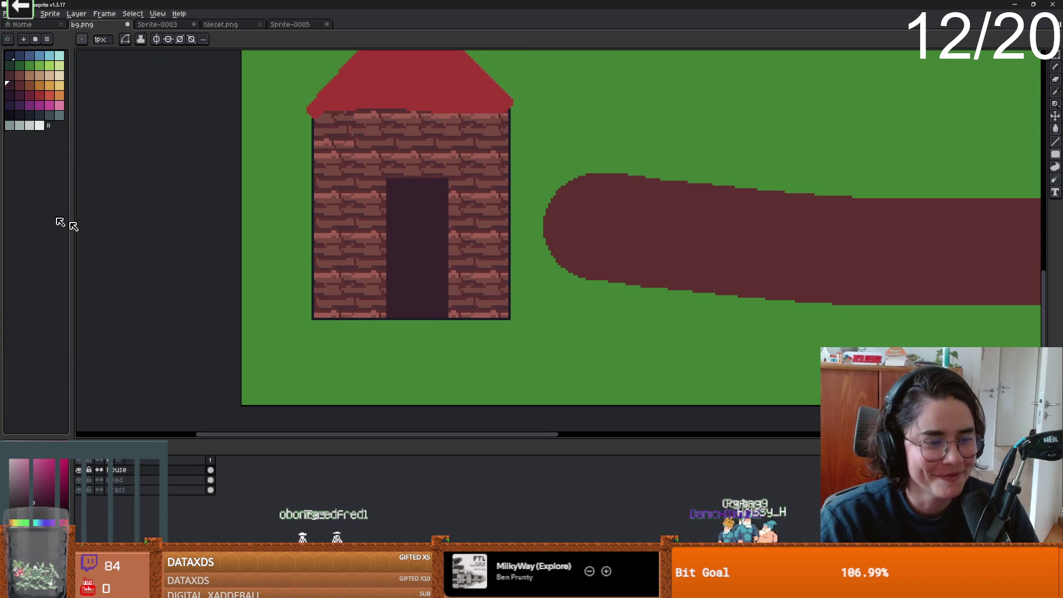
pyautogui.click(150, 470)
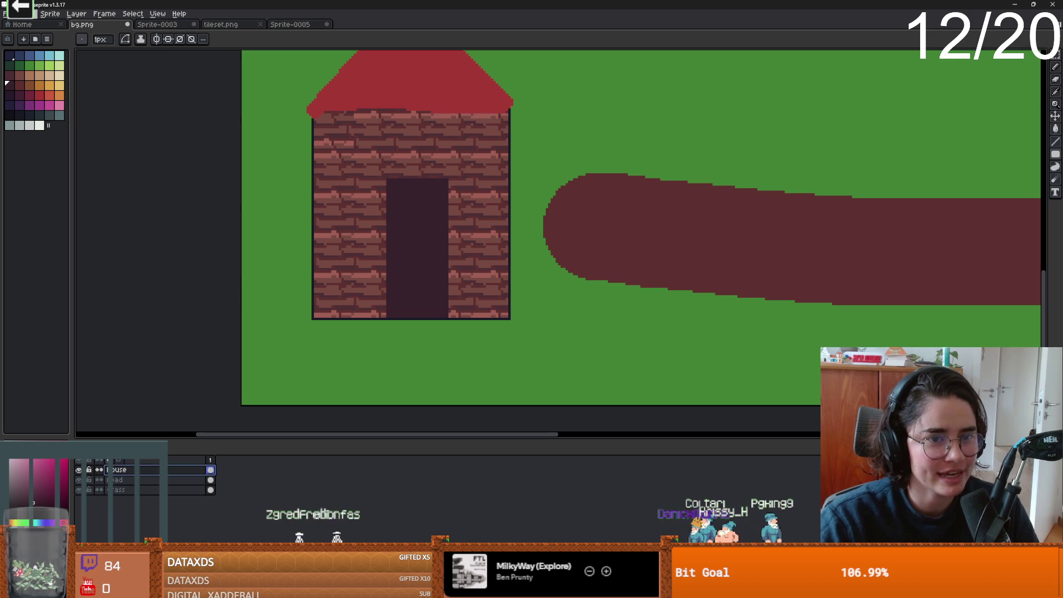
# Try Export As with Layers set to selected layers, then cancel.
pyautogui.click(5, 17)
pyautogui.moveTo(61, 99)
pyautogui.click(219, 101)
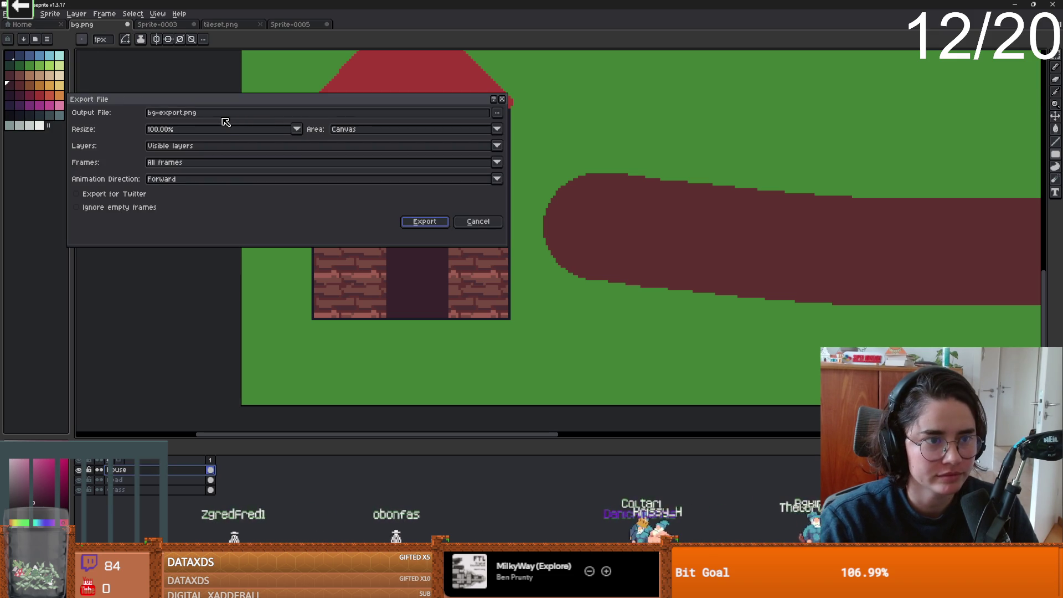
pyautogui.click(190, 151)
pyautogui.click(150, 153)
pyautogui.click(188, 149)
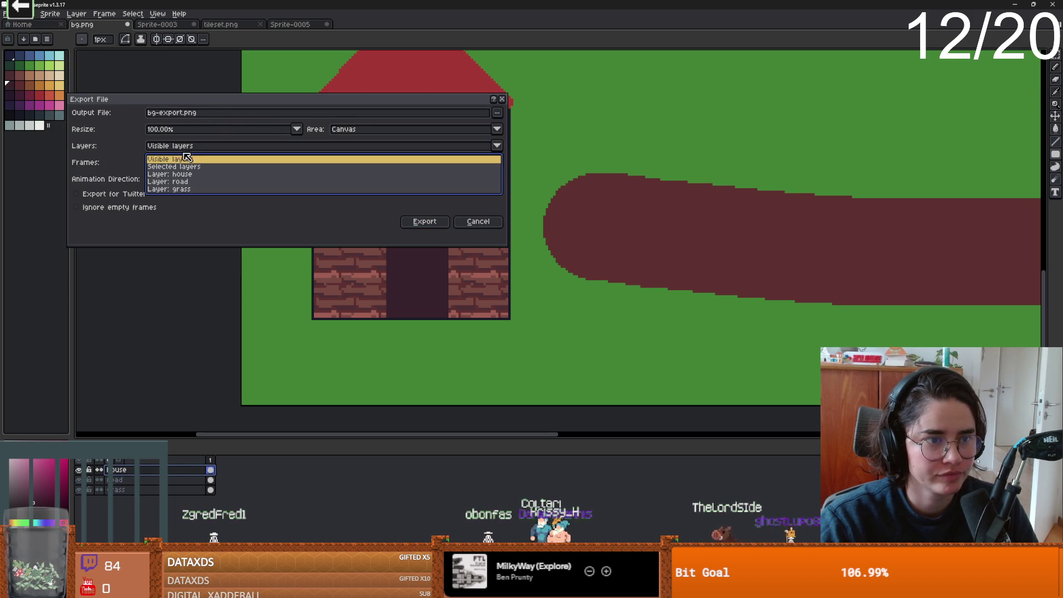
pyautogui.click(191, 168)
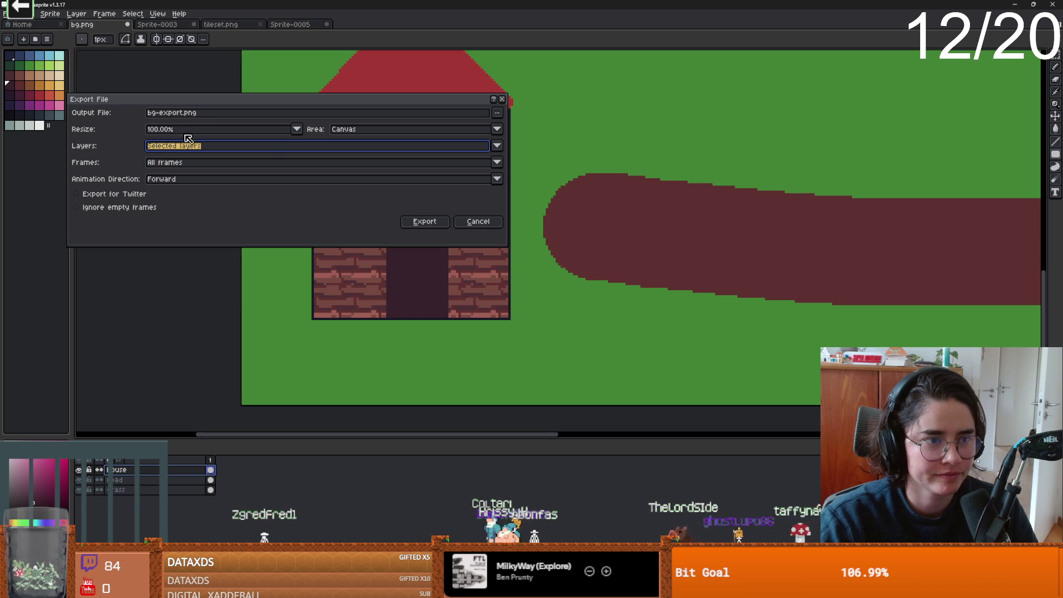
pyautogui.click(237, 113)
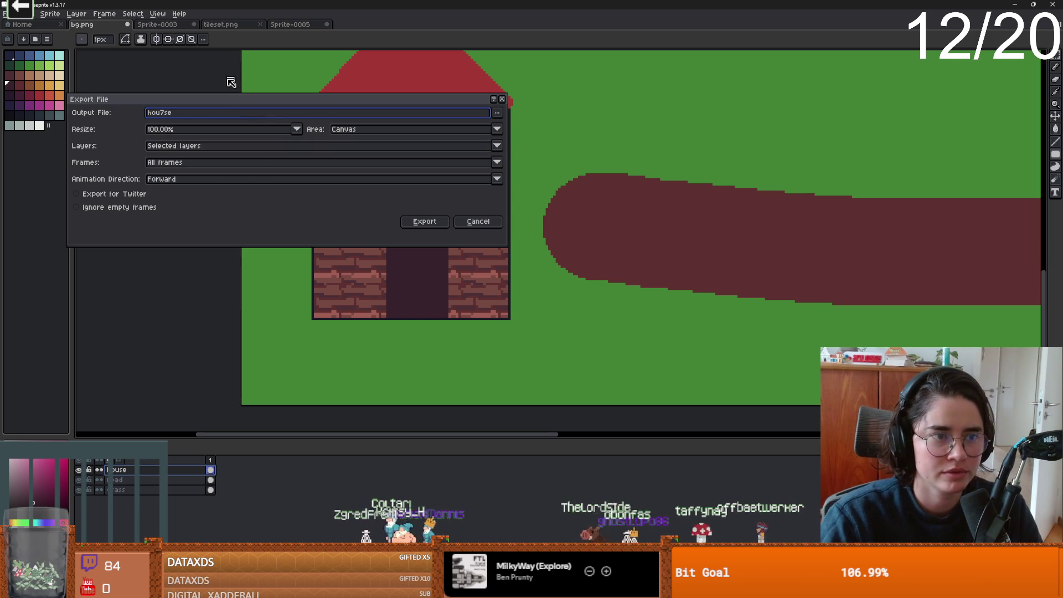
pyautogui.press('Return')
pyautogui.scroll(-1, 443, 164)
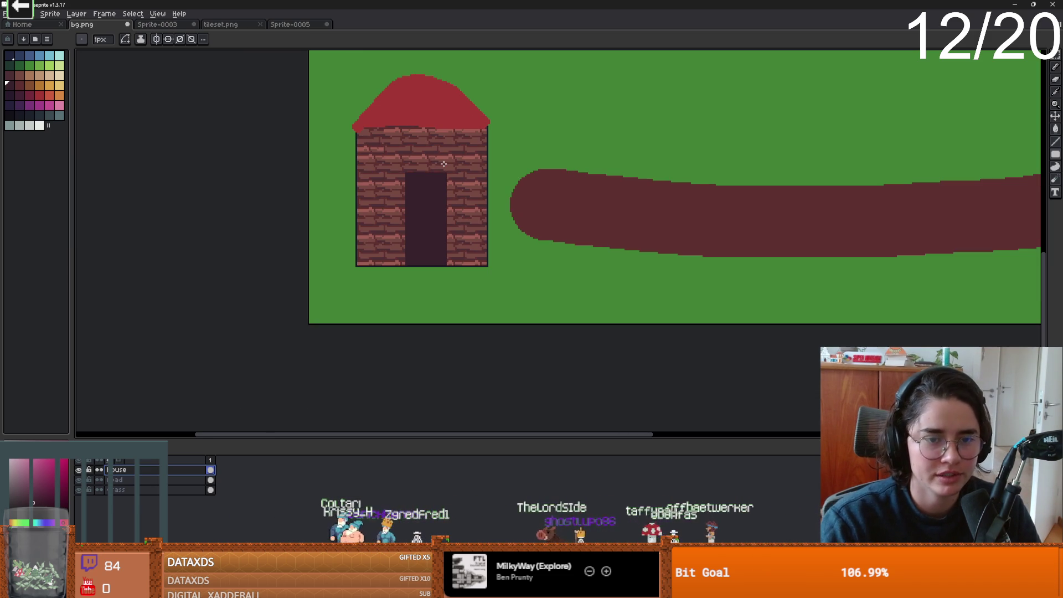
# Reopen Export As with Area set to Selection and Layers to Selected layers.
pyautogui.press('m')
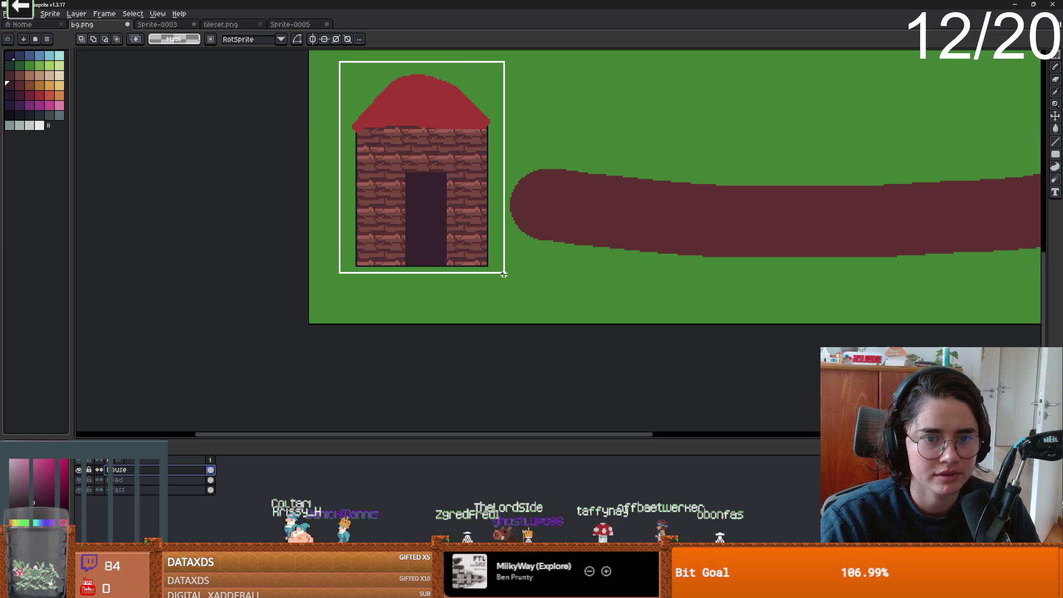
pyautogui.click(48, 14)
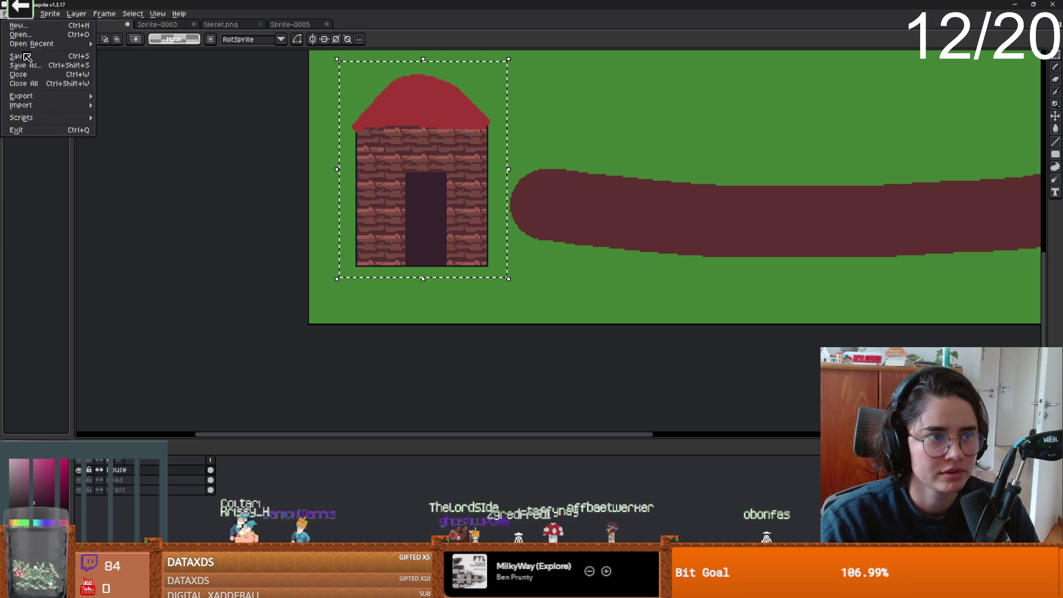
pyautogui.moveTo(22, 97)
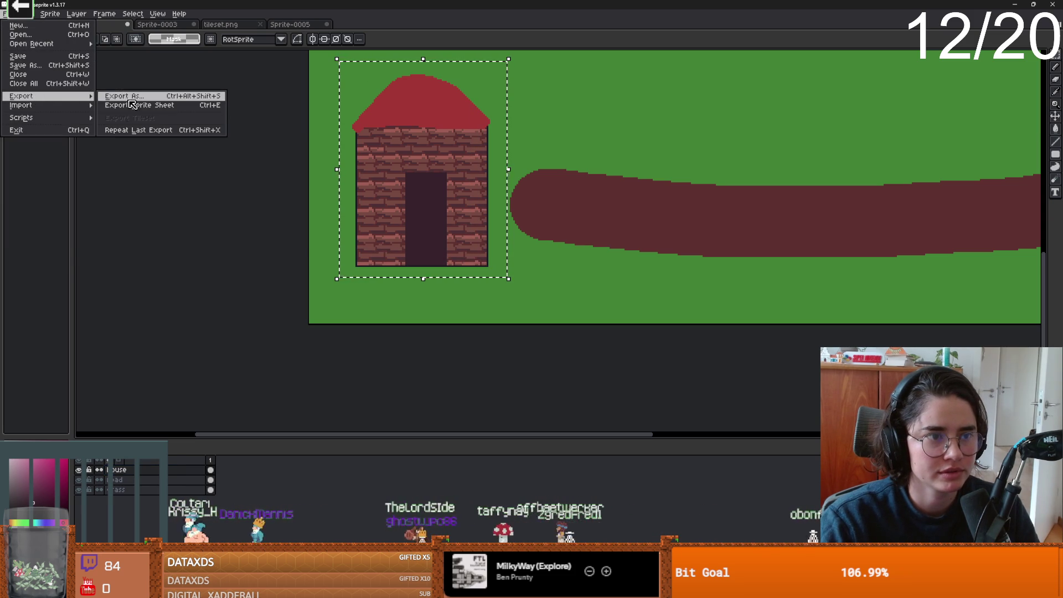
pyautogui.click(129, 96)
pyautogui.click(363, 131)
pyautogui.click(361, 151)
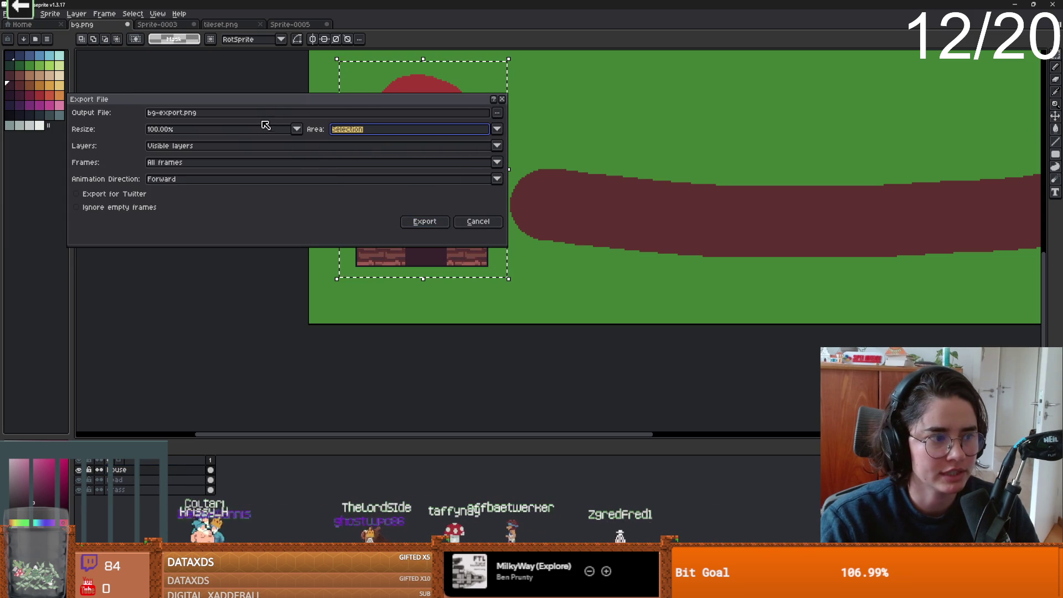
pyautogui.click(219, 146)
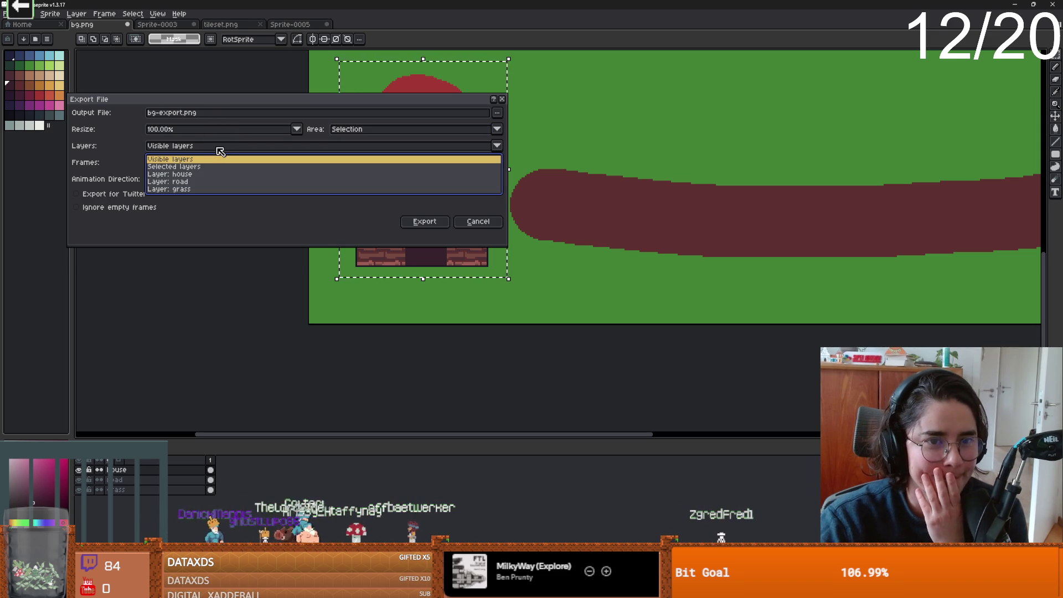
pyautogui.click(202, 167)
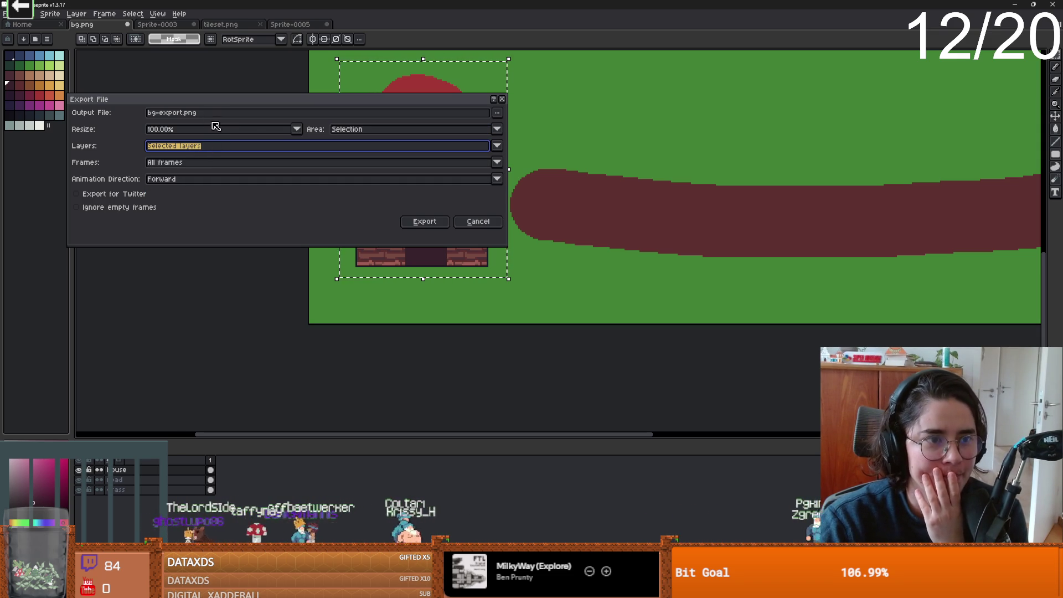
# Export the house as a PNG without layers into the towerdefence project folder.
pyautogui.click(492, 114)
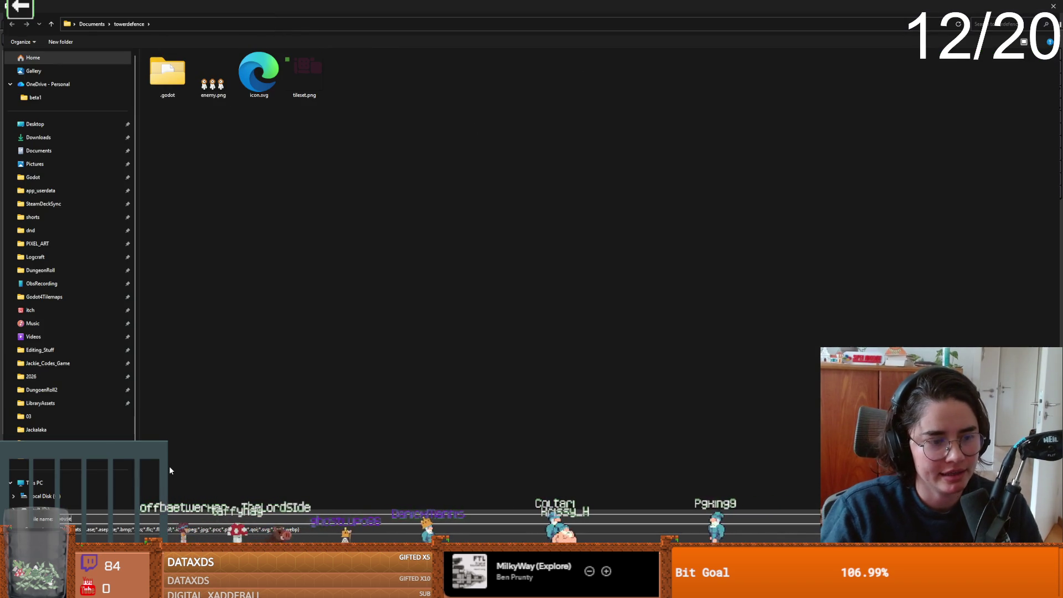
pyautogui.press('Return')
pyautogui.click(474, 222)
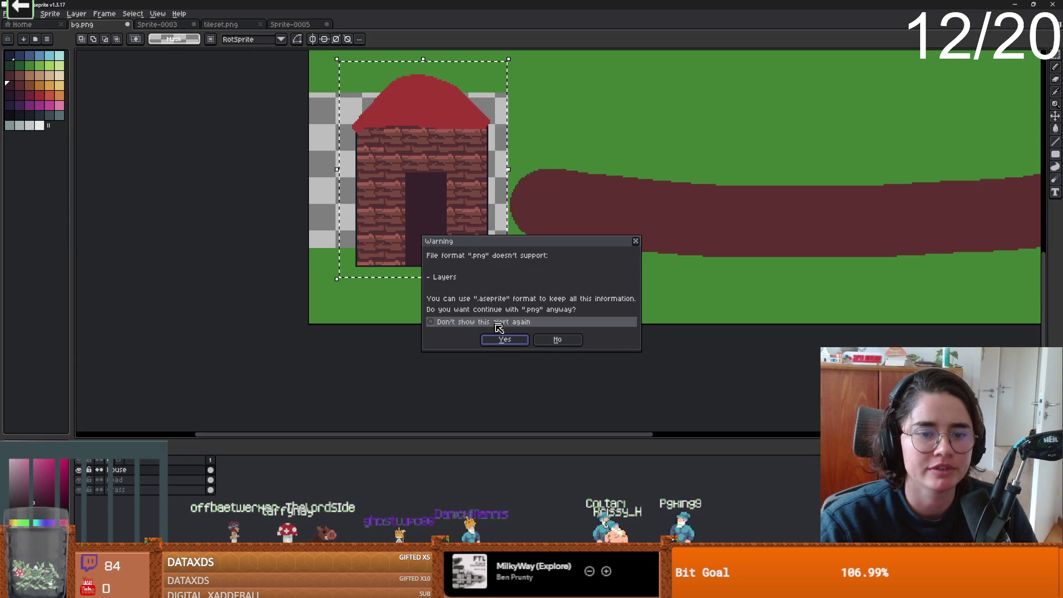
pyautogui.click(503, 339)
pyautogui.hotkey('alt', 'Tab')
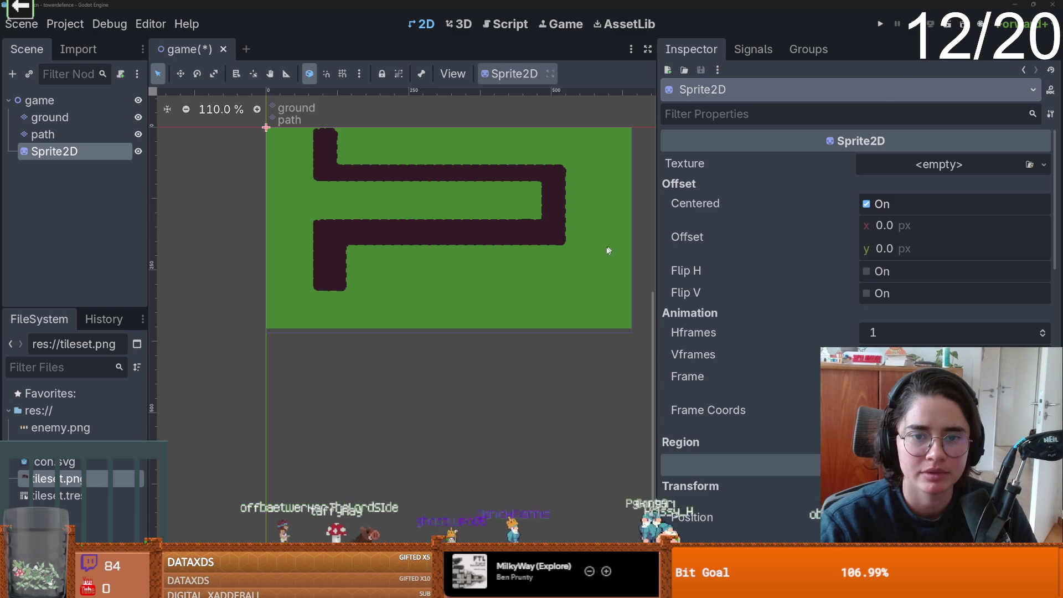
# Set house.png as the Sprite2D texture and move the house down beside the path.
pyautogui.scroll(1, 344, 301)
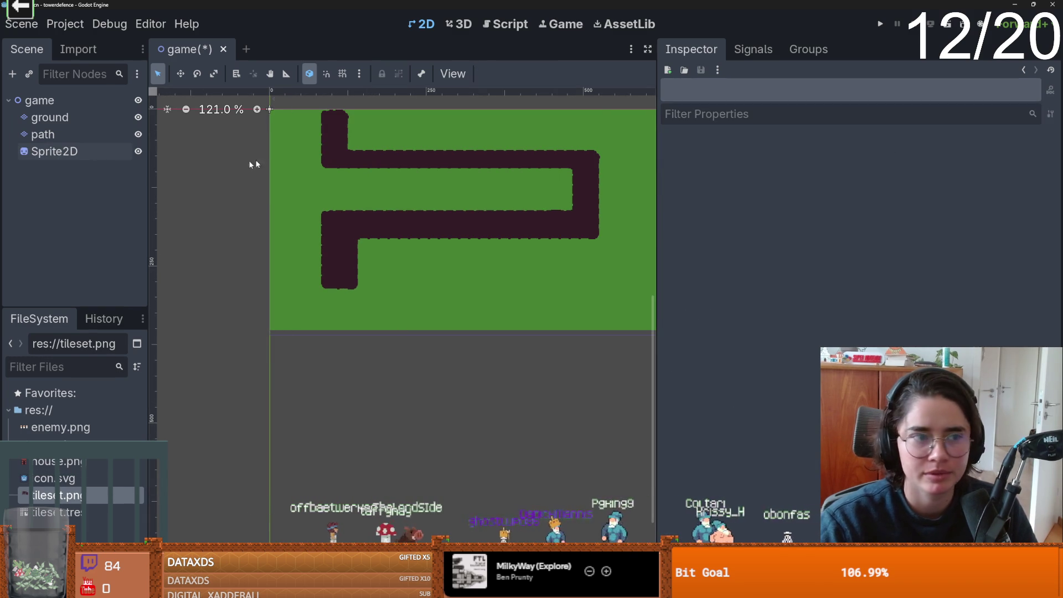
pyautogui.click(54, 151)
pyautogui.moveTo(50, 468); pyautogui.dragTo(983, 253)
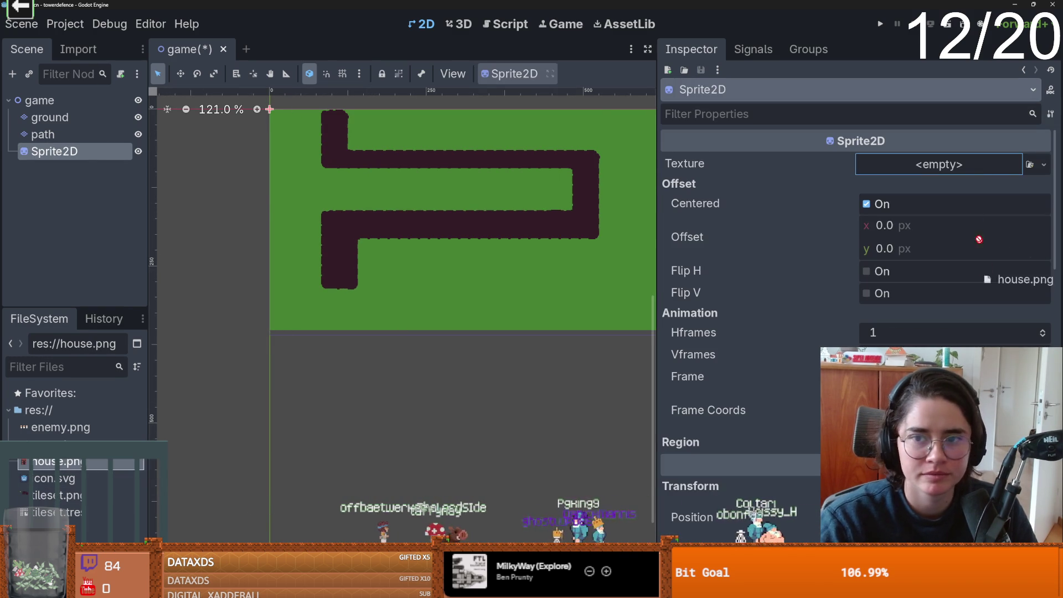
pyautogui.moveTo(922, 164); pyautogui.dragTo(922, 165)
pyautogui.moveTo(281, 132)
pyautogui.mouseDown()
pyautogui.moveTo(321, 275)
pyautogui.moveTo(409, 303)
pyautogui.moveTo(465, 297)
pyautogui.mouseUp()
# On the path layer, paint a dirt rectangle extending the path and fill the corner cell.
pyautogui.scroll(2, 350, 314)
pyautogui.scroll(2, 371, 292)
pyautogui.click(42, 135)
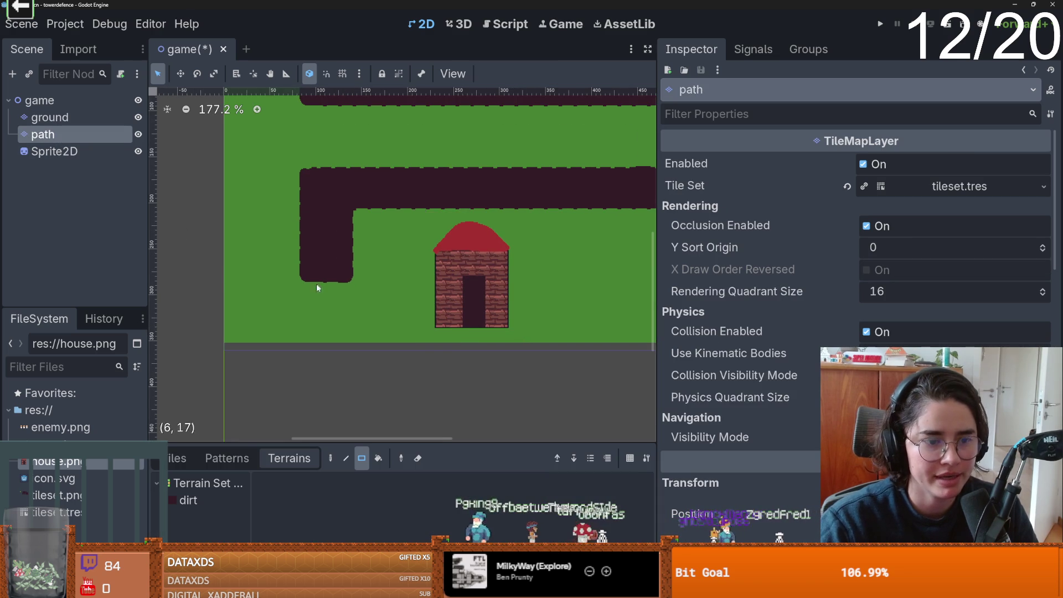
pyautogui.scroll(1, 333, 266)
pyautogui.click(187, 501)
pyautogui.moveTo(321, 276)
pyautogui.mouseDown()
pyautogui.moveTo(408, 294)
pyautogui.moveTo(422, 313)
pyautogui.mouseUp()
pyautogui.click(306, 306)
# Add a dirt column along the right bend and fill the gap below the upper path.
pyautogui.scroll(-3, 408, 304)
pyautogui.scroll(1, 417, 304)
pyautogui.scroll(-2, 418, 322)
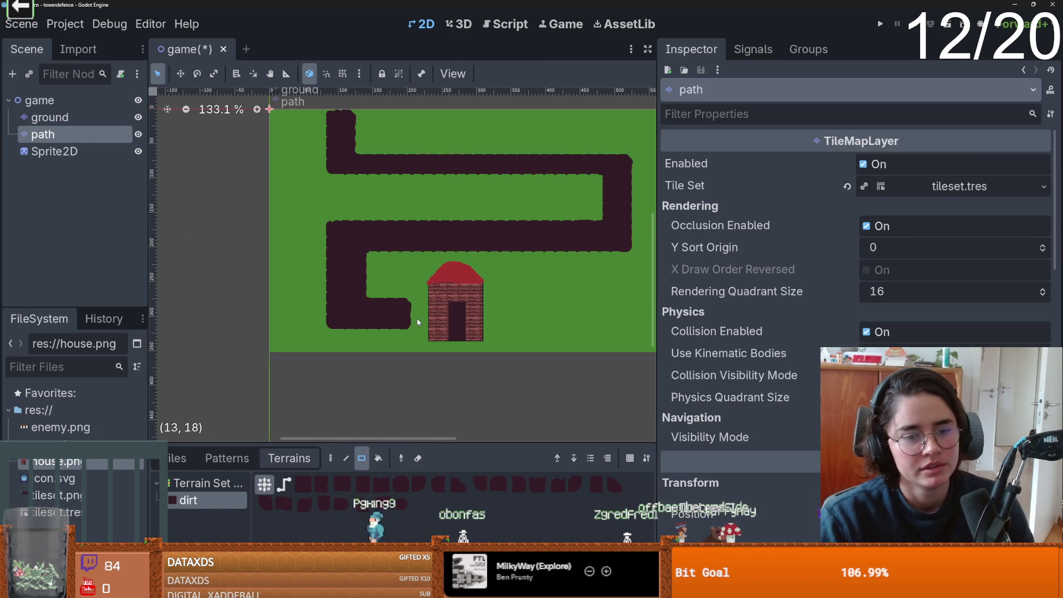
pyautogui.moveTo(598, 188); pyautogui.dragTo(598, 224)
pyautogui.moveTo(589, 175)
pyautogui.mouseDown()
pyautogui.moveTo(331, 182)
pyautogui.moveTo(593, 187)
pyautogui.moveTo(404, 186)
pyautogui.mouseUp()
pyautogui.scroll(-1, 492, 233)
pyautogui.scroll(1, 491, 252)
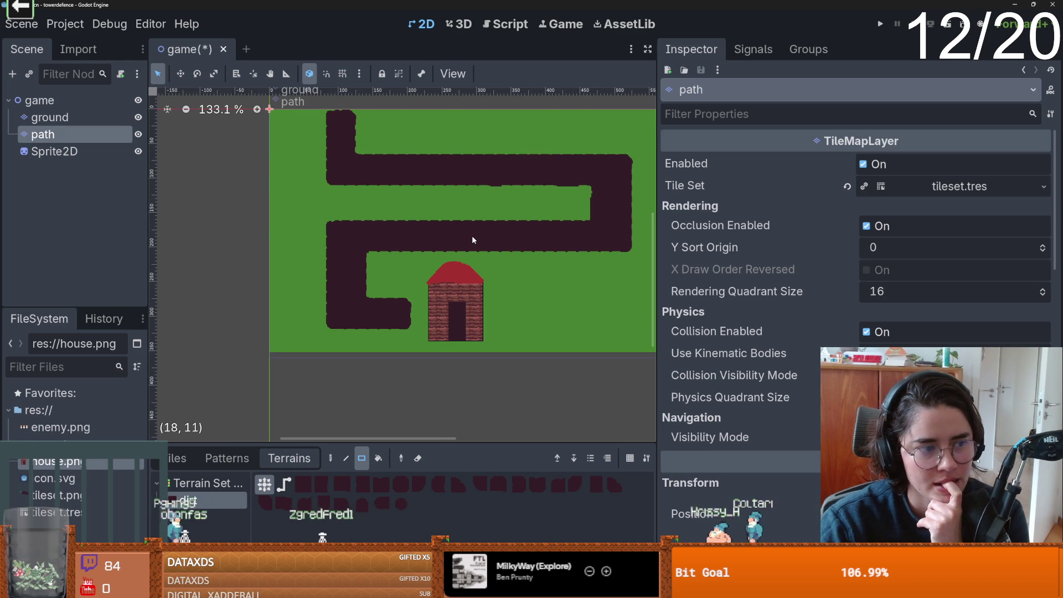
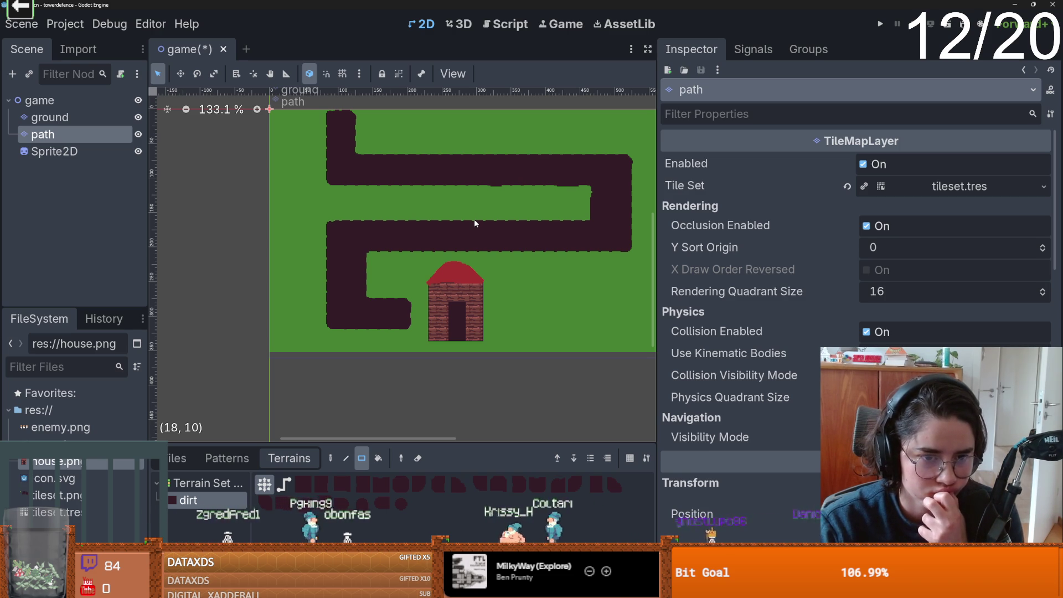
# Paint a 2x2 dirt patch at the end of the bottom lane so it reaches the house.
pyautogui.moveTo(411, 303); pyautogui.dragTo(416, 315)
pyautogui.scroll(2, 420, 318)
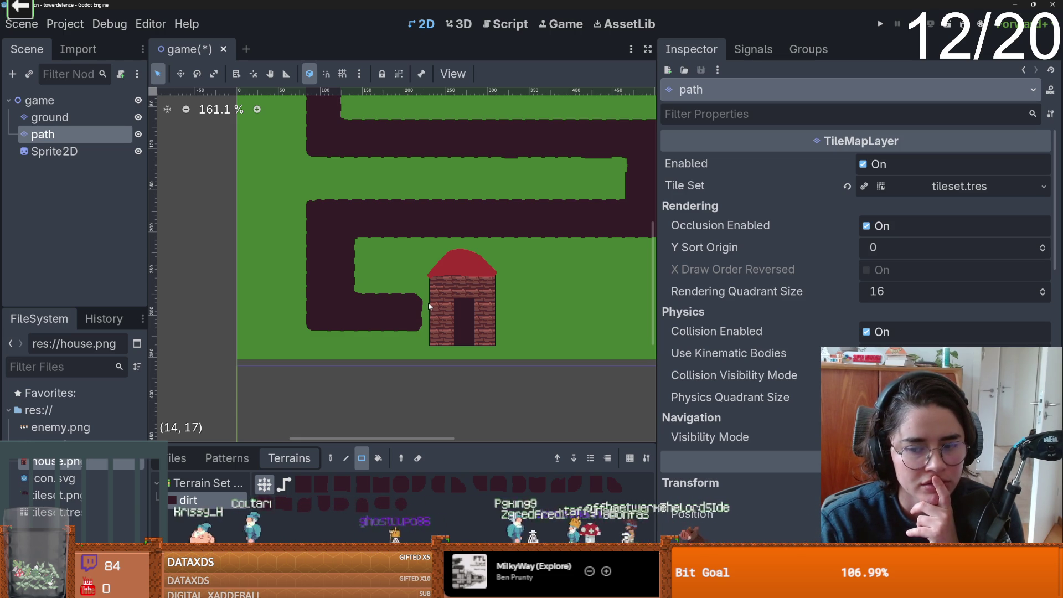
pyautogui.scroll(-1, 403, 285)
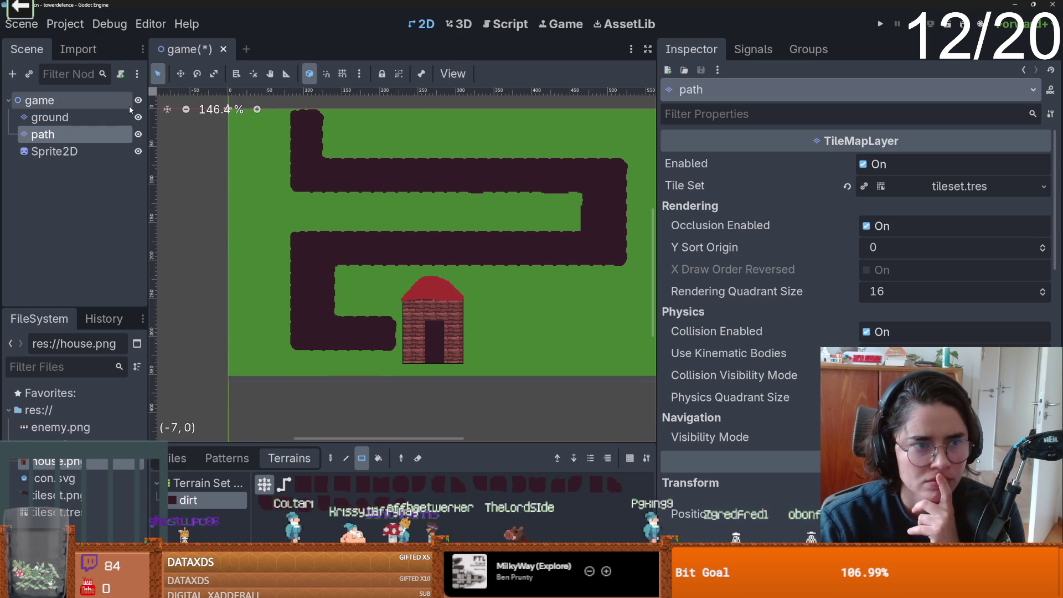
# Briefly open a new empty scene tab, then return to the game scene and save it.
pyautogui.click(245, 49)
pyautogui.moveTo(149, 213); pyautogui.dragTo(156, 219)
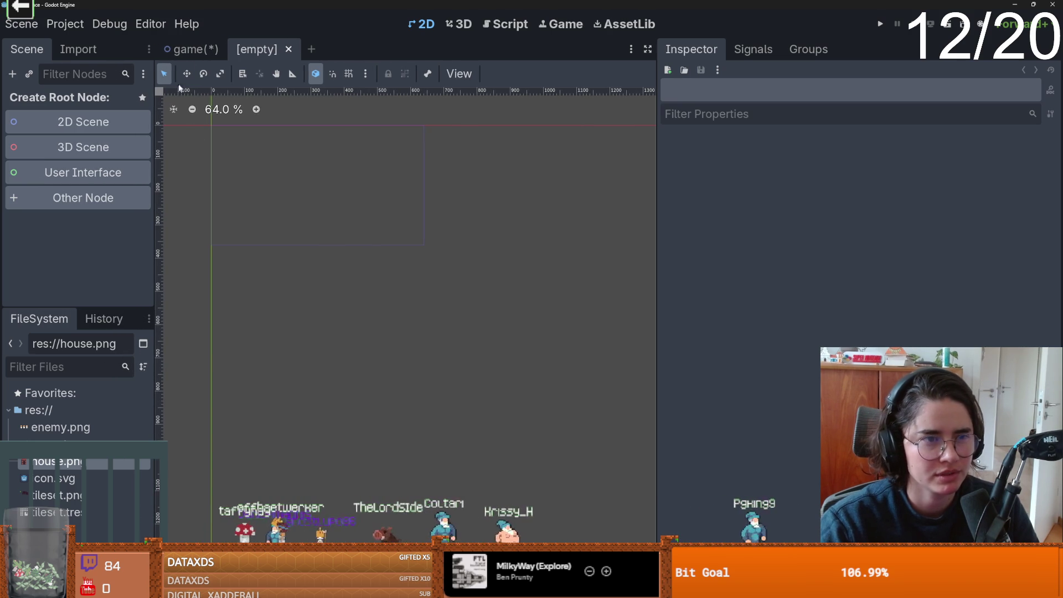
pyautogui.click(174, 55)
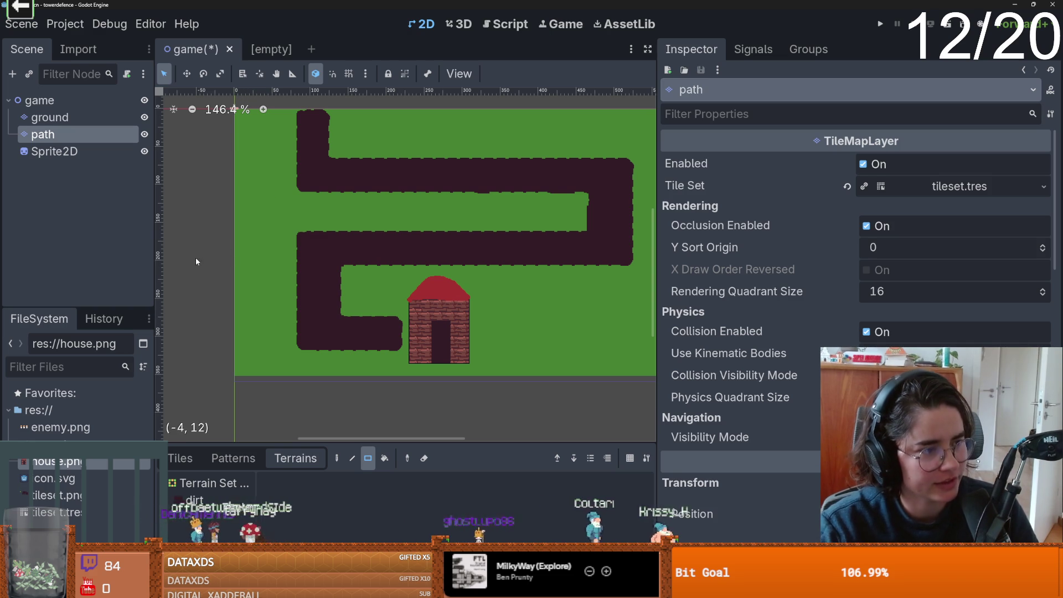
pyautogui.hotkey('ctrl', 's')
# Add a Path2D child node under the game root node and select it.
pyautogui.rightClick(94, 100)
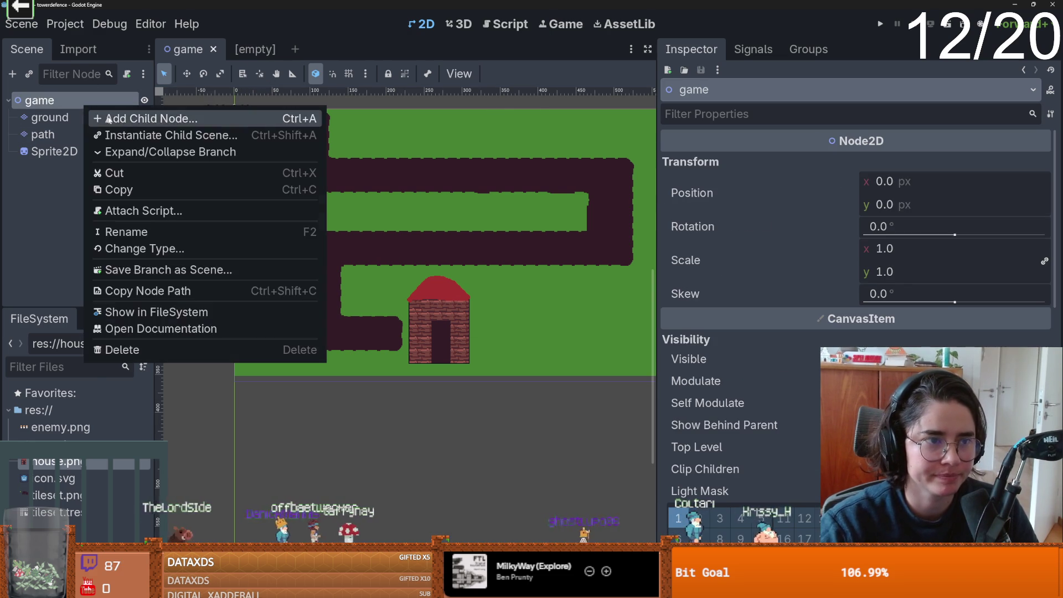
pyautogui.click(95, 118)
pyautogui.write('0')
pyautogui.press('BackSpace')
pyautogui.write('path')
pyautogui.press('Return')
pyautogui.scroll(1, 336, 153)
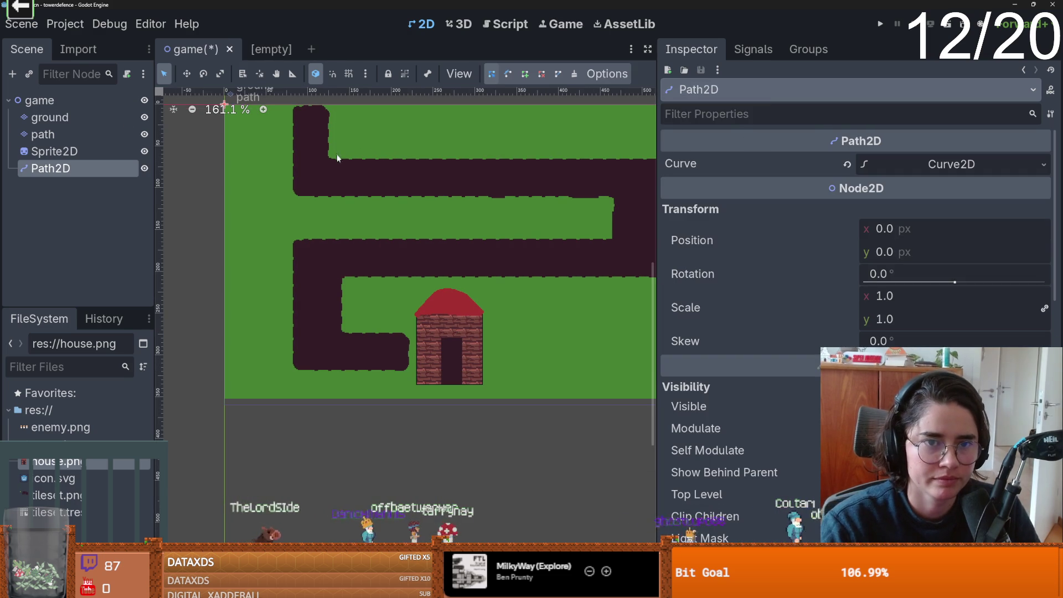
pyautogui.click(308, 114)
pyautogui.click(52, 168)
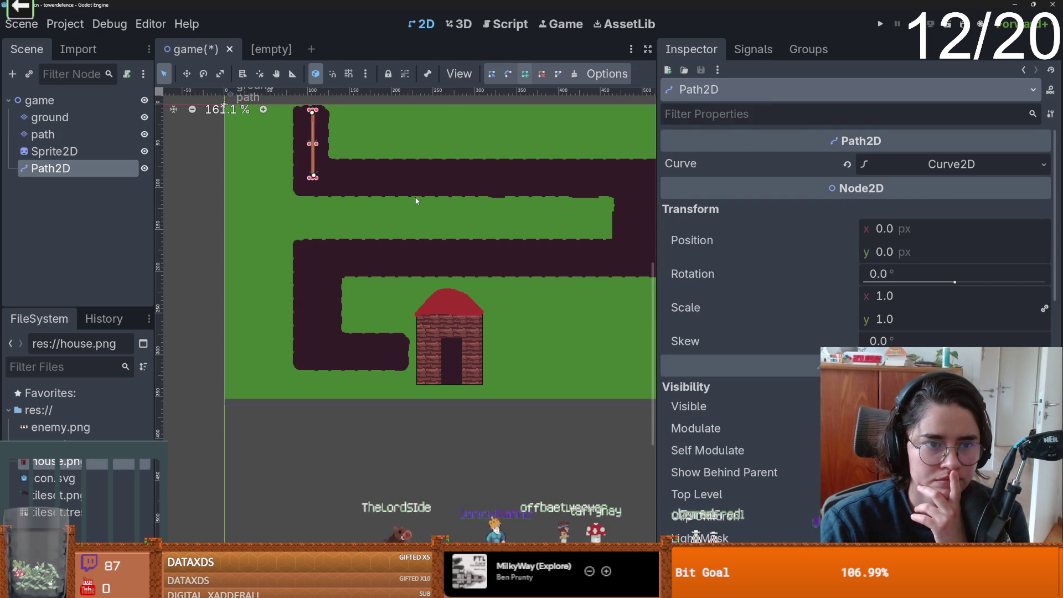
# Trace curve points along the road: top lane turn, middle lane, bottom-left corner, bottom lane.
pyautogui.hscroll(3, 549, 183)
pyautogui.click(572, 174)
pyautogui.click(577, 257)
pyautogui.click(256, 258)
pyautogui.click(260, 345)
pyautogui.click(340, 352)
pyautogui.scroll(-1, 324, 331)
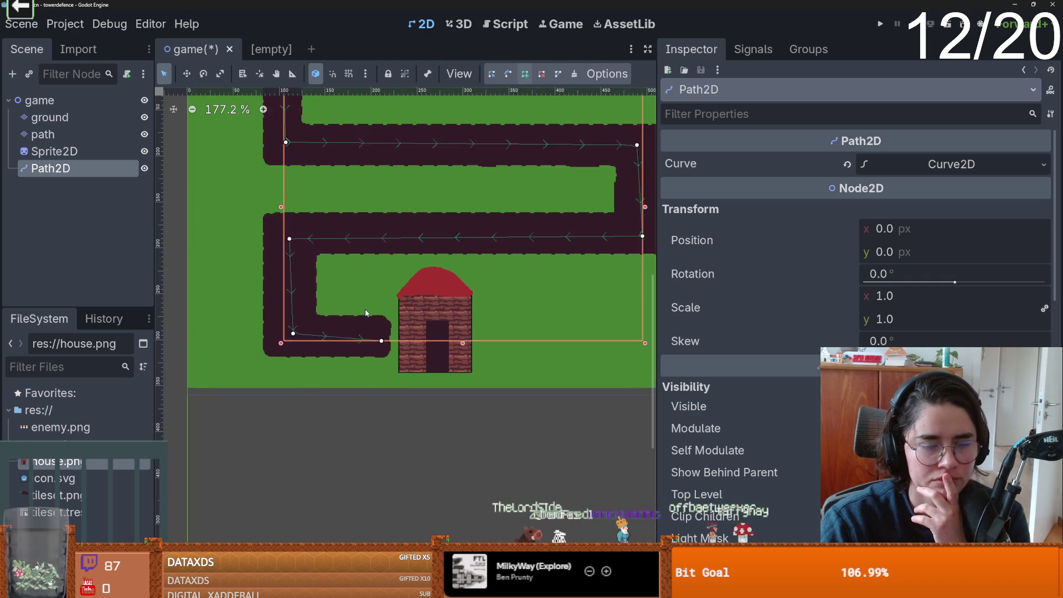
pyautogui.scroll(1, 387, 280)
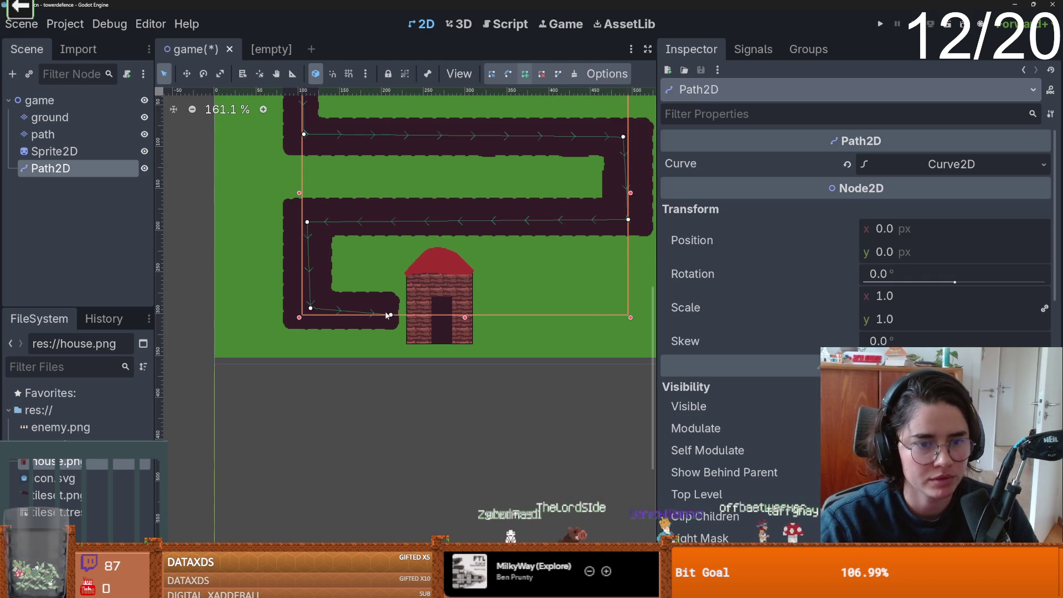
pyautogui.scroll(-1, 326, 245)
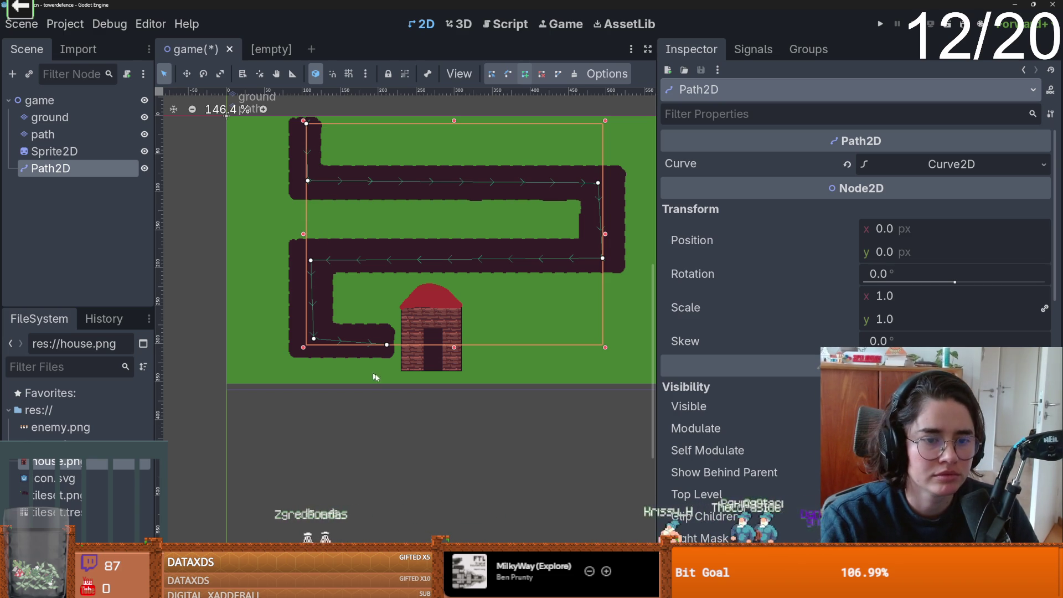
# Finish the curve with an end point beside the house's left wall, undoing stray points.
pyautogui.click(386, 362)
pyautogui.click(404, 377)
pyautogui.click(470, 378)
pyautogui.click(493, 353)
pyautogui.click(480, 339)
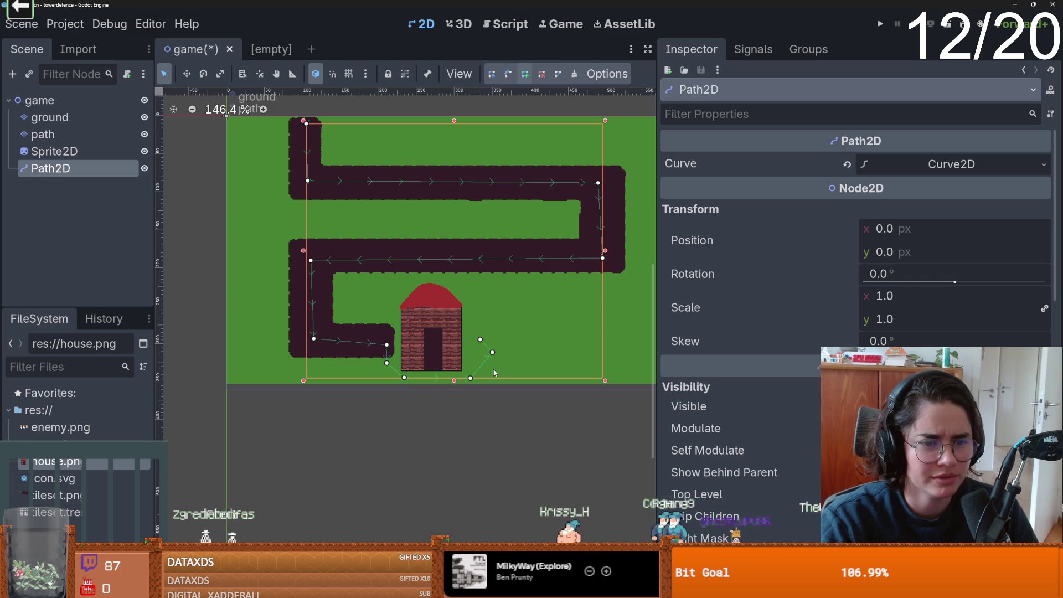
pyautogui.hotkey('ctrl', 'z')
pyautogui.hotkey('ctrl', 'z')
pyautogui.hotkey('ctrl', 'z')
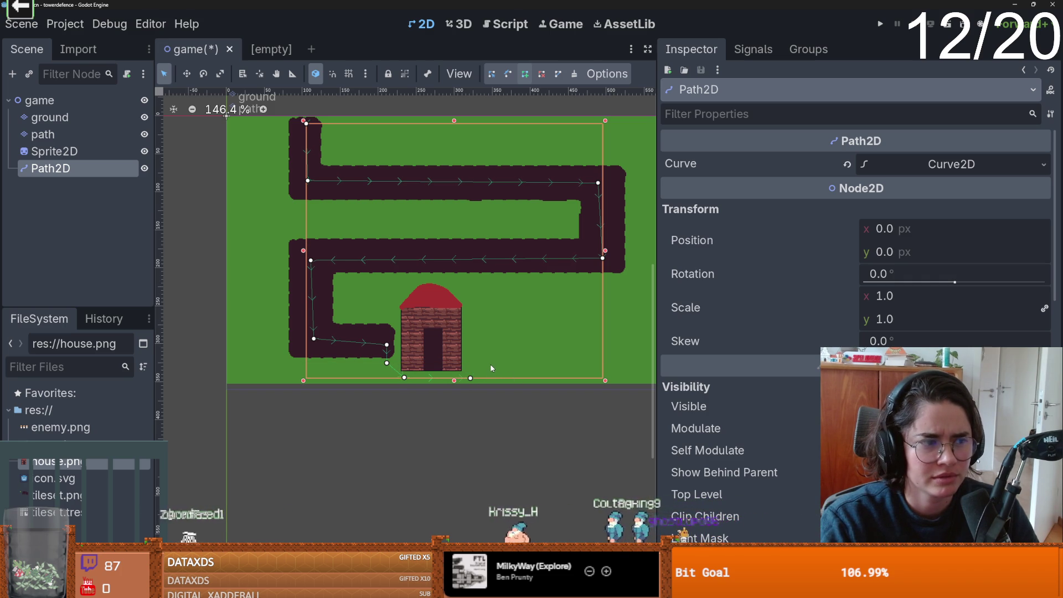
pyautogui.hotkey('ctrl', 'z')
pyautogui.hotkey('ctrl', 'z')
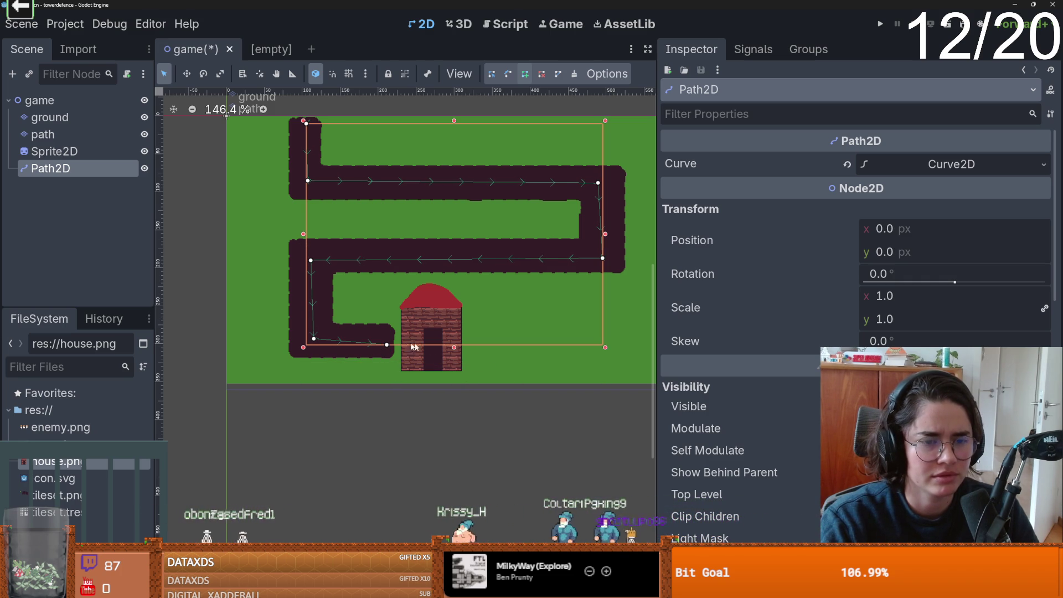
pyautogui.click(397, 309)
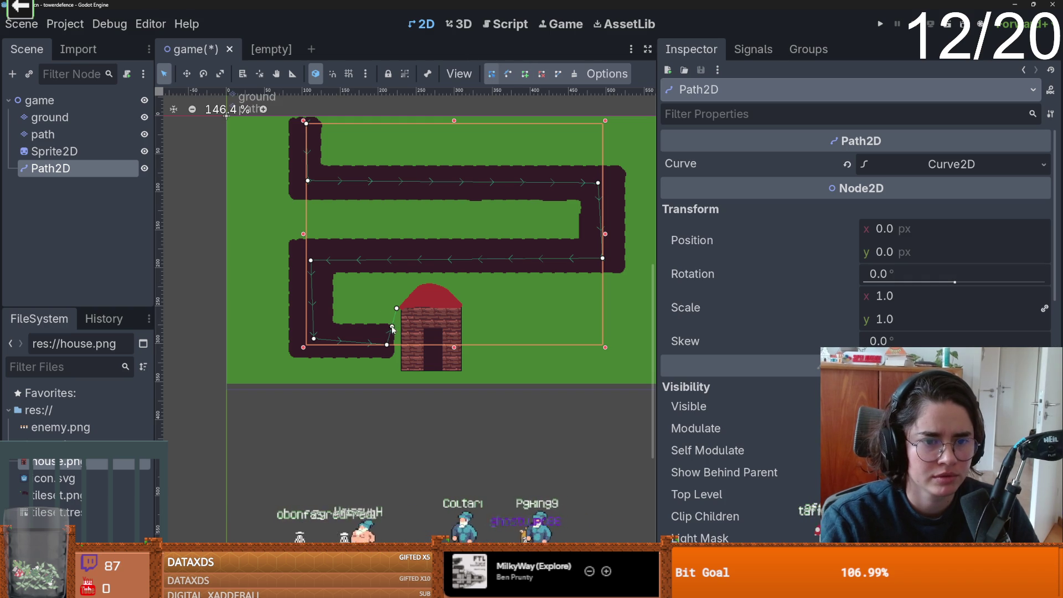
pyautogui.moveTo(392, 328); pyautogui.dragTo(380, 325)
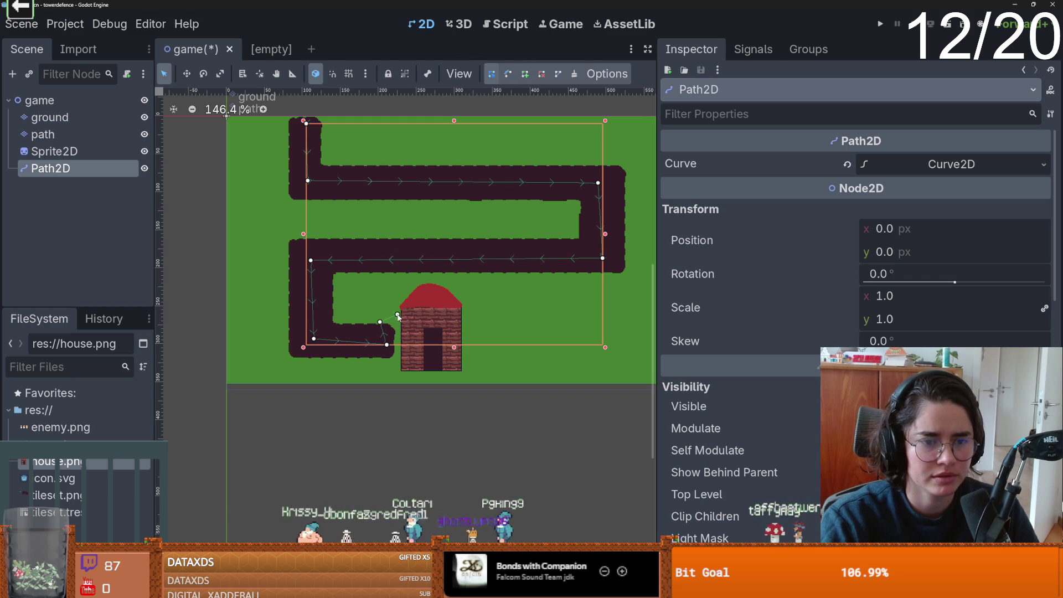
# Add a StaticBody2D under the house sprite, move it out, then delete it.
pyautogui.click(66, 151)
pyautogui.rightClick(65, 152)
pyautogui.click(118, 187)
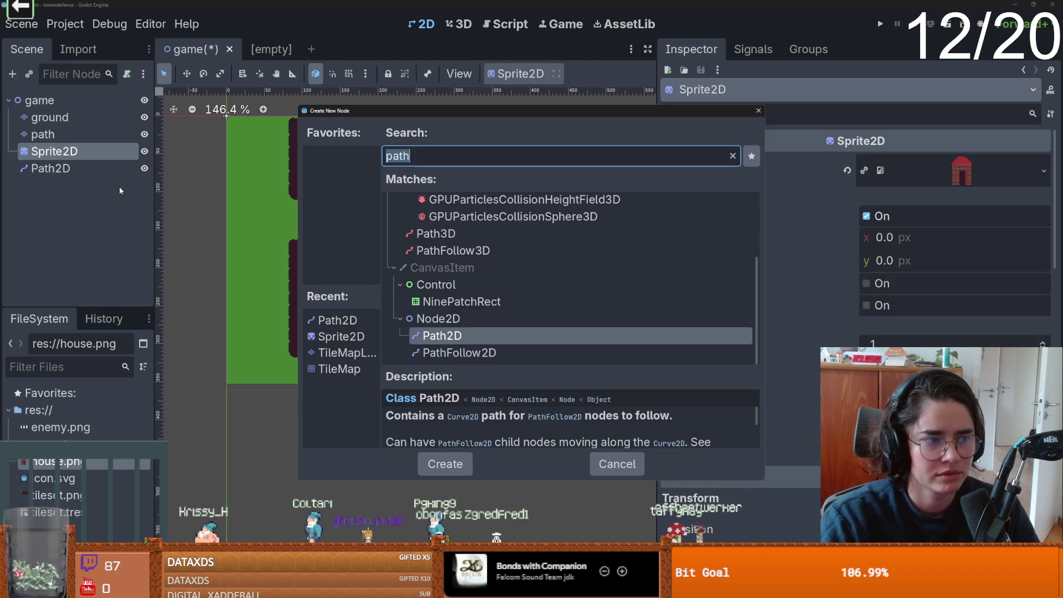
pyautogui.write('static')
pyautogui.press('Return')
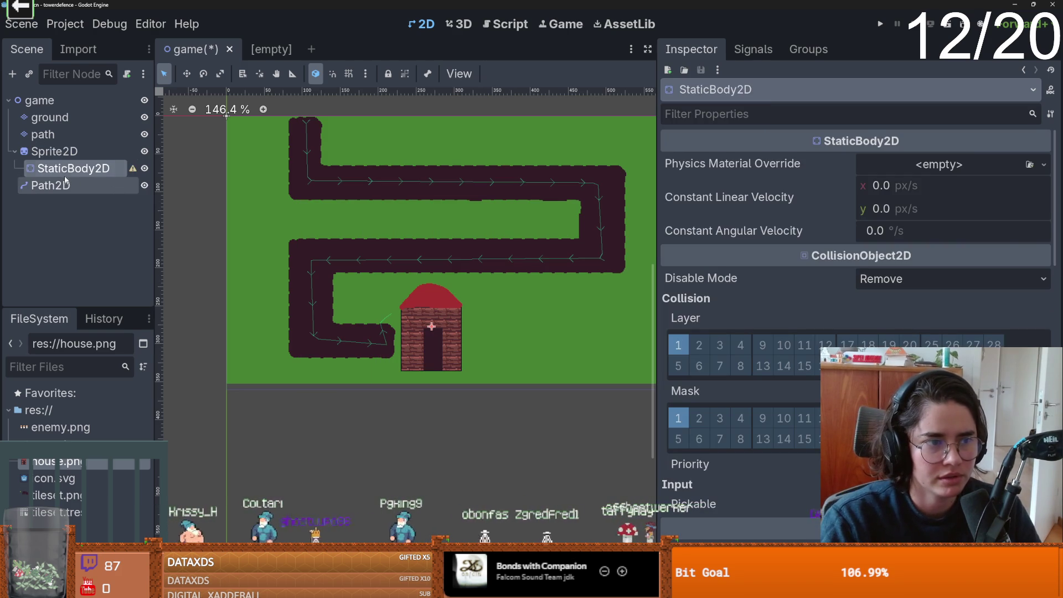
pyautogui.doubleClick(59, 168)
pyautogui.moveTo(46, 164)
pyautogui.mouseDown()
pyautogui.moveTo(35, 173)
pyautogui.moveTo(39, 193)
pyautogui.mouseUp()
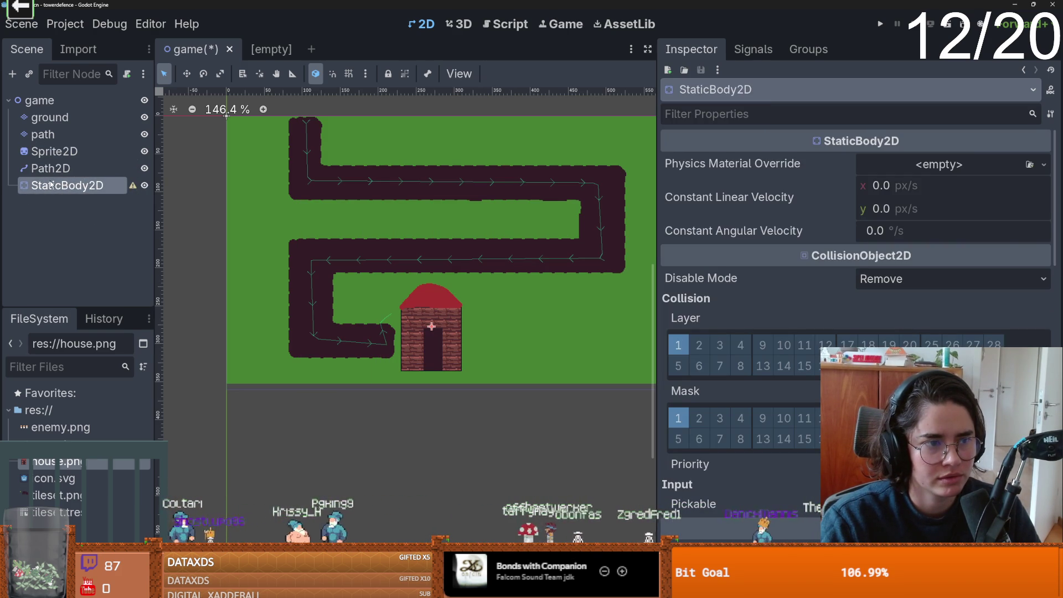
pyautogui.moveTo(48, 152)
pyautogui.mouseDown()
pyautogui.moveTo(50, 188)
pyautogui.moveTo(42, 165)
pyautogui.mouseUp()
pyautogui.rightClick(62, 176)
pyautogui.press('Escape')
pyautogui.rightClick(44, 185)
pyautogui.click(72, 440)
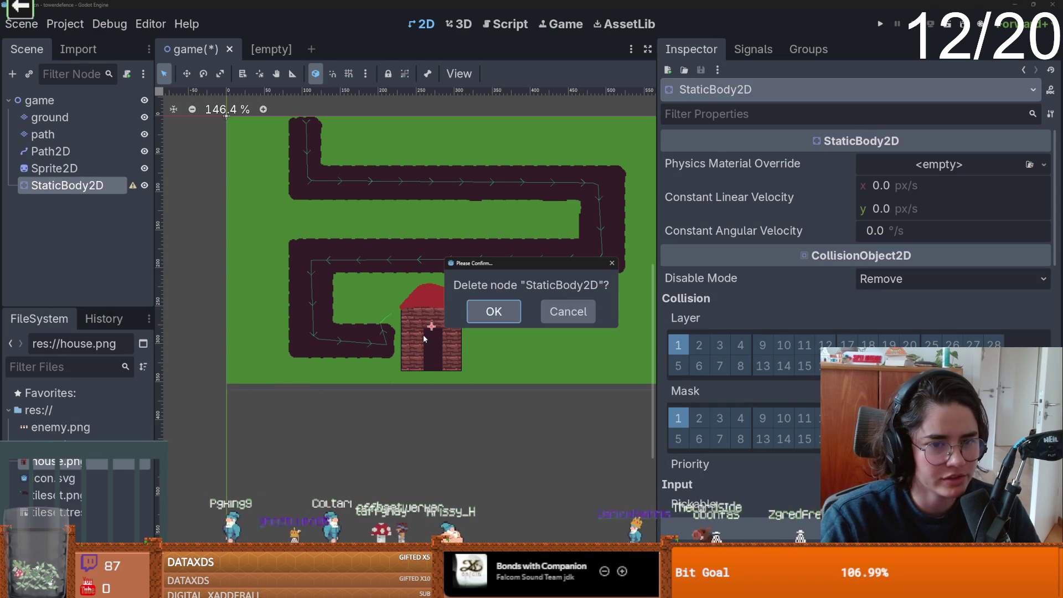
pyautogui.press('Return')
# Create an Area2D under the game root and move the house sprite inside it.
pyautogui.click(55, 169)
pyautogui.click(39, 100)
pyautogui.click(13, 74)
pyautogui.write('area')
pyautogui.press('Return')
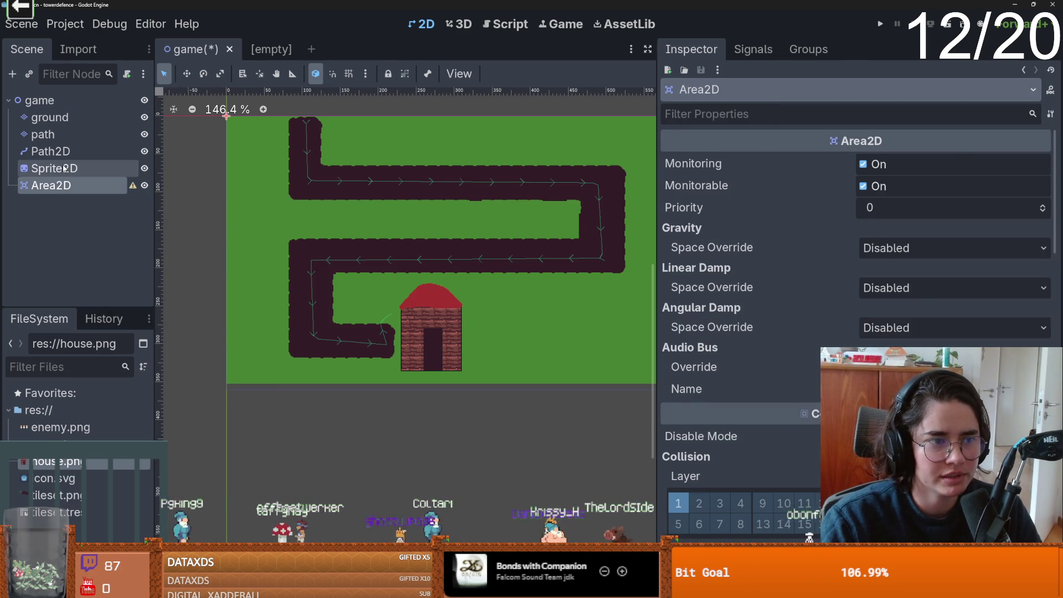
pyautogui.click(64, 172)
pyautogui.moveTo(60, 188); pyautogui.dragTo(62, 187)
# Add a CollisionShape2D under the Area2D with a new RectangleShape2D shape.
pyautogui.rightClick(76, 172)
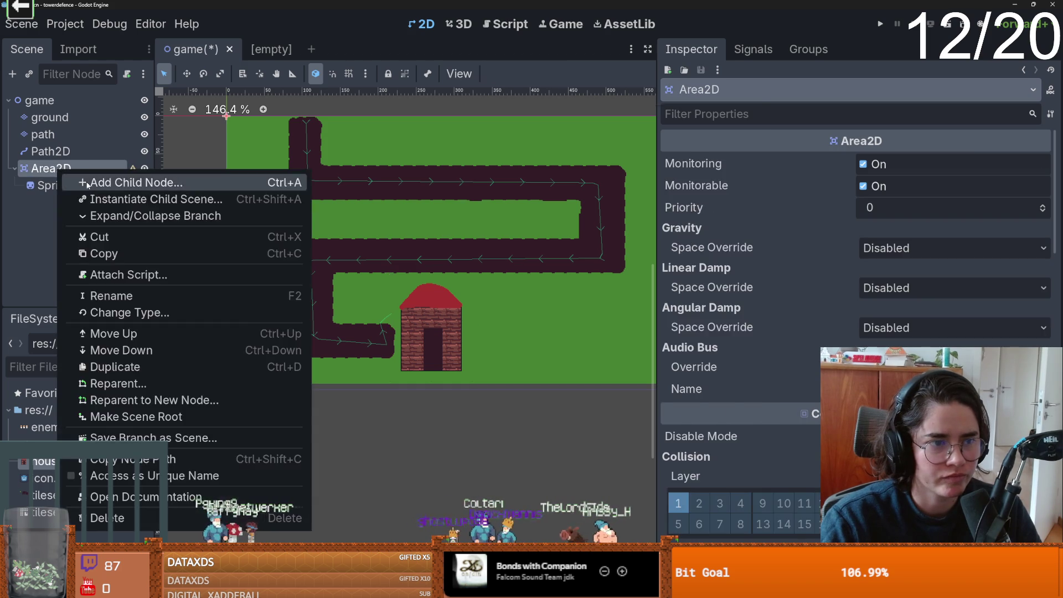
pyautogui.click(89, 181)
pyautogui.write('collisi')
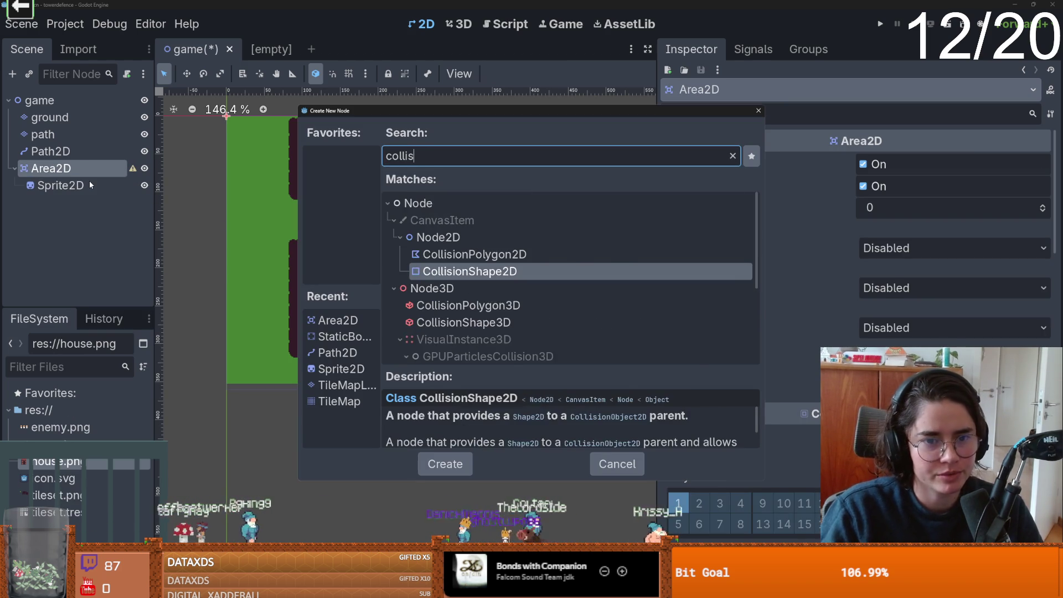
pyautogui.press('Return')
pyautogui.click(950, 164)
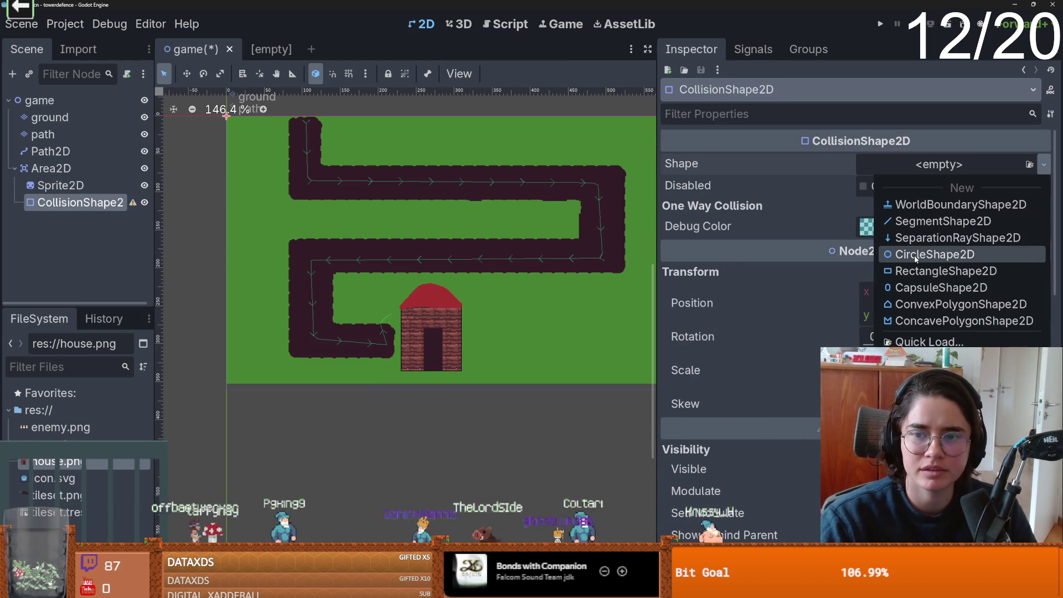
pyautogui.click(950, 270)
pyautogui.scroll(2, 489, 321)
pyautogui.scroll(-3, 266, 206)
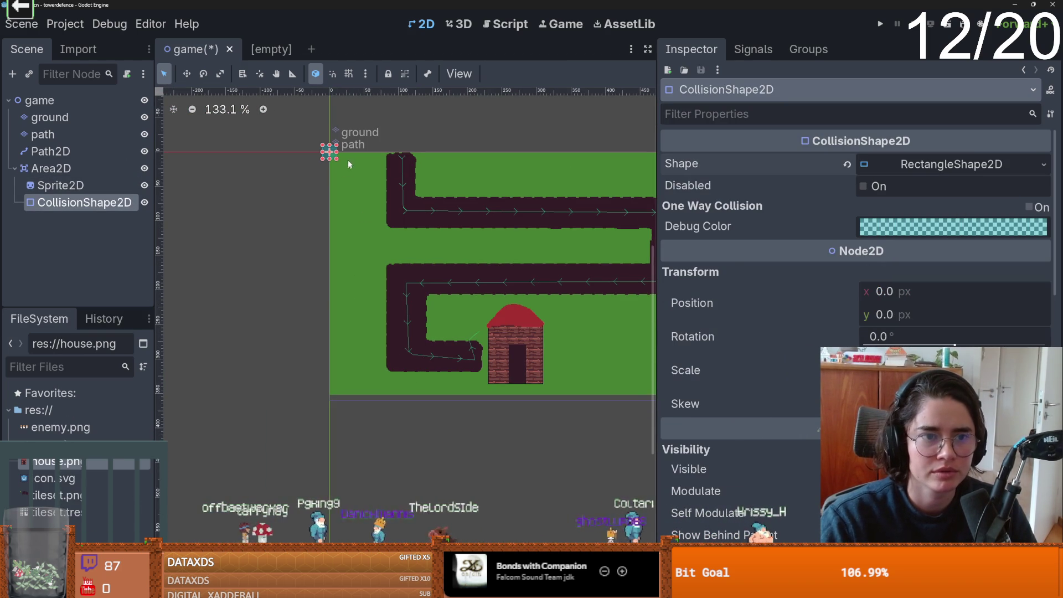
# Move the collision rectangle onto the house and stretch it to cover the whole house.
pyautogui.rightClick(514, 343)
pyautogui.click(554, 384)
pyautogui.scroll(2, 506, 361)
pyautogui.moveTo(529, 348)
pyautogui.mouseDown()
pyautogui.moveTo(553, 389)
pyautogui.moveTo(481, 287)
pyautogui.mouseUp()
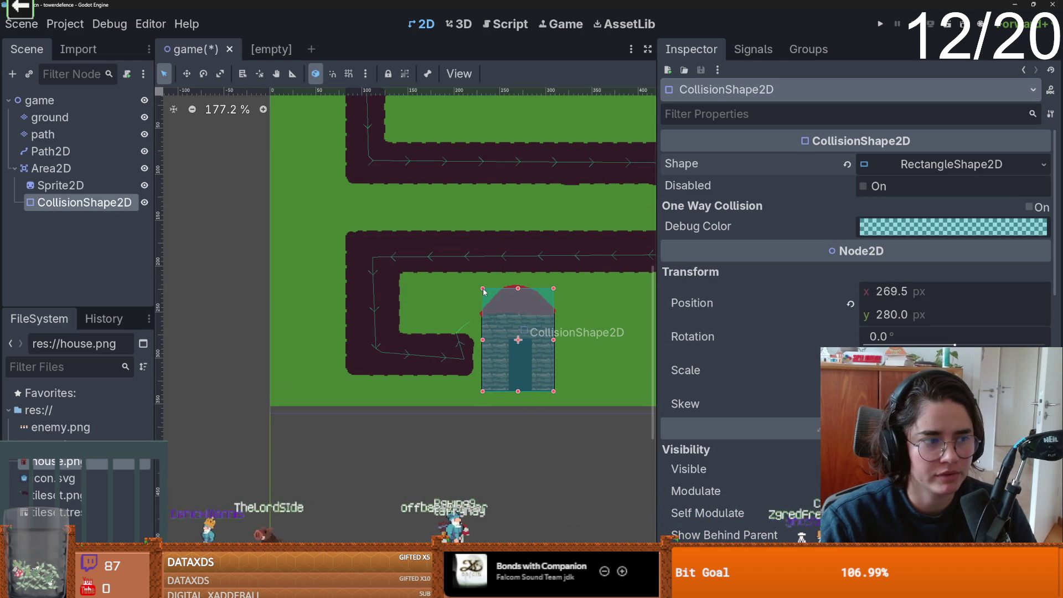
pyautogui.scroll(2, 541, 331)
# Save the game scene and bring up the Area2D node's actions.
pyautogui.hotkey('ctrl', 's')
pyautogui.scroll(-1, 391, 334)
pyautogui.scroll(1, 393, 333)
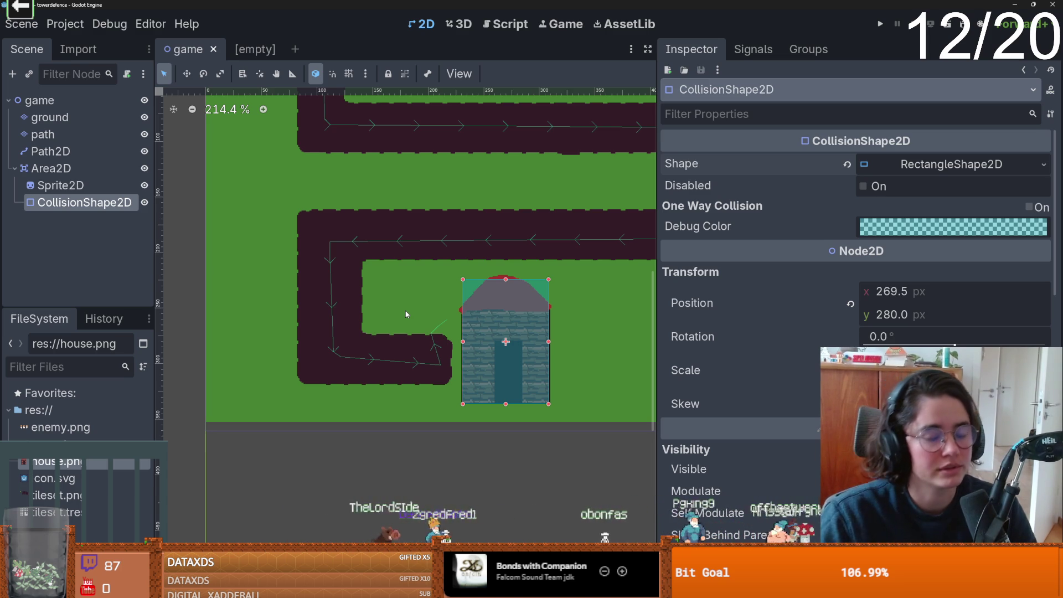
pyautogui.hotkey('ctrl', 's')
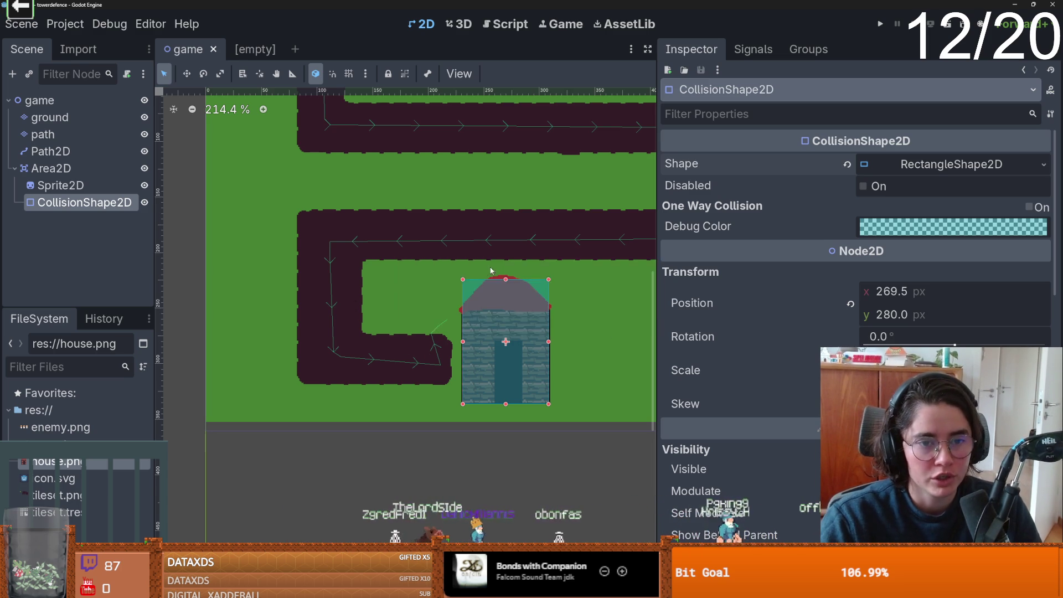
pyautogui.scroll(-2, 447, 340)
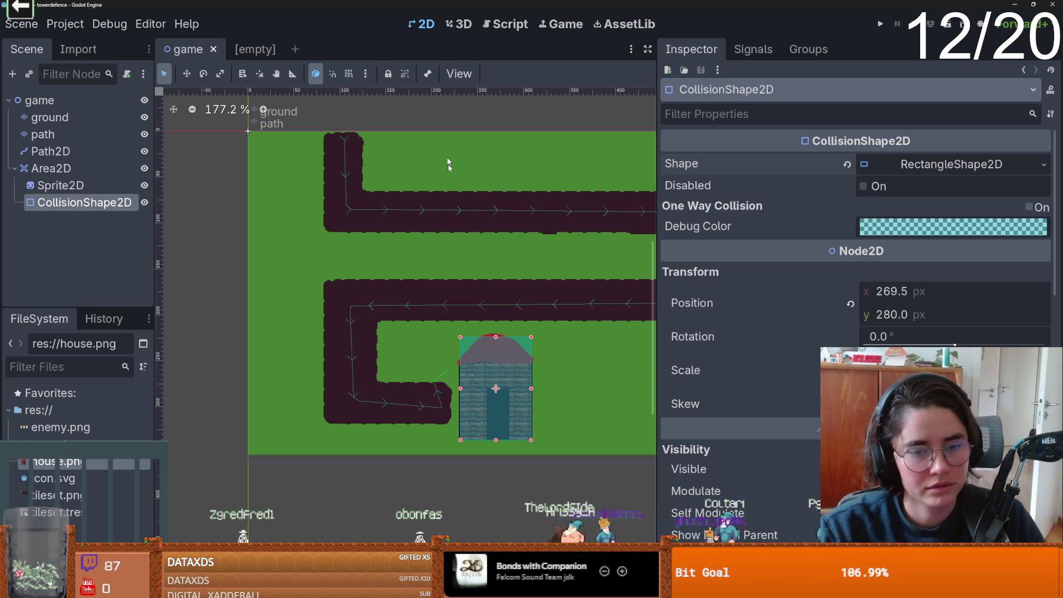
pyautogui.rightClick(81, 171)
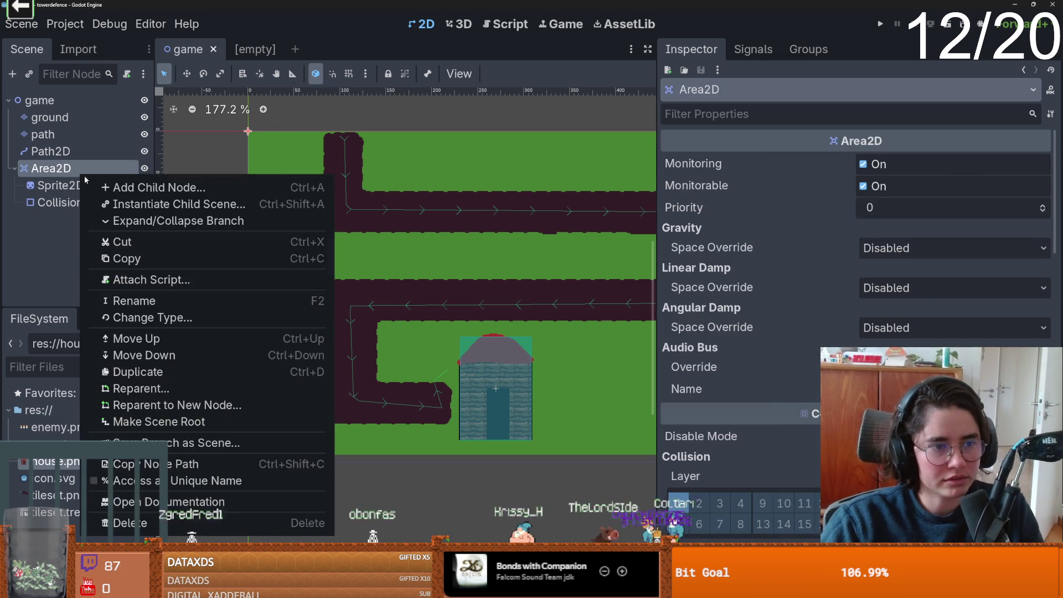
# Add a ProgressBar child node under the Area2D by searching 'progre'.
pyautogui.click(102, 188)
pyautogui.write('texture')
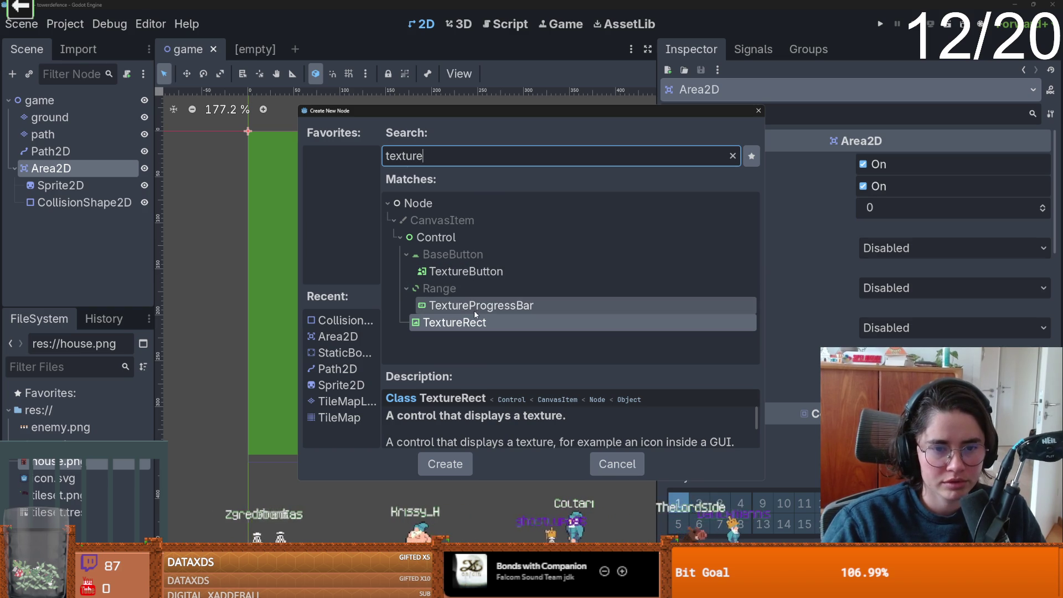
pyautogui.hotkey('ctrl', 'a')
pyautogui.write('progre')
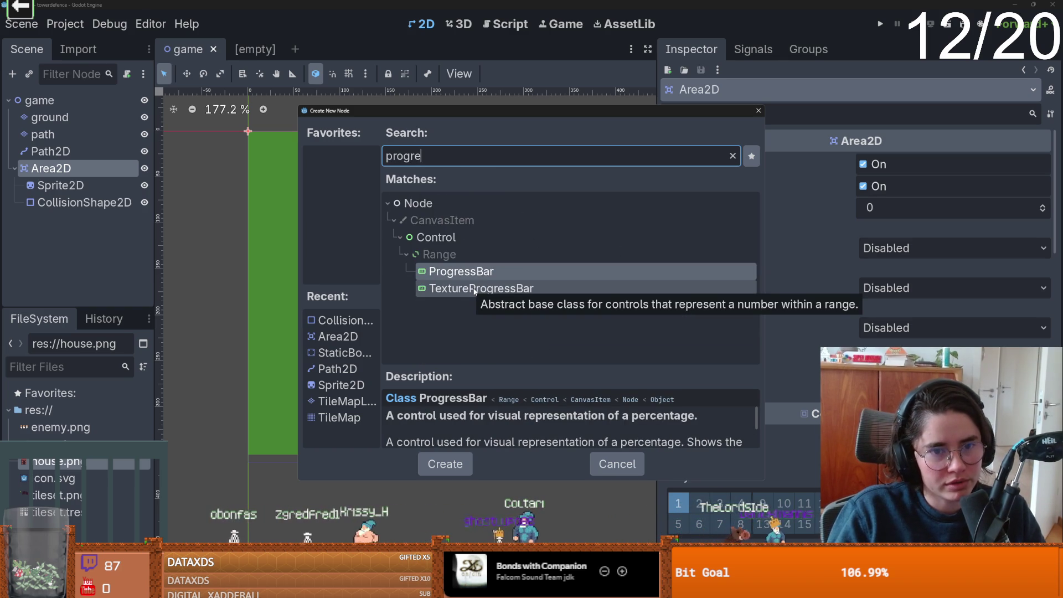
pyautogui.press('Return')
pyautogui.scroll(1, 338, 293)
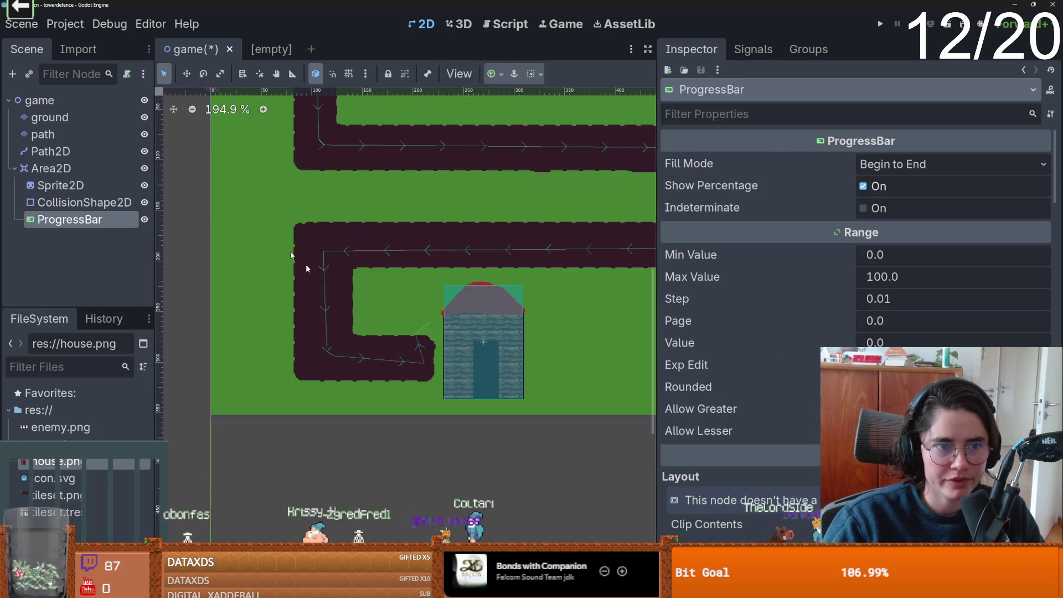
# Resize the progress bar and place it as a bar just beneath the house.
pyautogui.moveTo(307, 205); pyautogui.dragTo(516, 218)
pyautogui.moveTo(446, 212)
pyautogui.mouseDown()
pyautogui.moveTo(470, 384)
pyautogui.moveTo(396, 294)
pyautogui.moveTo(545, 411)
pyautogui.mouseUp()
pyautogui.moveTo(627, 408)
pyautogui.mouseDown()
pyautogui.moveTo(510, 409)
pyautogui.moveTo(511, 389)
pyautogui.mouseUp()
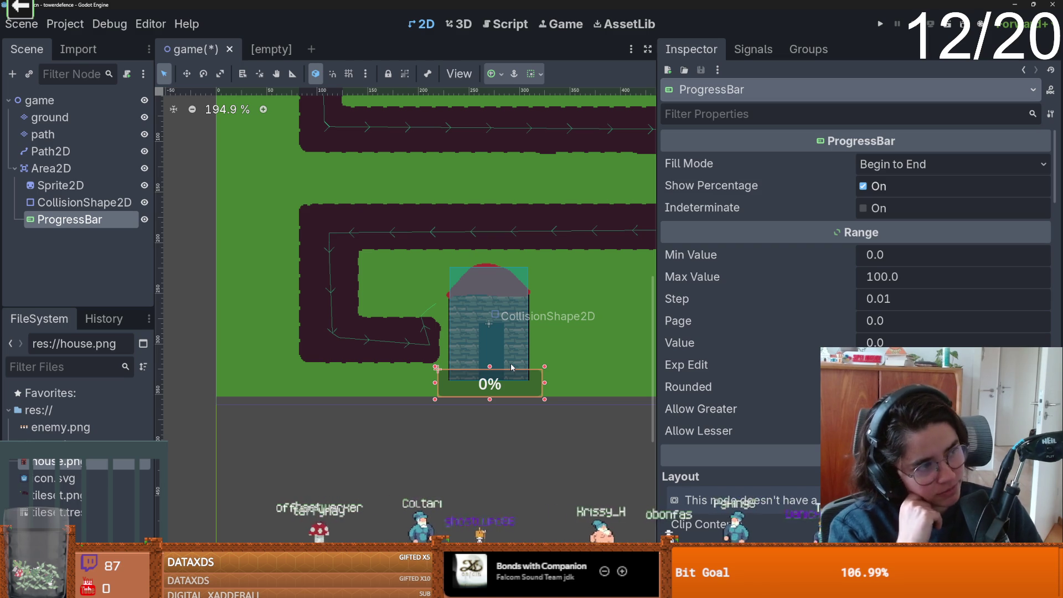
pyautogui.moveTo(659, 291); pyautogui.dragTo(825, 290)
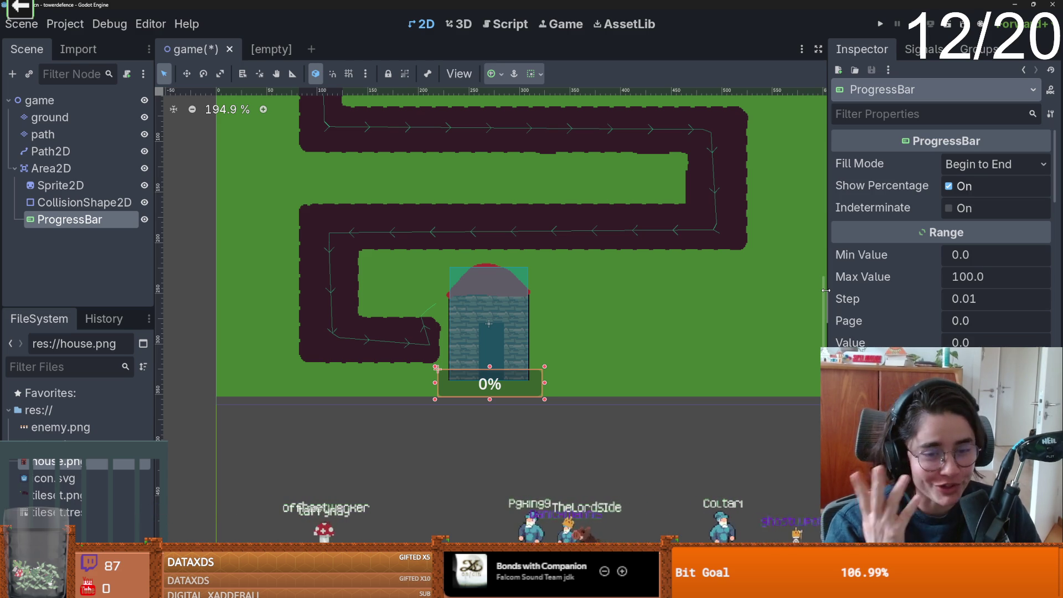
# Save the scene and look through the ProgressBar's Inspector properties.
pyautogui.scroll(2, 617, 316)
pyautogui.hotkey('ctrl', 's')
pyautogui.scroll(2, 500, 246)
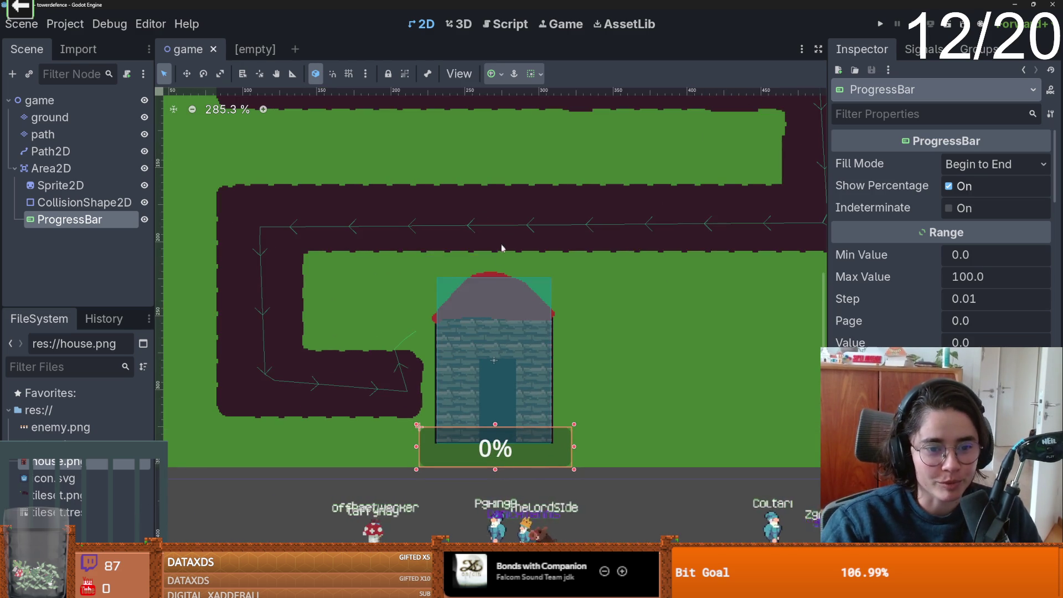
pyautogui.scroll(-3, 569, 324)
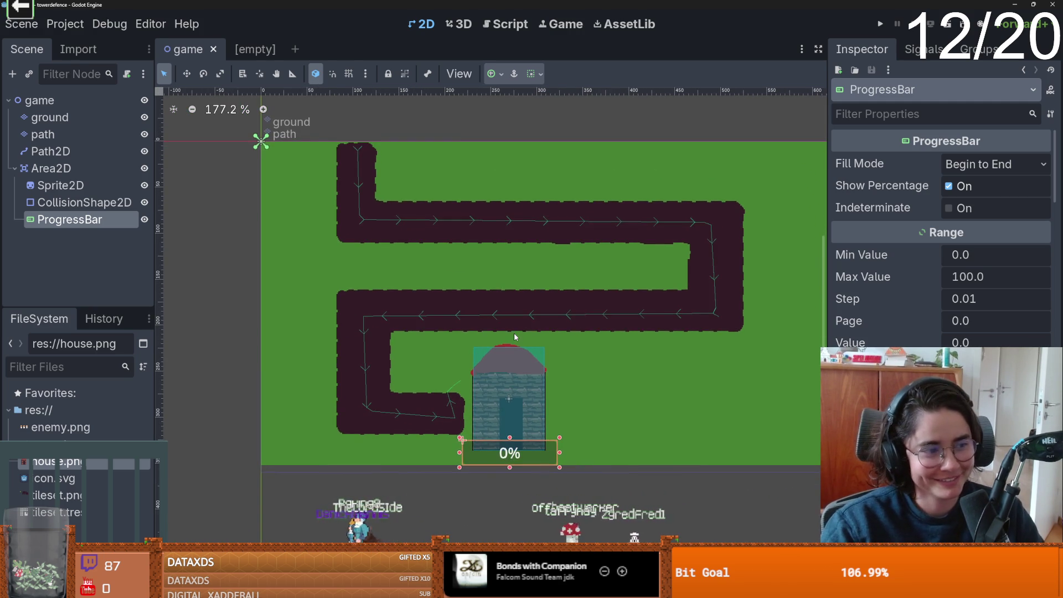
pyautogui.scroll(2, 520, 304)
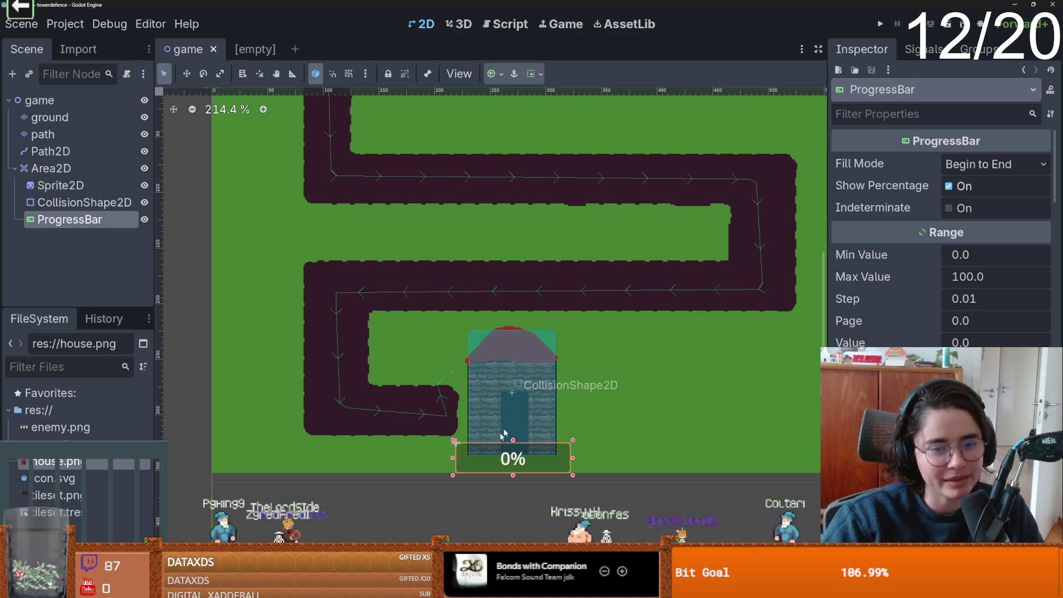
pyautogui.scroll(-1, 519, 419)
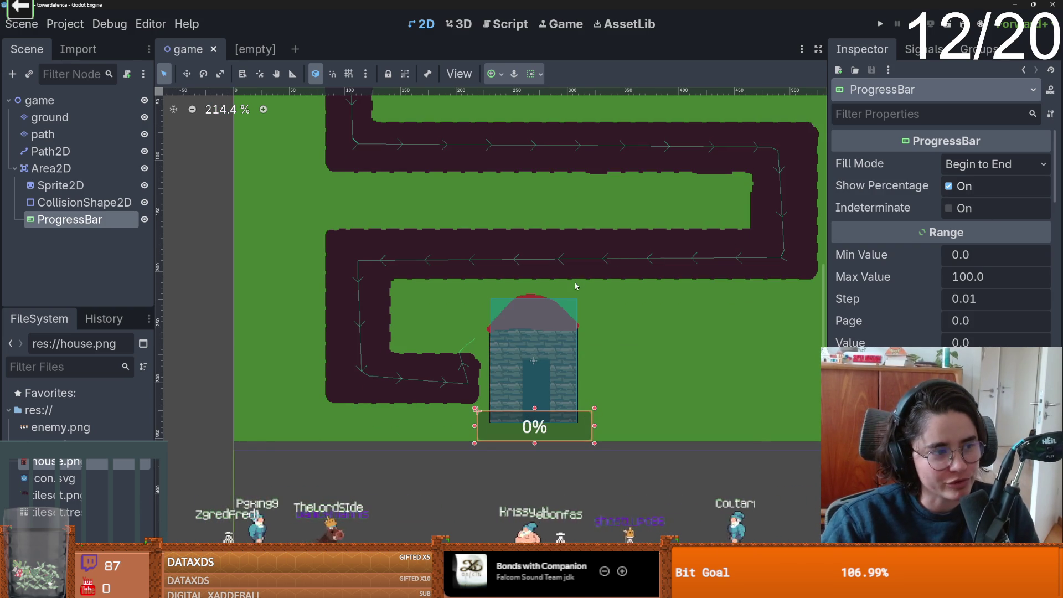
# Uncheck Show Percentage on the ProgressBar.
pyautogui.click(962, 184)
pyautogui.scroll(-10, 866, 300)
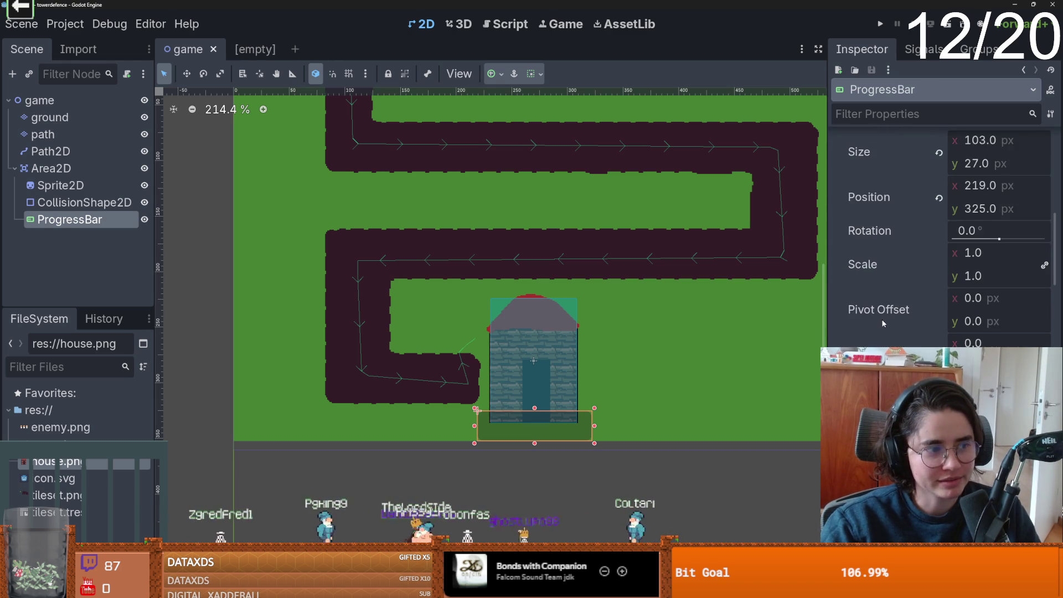
pyautogui.scroll(3, 545, 365)
pyautogui.scroll(5, 646, 334)
pyautogui.scroll(-4, 653, 337)
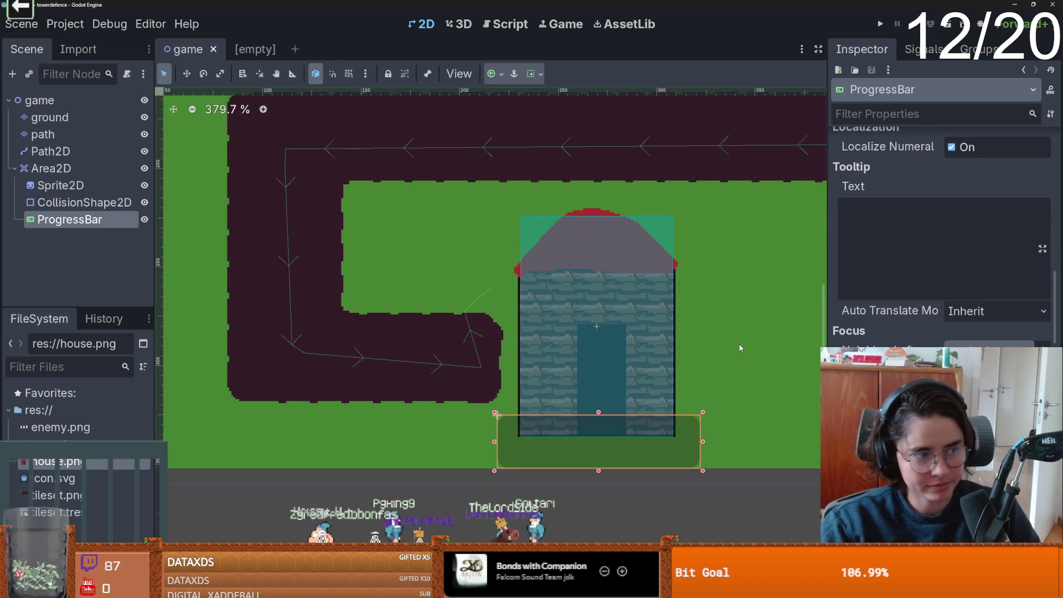
pyautogui.scroll(-6, 941, 232)
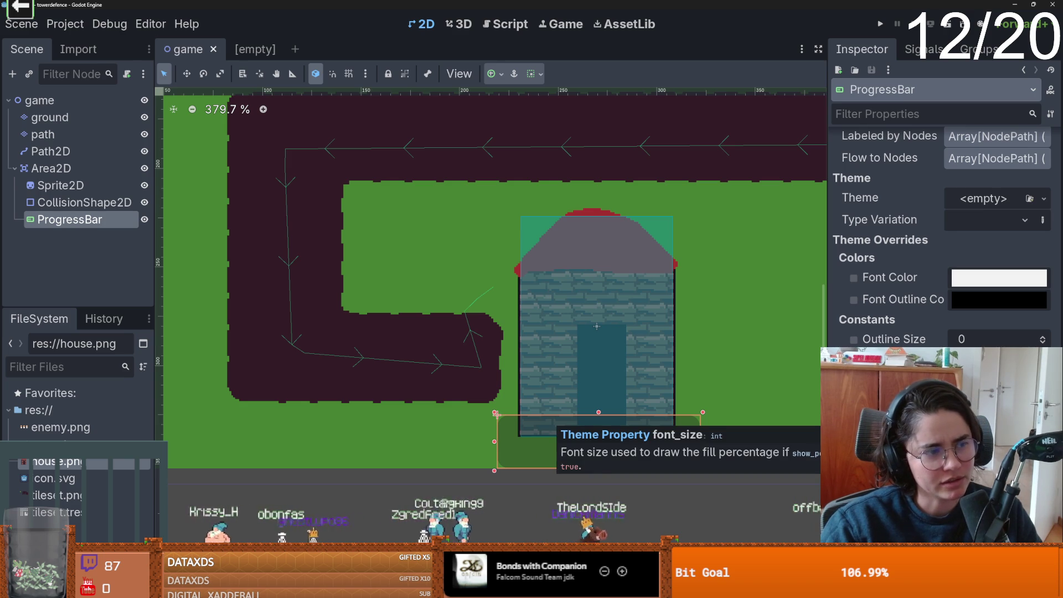
pyautogui.scroll(-8, 941, 233)
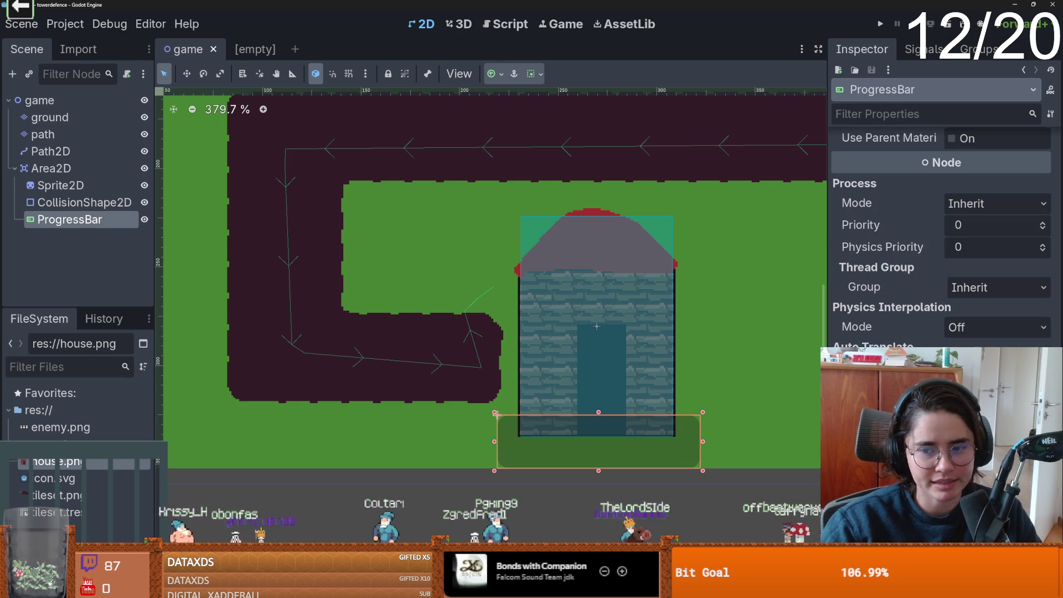
# Widen the Inspector panel and reselect the ProgressBar node.
pyautogui.moveTo(825, 307); pyautogui.dragTo(762, 307)
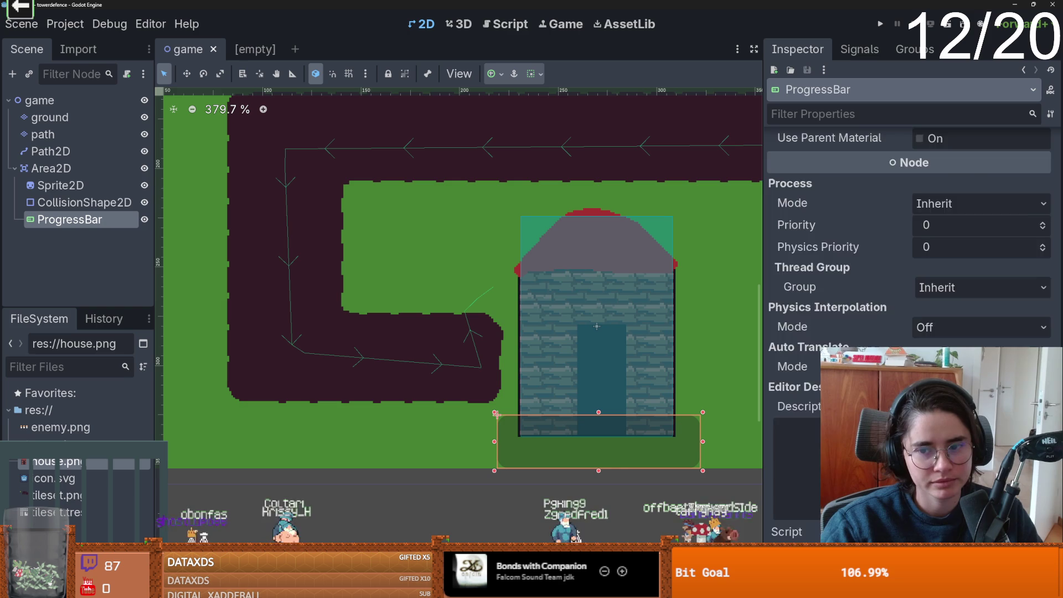
pyautogui.scroll(6, 908, 238)
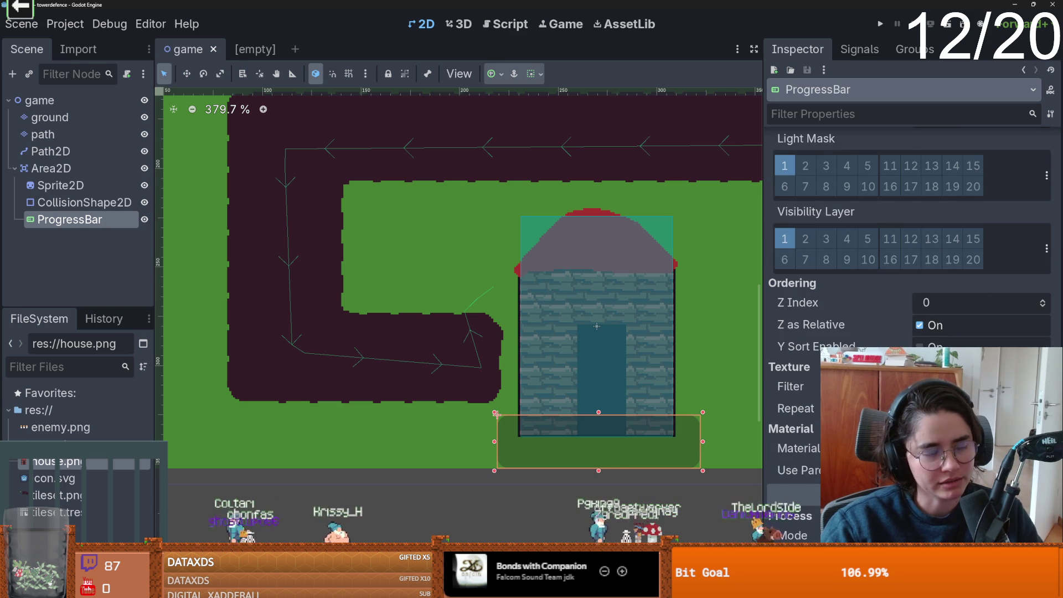
pyautogui.scroll(6, 907, 238)
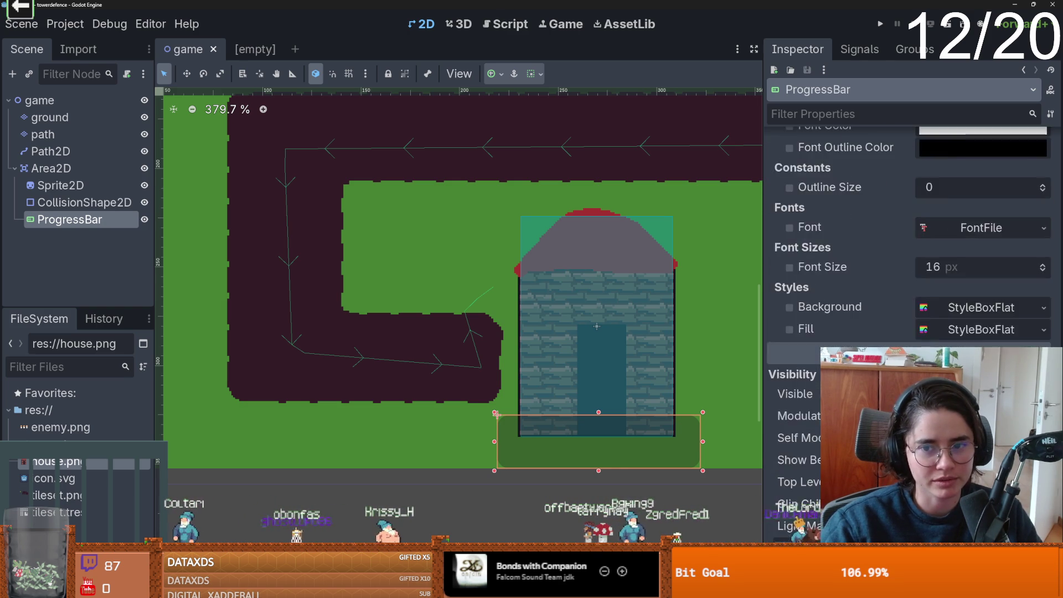
pyautogui.scroll(5, 908, 238)
pyautogui.scroll(2, 907, 238)
pyautogui.scroll(-3, 908, 238)
pyautogui.scroll(1, 908, 238)
pyautogui.scroll(8, 907, 238)
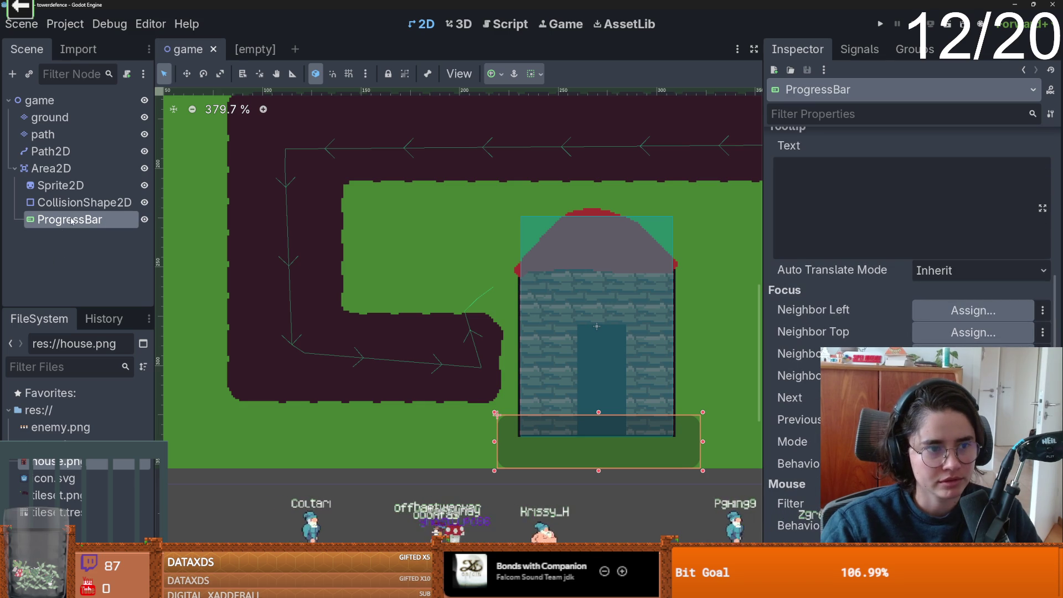
pyautogui.click(83, 203)
pyautogui.click(69, 220)
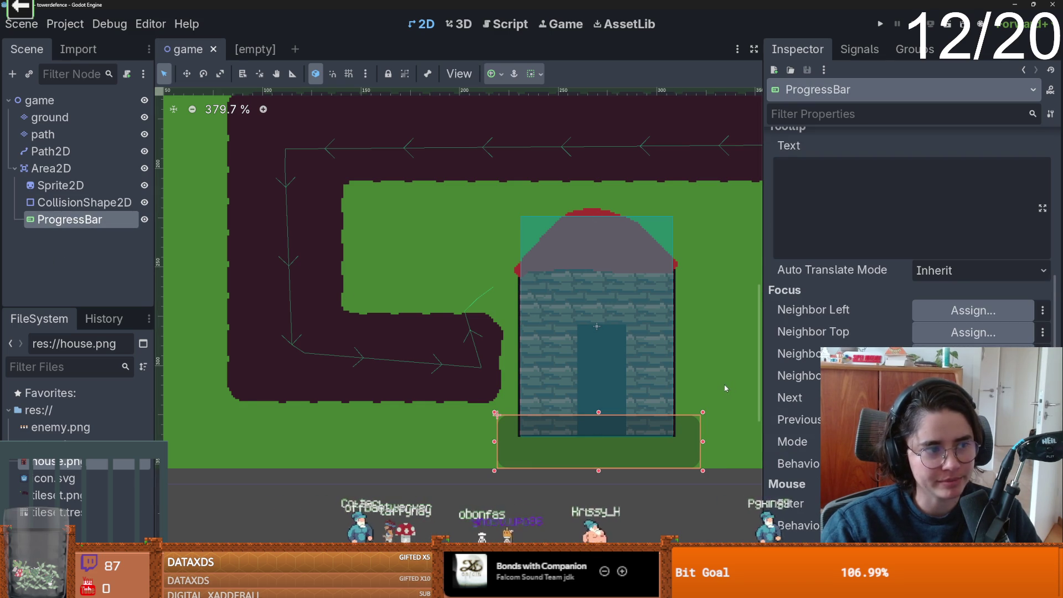
# Expand the ProgressBar's Background style settings under Theme Overrides.
pyautogui.scroll(-8, 908, 249)
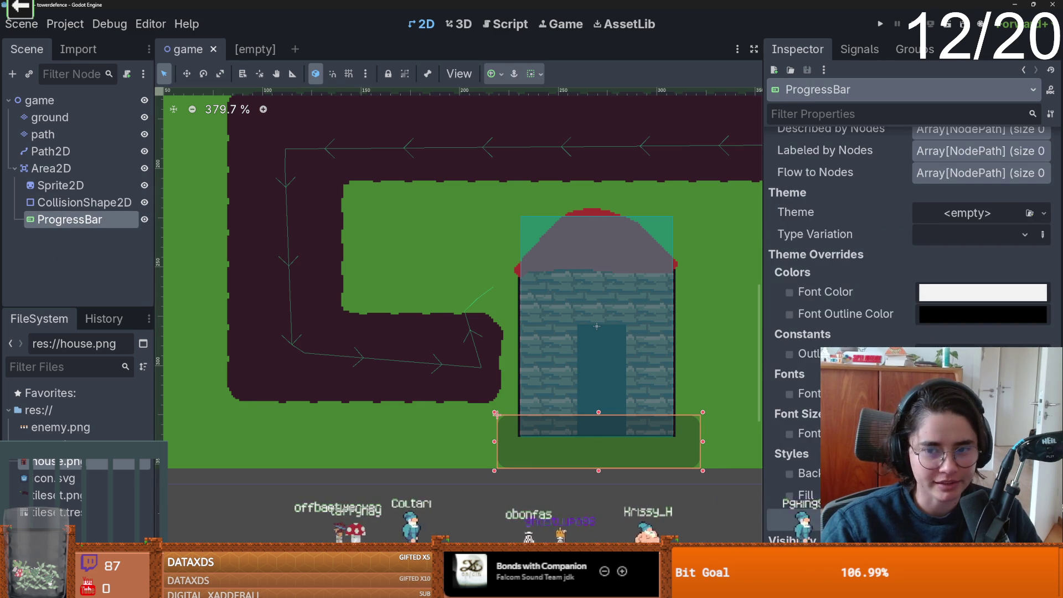
pyautogui.scroll(-2, 908, 249)
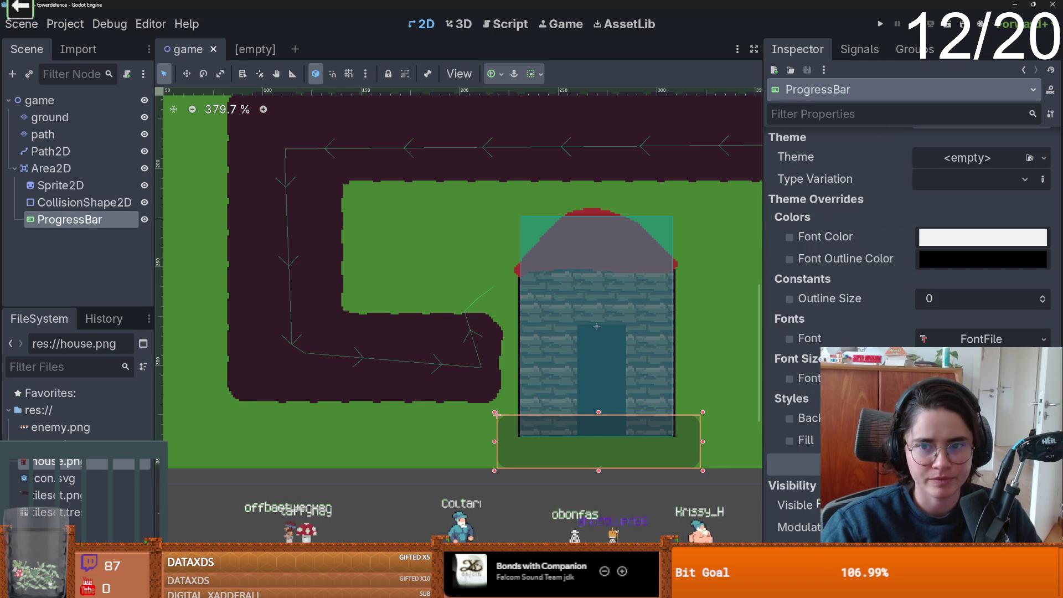
pyautogui.scroll(15, 908, 249)
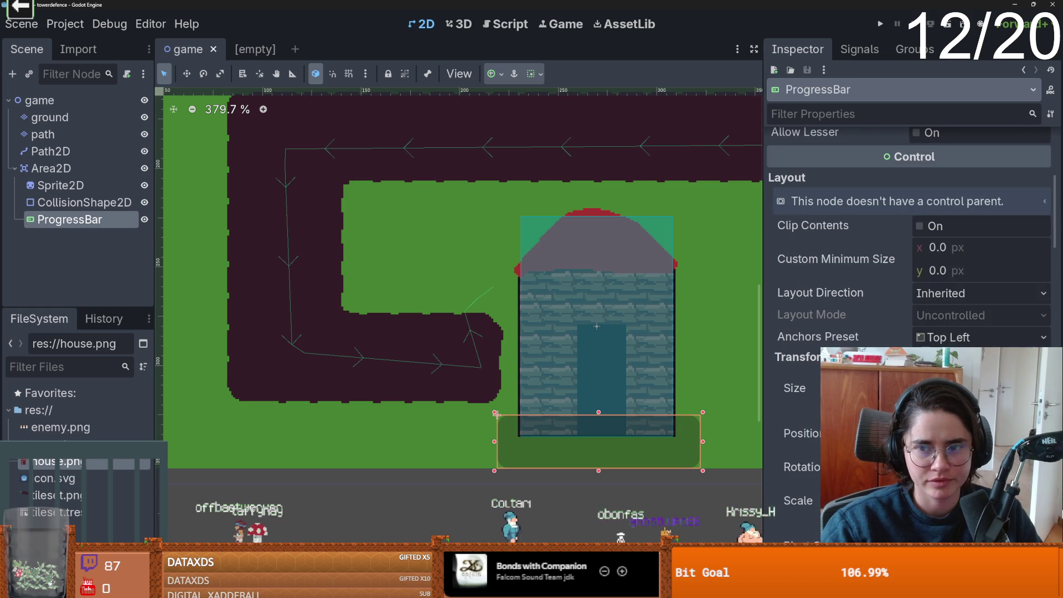
pyautogui.scroll(5, 908, 249)
pyautogui.scroll(-1, 908, 249)
pyautogui.scroll(-10, 908, 249)
pyautogui.scroll(-2, 908, 249)
pyautogui.scroll(-10, 945, 282)
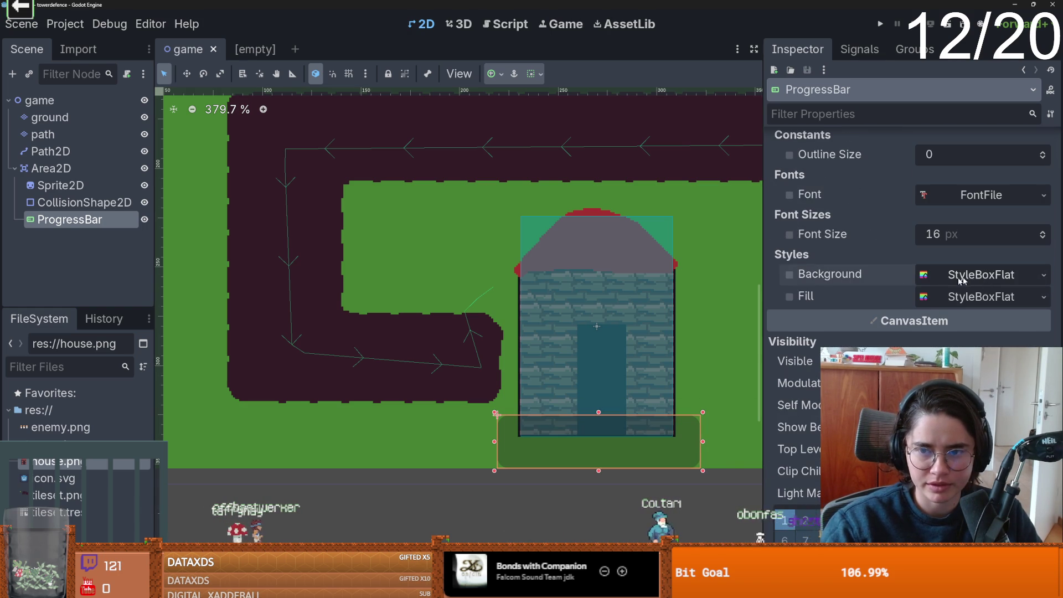
pyautogui.click(944, 279)
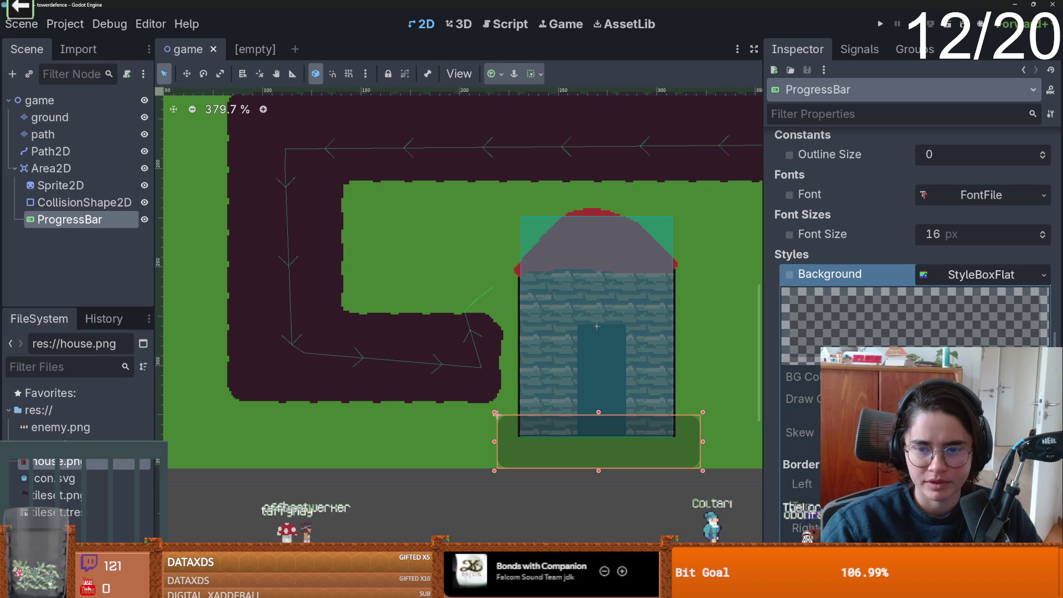
pyautogui.scroll(20, 847, 328)
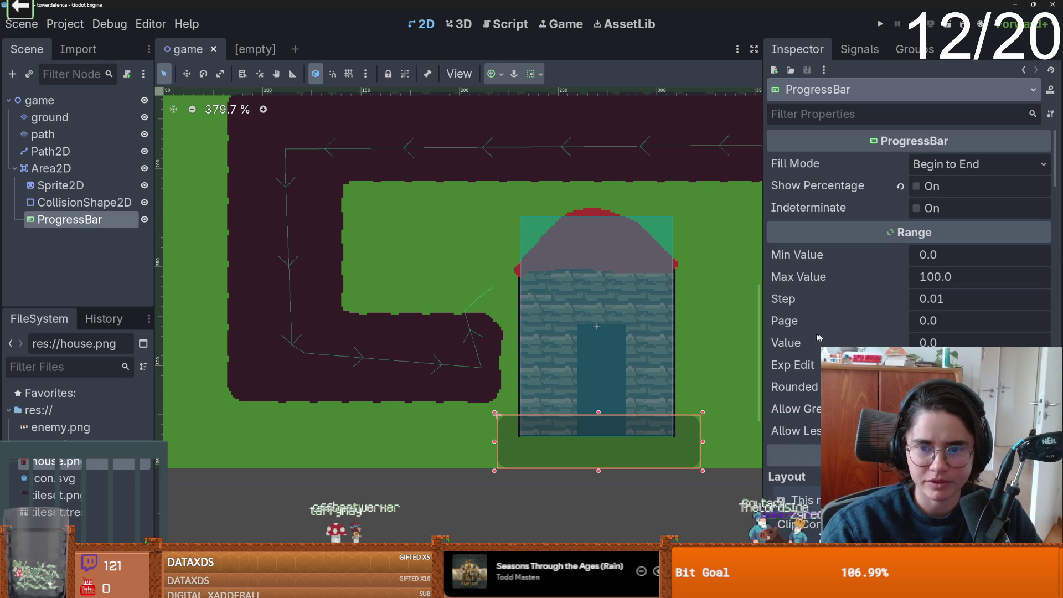
# Set the progress bar's Value to 50.
pyautogui.moveTo(941, 342); pyautogui.dragTo(1024, 343)
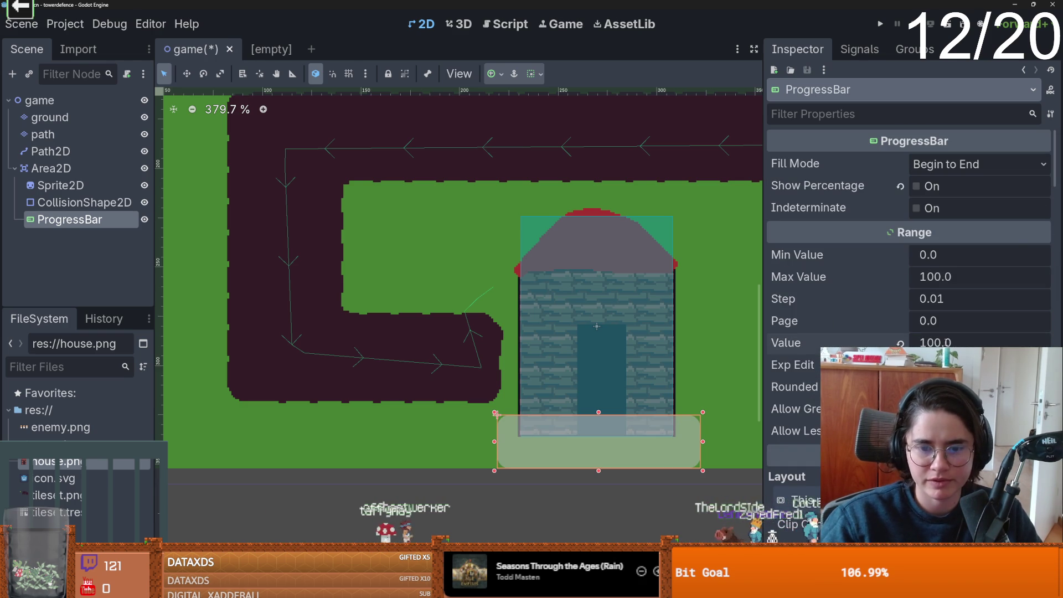
pyautogui.click(947, 342)
pyautogui.write('50')
pyautogui.press('Return')
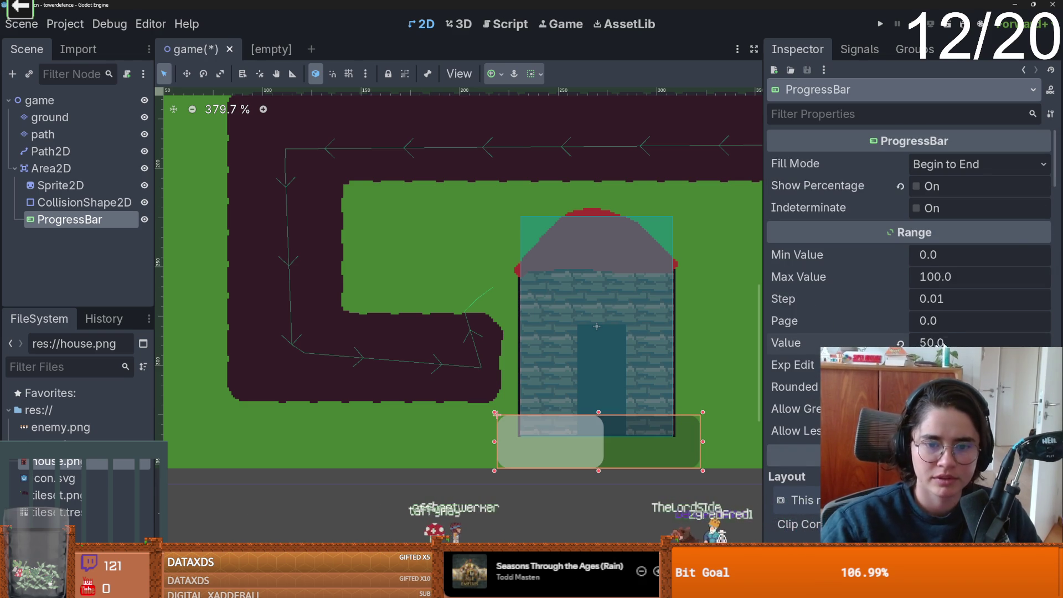
pyautogui.scroll(-20, 948, 342)
pyautogui.scroll(10, 907, 276)
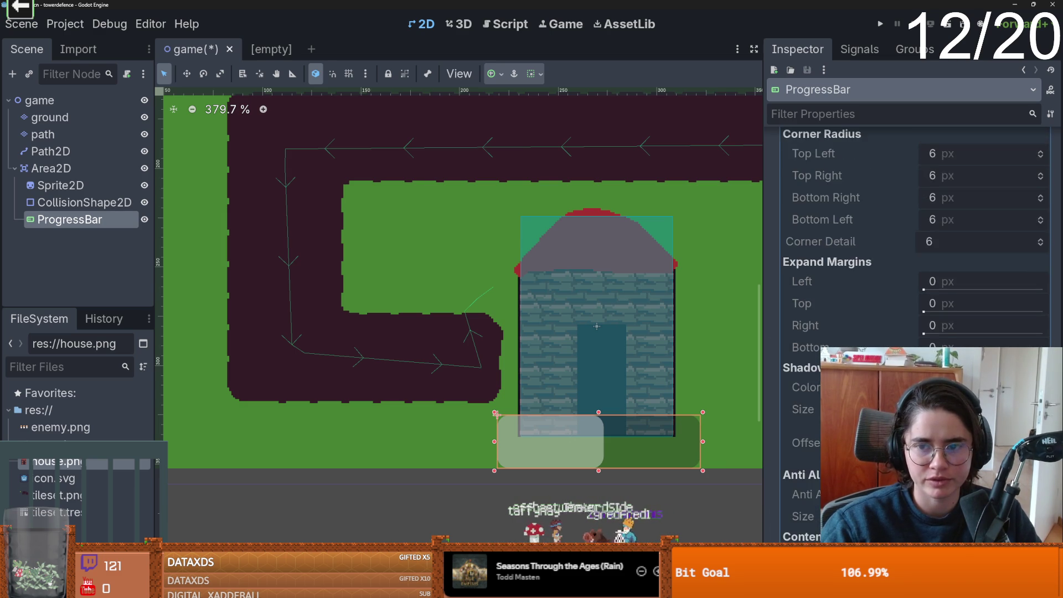
pyautogui.scroll(6, 1034, 157)
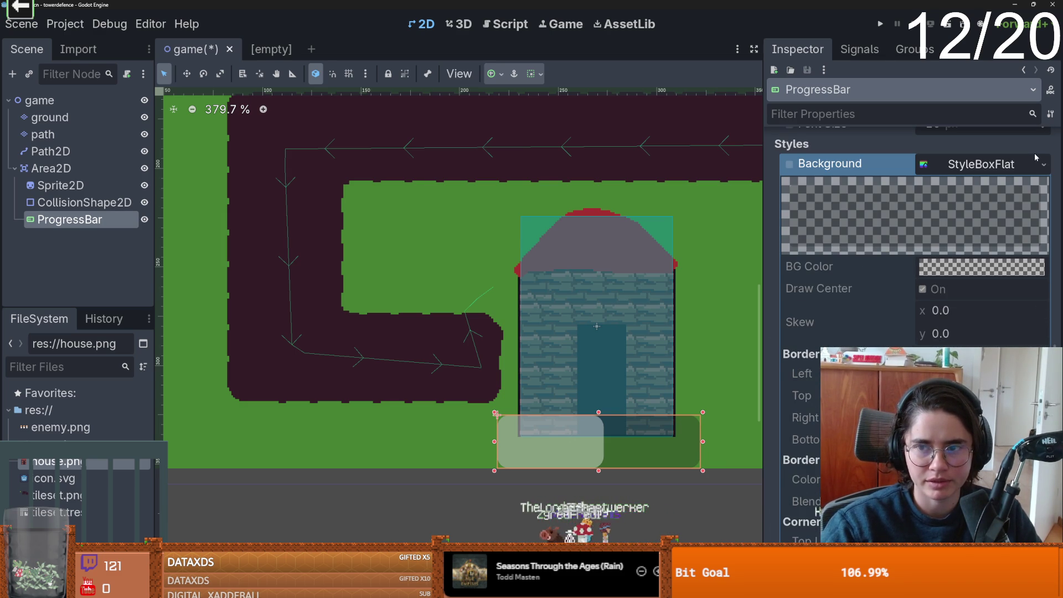
# Give the Background a new StyleBoxFlat with a dark red BG Color, then collapse it.
pyautogui.click(1034, 160)
pyautogui.click(974, 237)
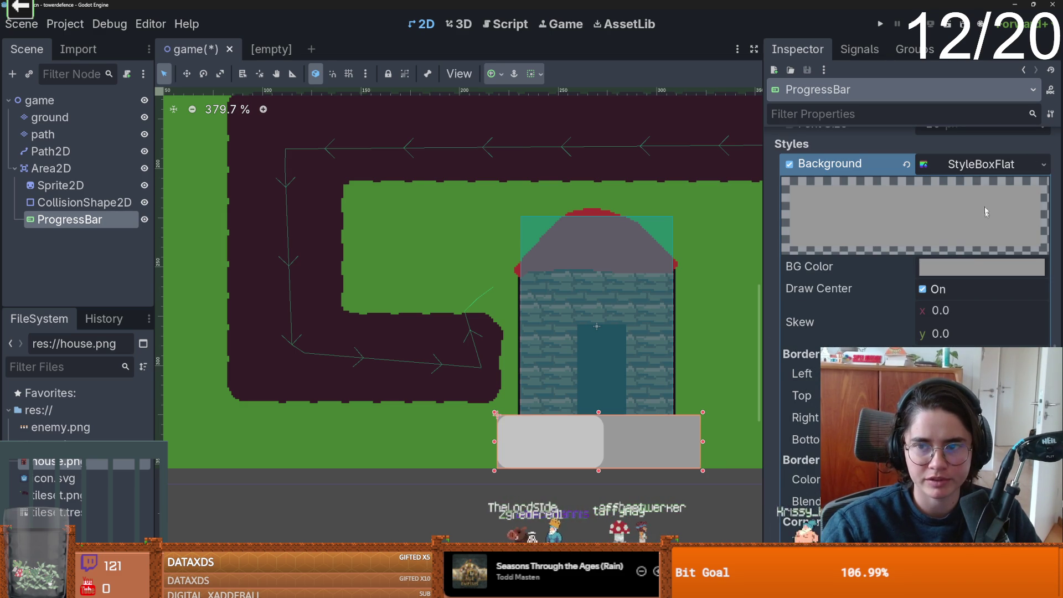
pyautogui.click(973, 266)
pyautogui.click(935, 324)
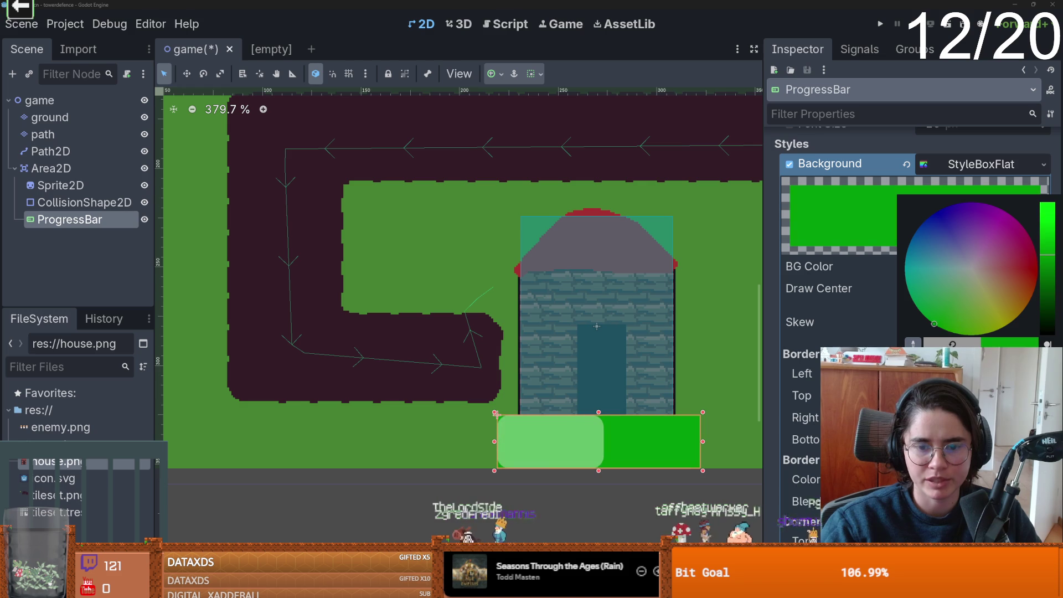
pyautogui.moveTo(933, 322)
pyautogui.mouseDown()
pyautogui.moveTo(988, 279)
pyautogui.moveTo(1053, 274)
pyautogui.mouseUp()
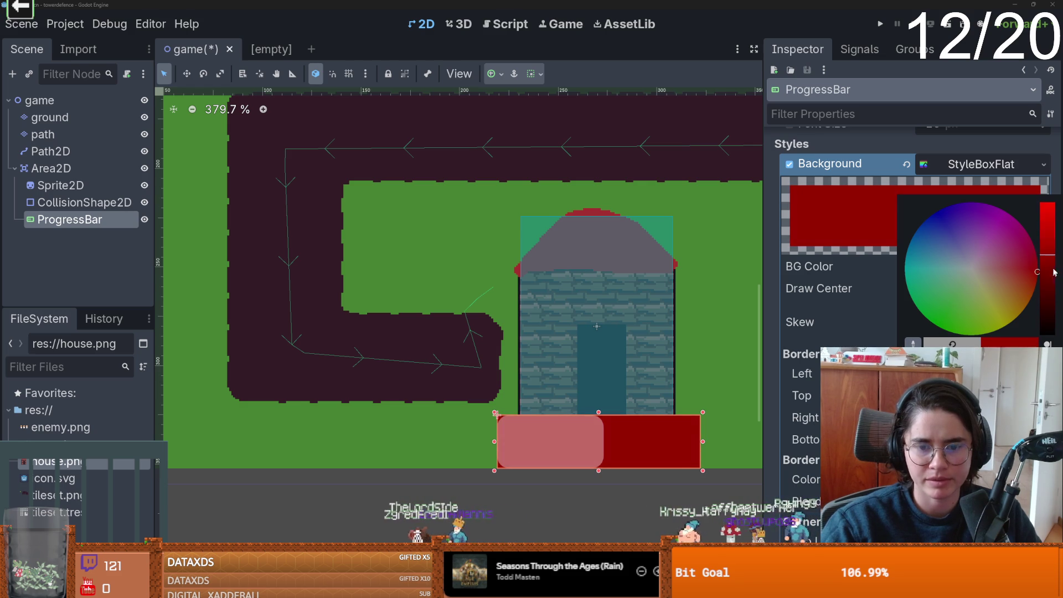
pyautogui.click(849, 231)
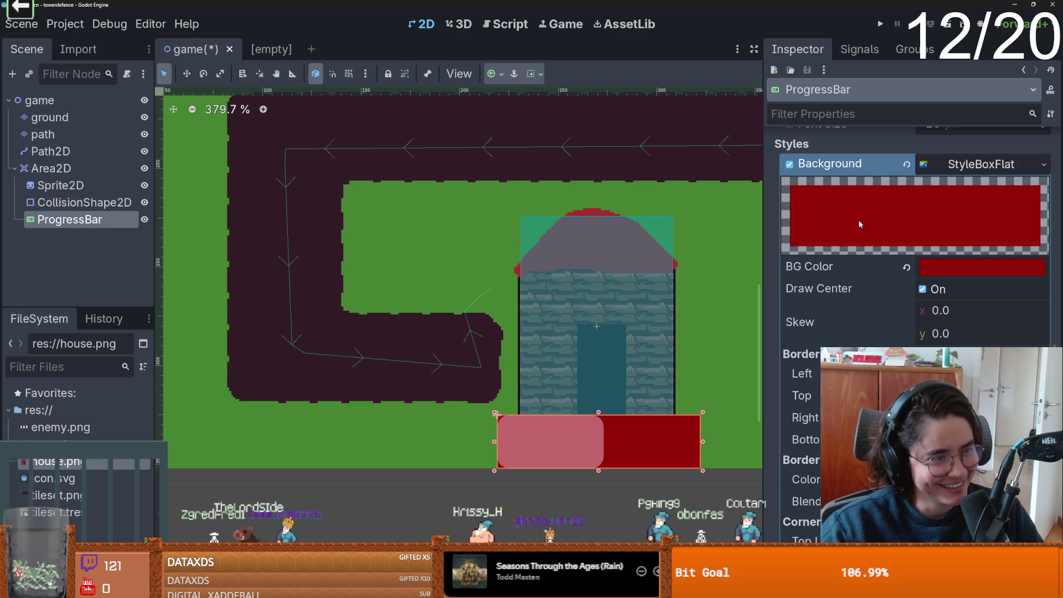
pyautogui.click(972, 165)
# Set the progress bar's Styles > Fill to a new flat style box.
pyautogui.hotkey('ctrl', 's')
pyautogui.click(1005, 192)
pyautogui.click(1043, 186)
pyautogui.click(882, 190)
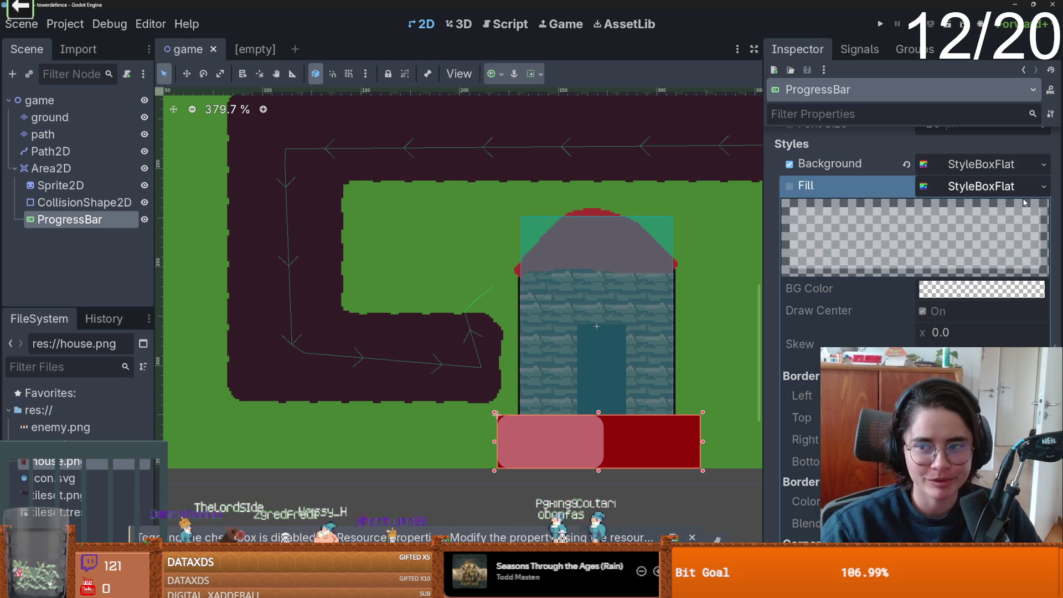
pyautogui.click(1043, 187)
pyautogui.click(976, 243)
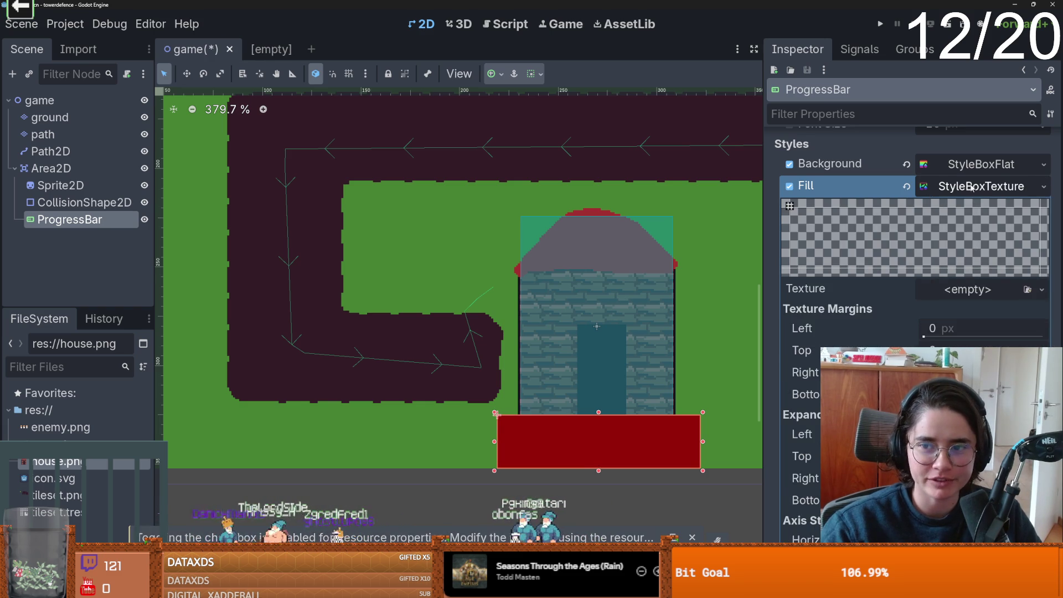
pyautogui.click(972, 188)
pyautogui.click(972, 188)
pyautogui.click(969, 188)
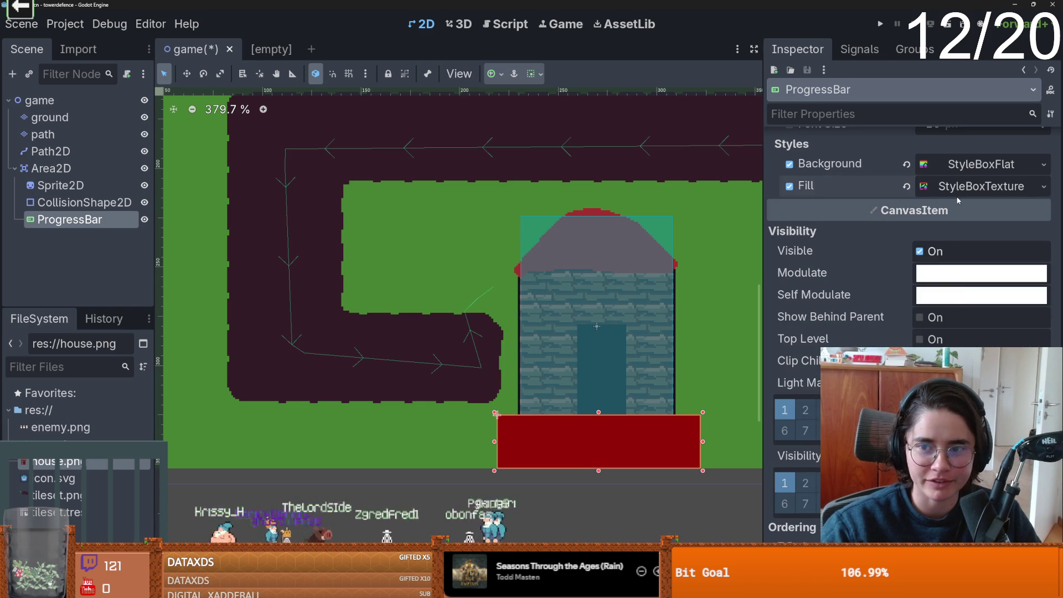
pyautogui.click(958, 197)
pyautogui.scroll(-1, 960, 273)
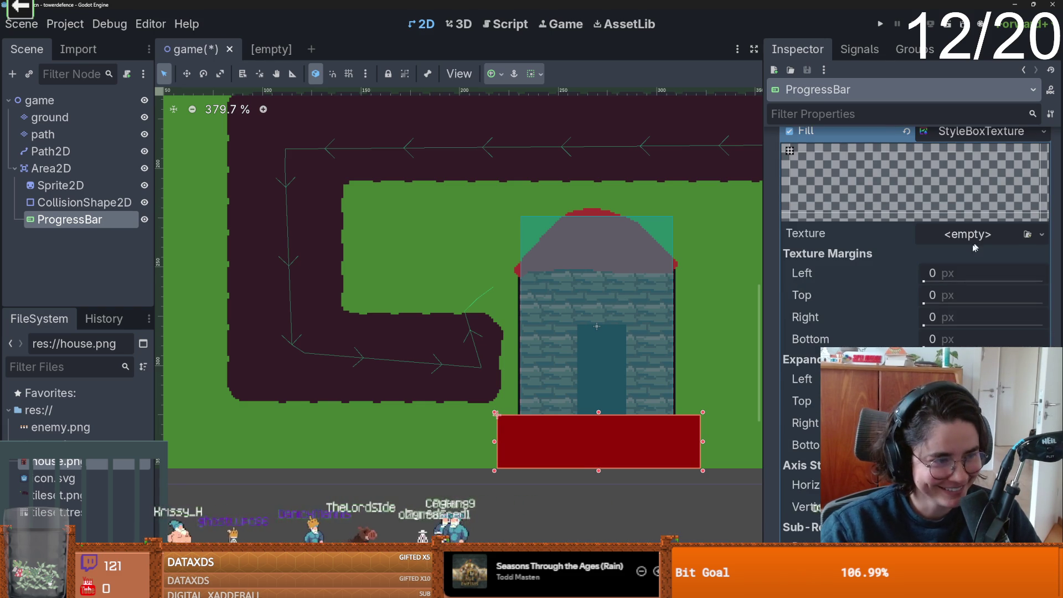
pyautogui.scroll(2, 977, 245)
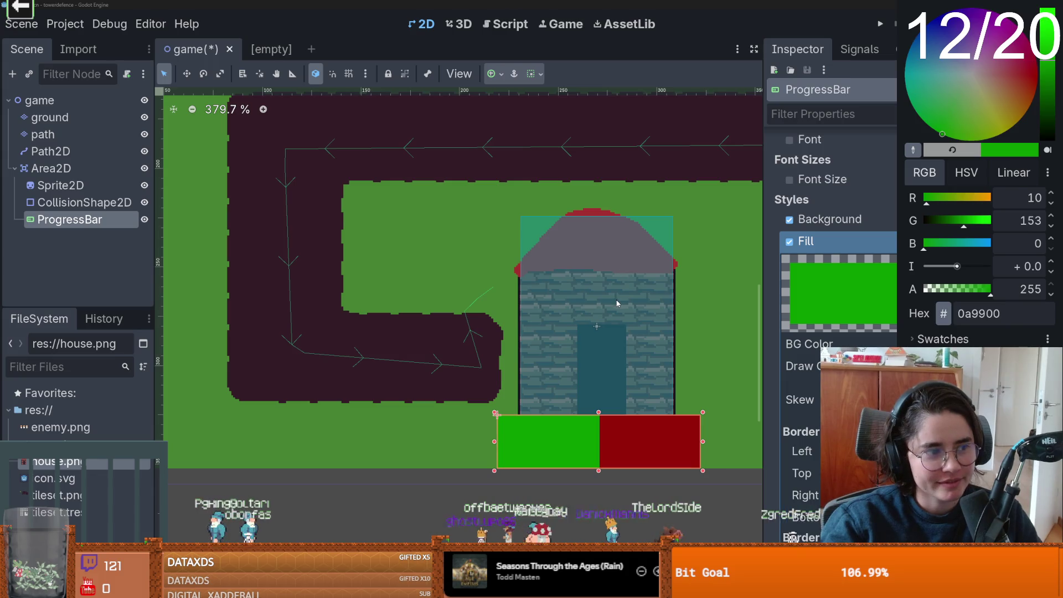
# Set the fill's BG Color to green (199952).
pyautogui.click(981, 343)
pyautogui.moveTo(958, 129)
pyautogui.mouseDown()
pyautogui.moveTo(985, 130)
pyautogui.moveTo(925, 107)
pyautogui.mouseUp()
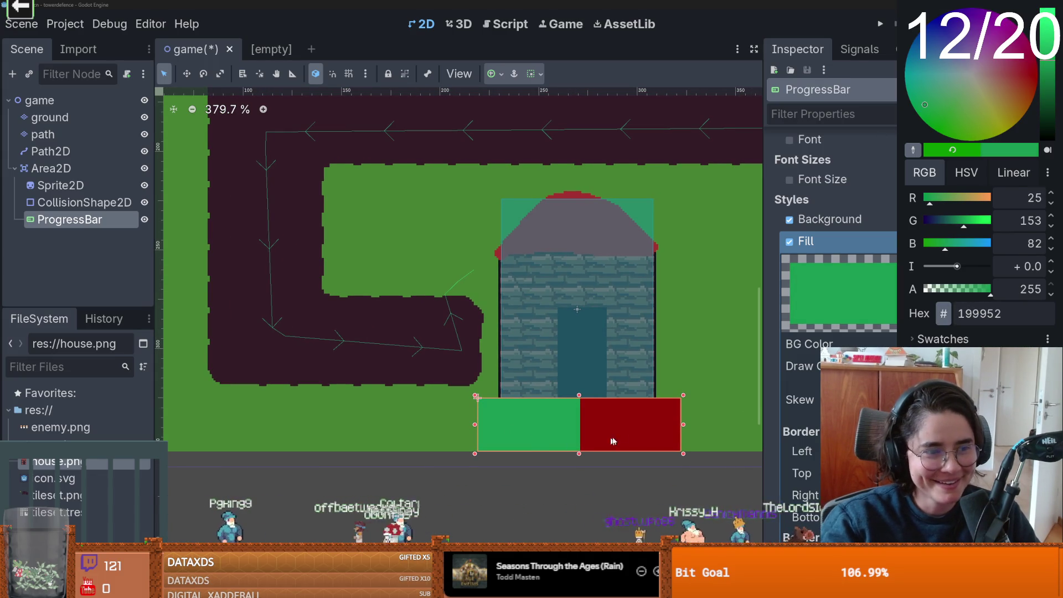
pyautogui.click(575, 455)
# Make the bar a thinner strip slightly lower beneath the house, and save the scene.
pyautogui.moveTo(579, 455)
pyautogui.mouseDown()
pyautogui.moveTo(579, 414)
pyautogui.moveTo(581, 424)
pyautogui.mouseUp()
pyautogui.hotkey('ctrl', 's')
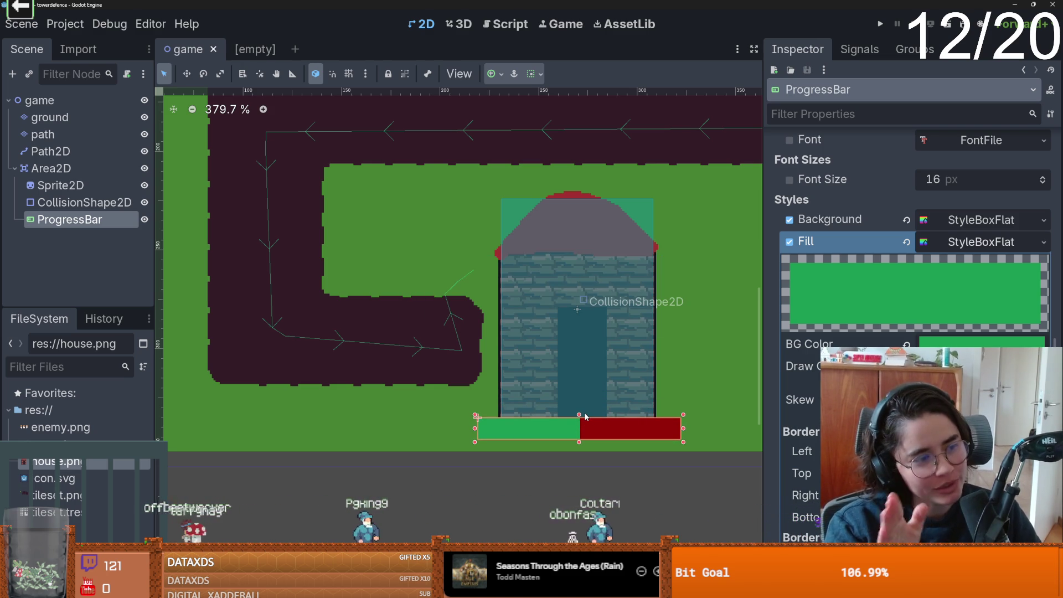
pyautogui.hotkey('ctrl', 's')
pyautogui.scroll(-4, 488, 385)
pyautogui.scroll(2, 488, 385)
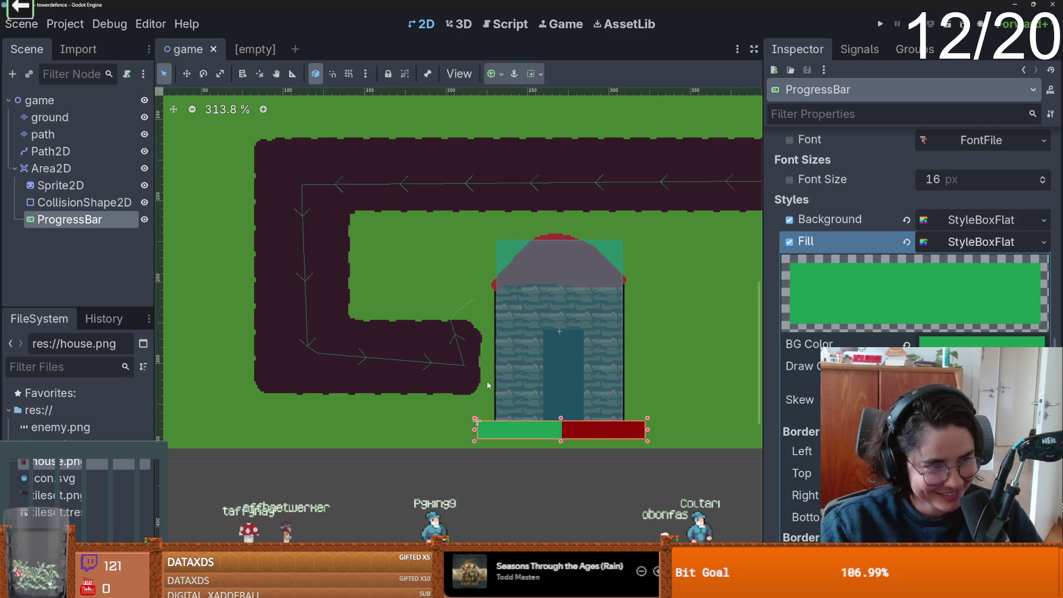
pyautogui.scroll(-1, 487, 385)
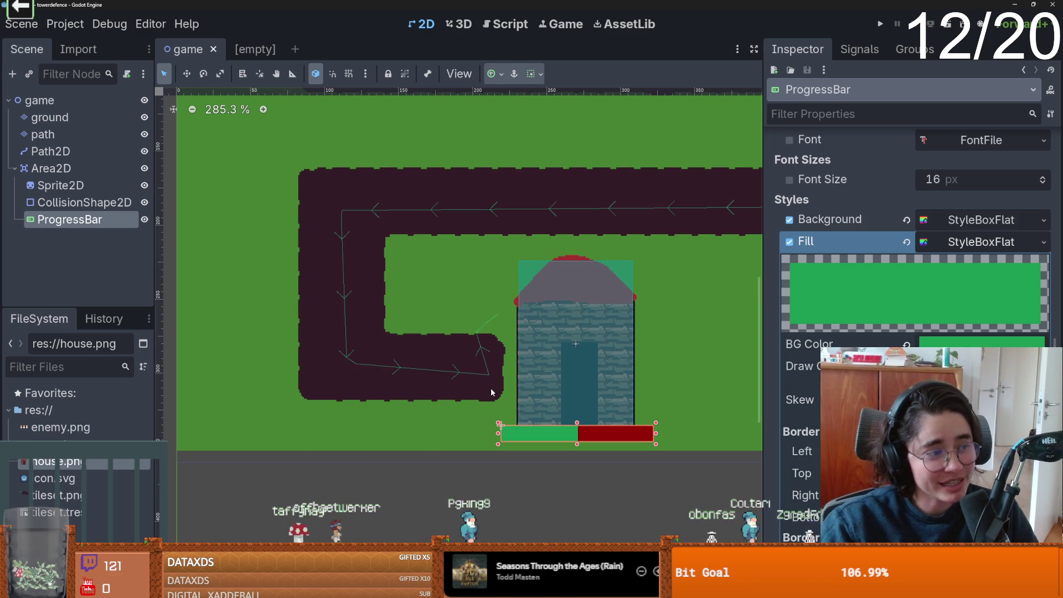
pyautogui.scroll(-1, 440, 381)
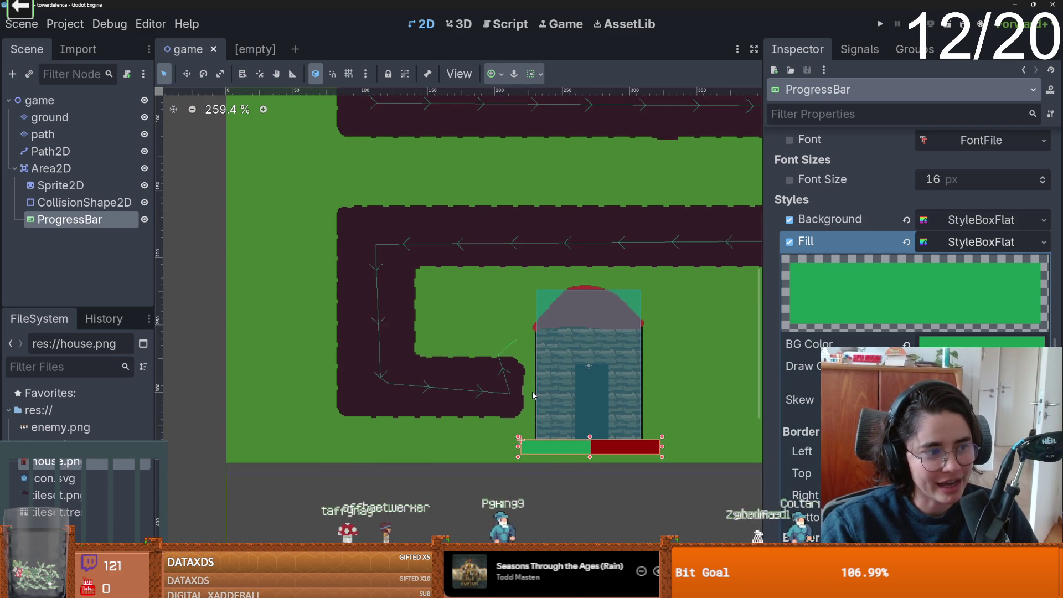
pyautogui.scroll(-1, 532, 391)
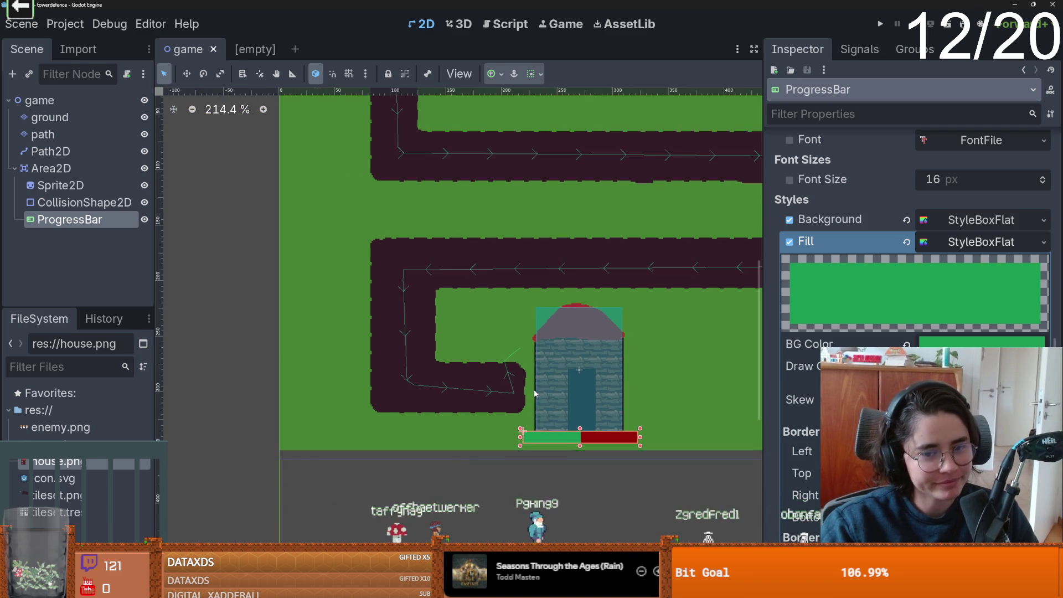
pyautogui.scroll(1, 534, 393)
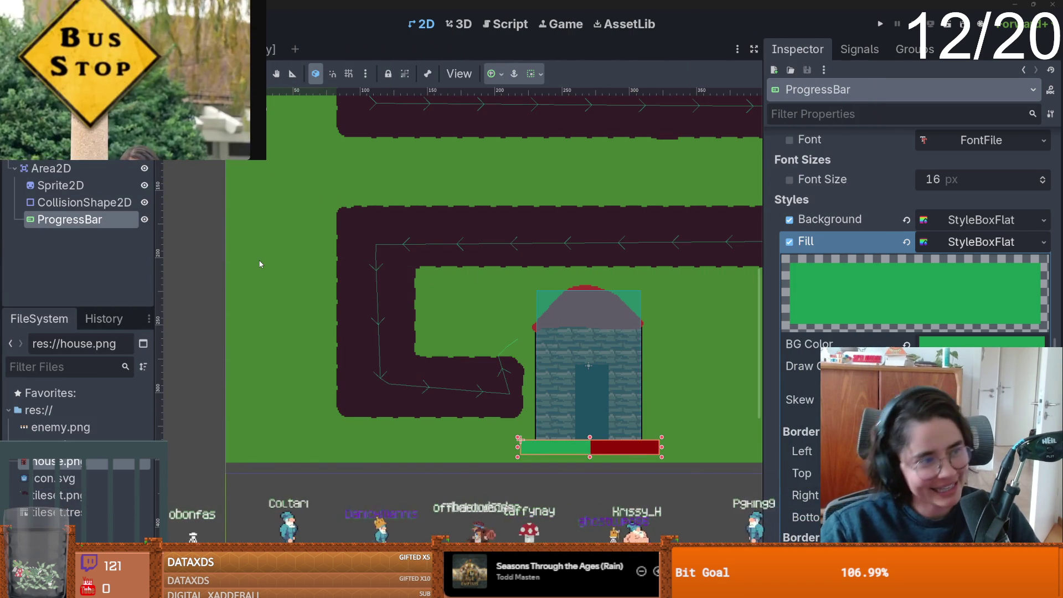
pyautogui.click(233, 300)
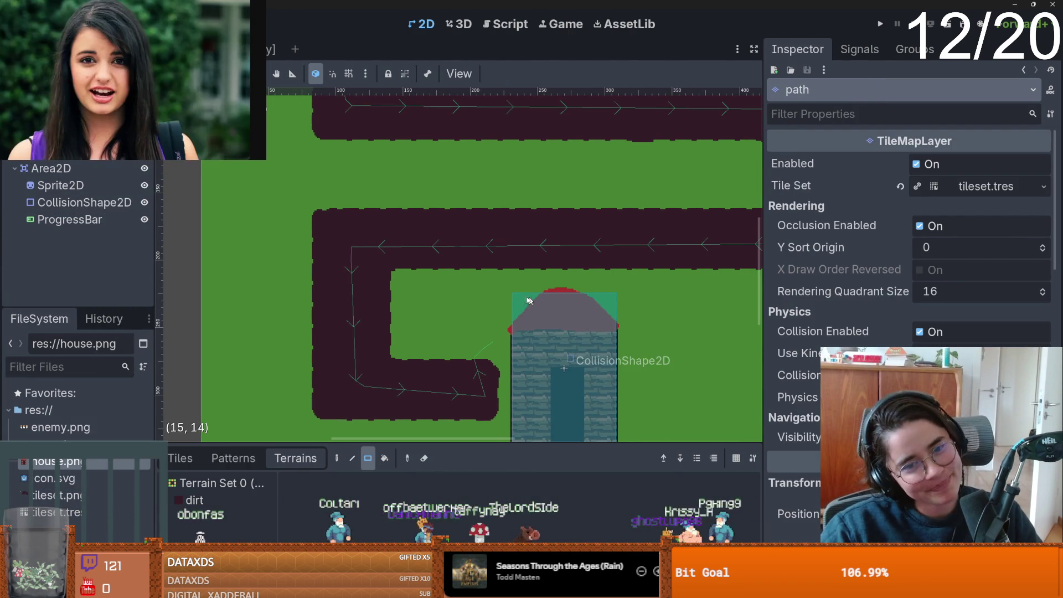
# Create a new scene with an Area2D root node, found by searching 'area'.
pyautogui.scroll(4, 353, 279)
pyautogui.click(295, 48)
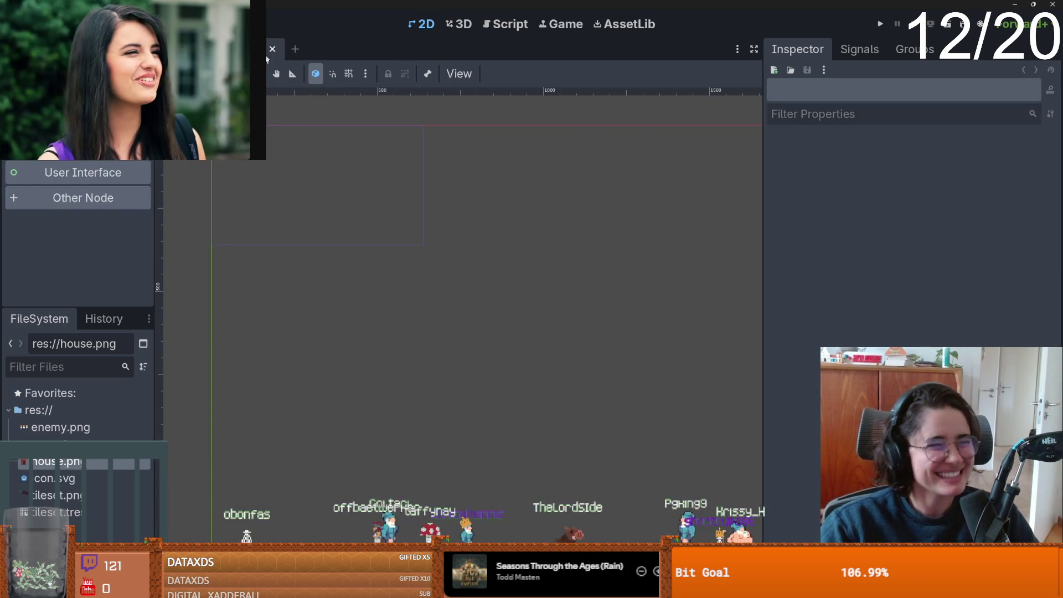
pyautogui.click(91, 200)
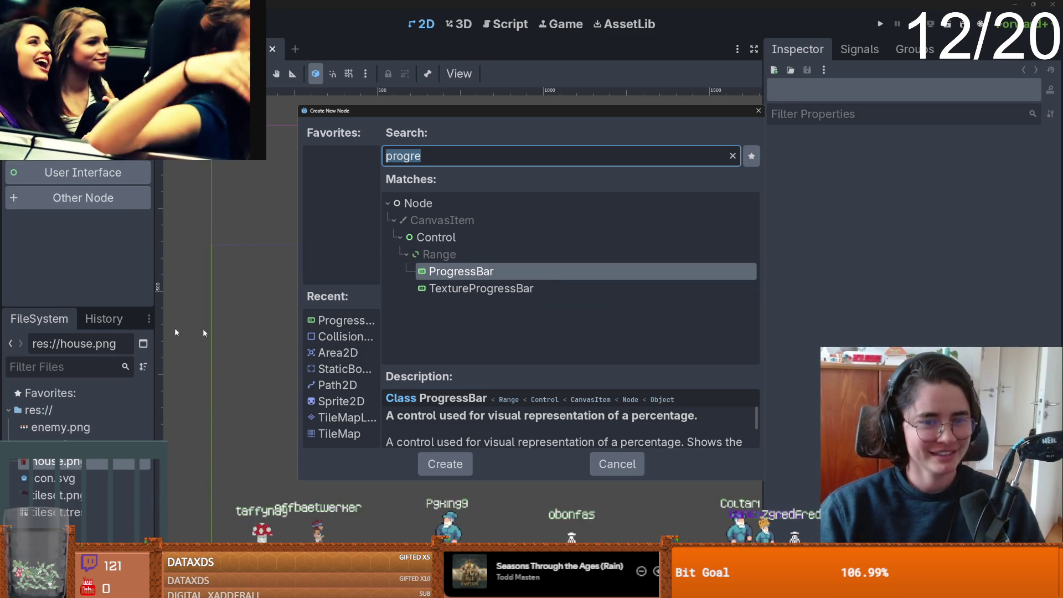
pyautogui.click(200, 57)
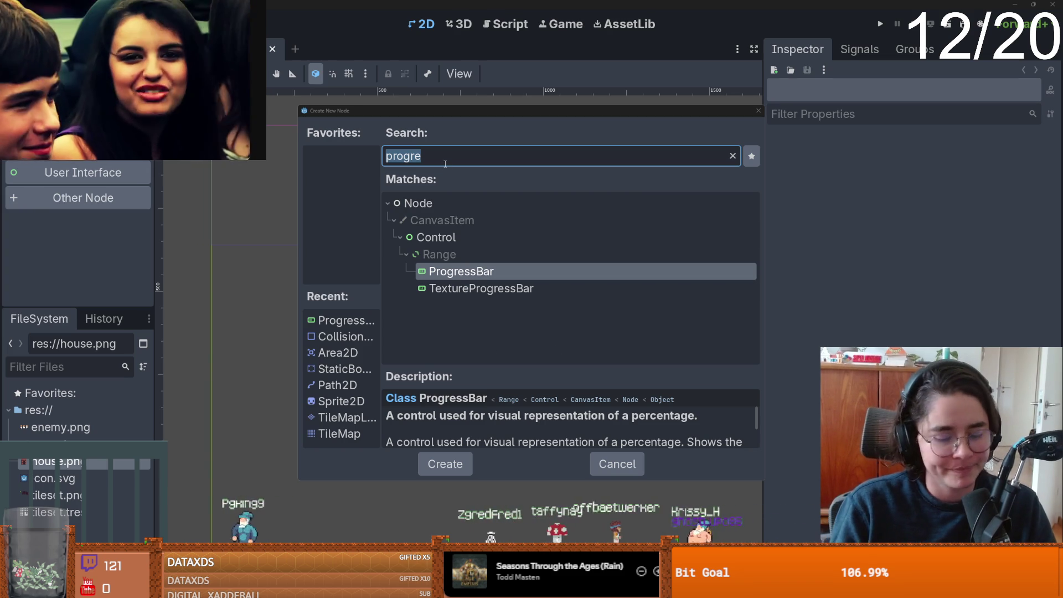
pyautogui.click(446, 162)
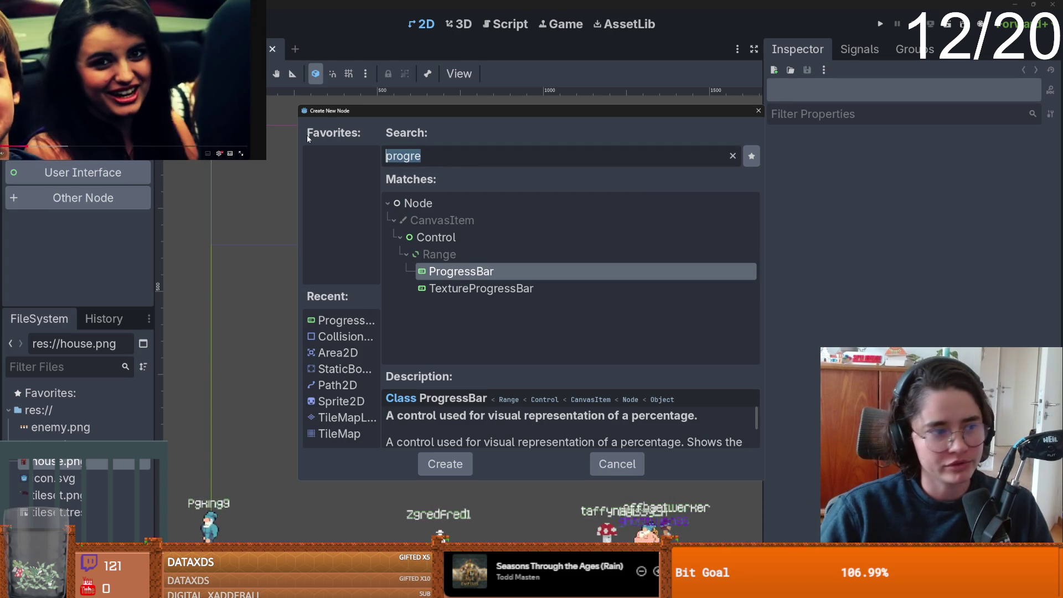
pyautogui.write('area')
pyautogui.press('Return')
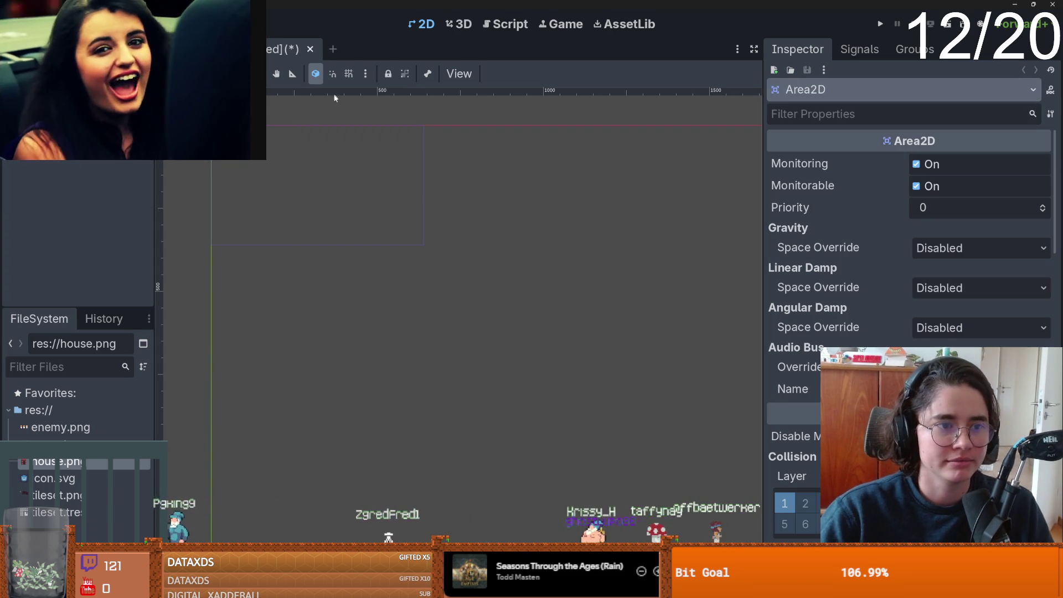
# Add a CollisionShape2D child under the Area2D and name the root node enemy.
pyautogui.rightClick(75, 104)
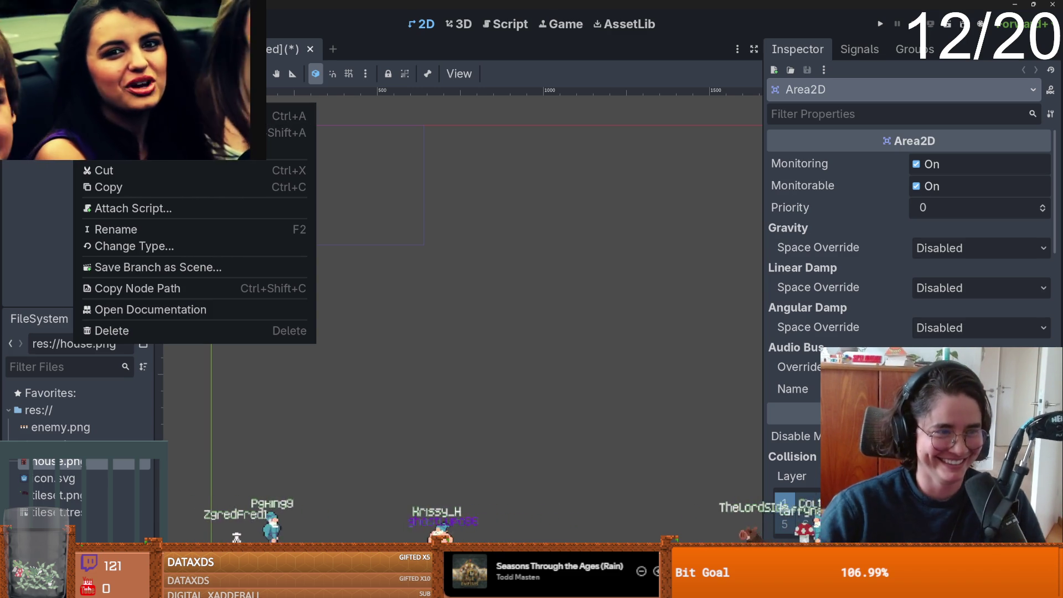
pyautogui.click(221, 115)
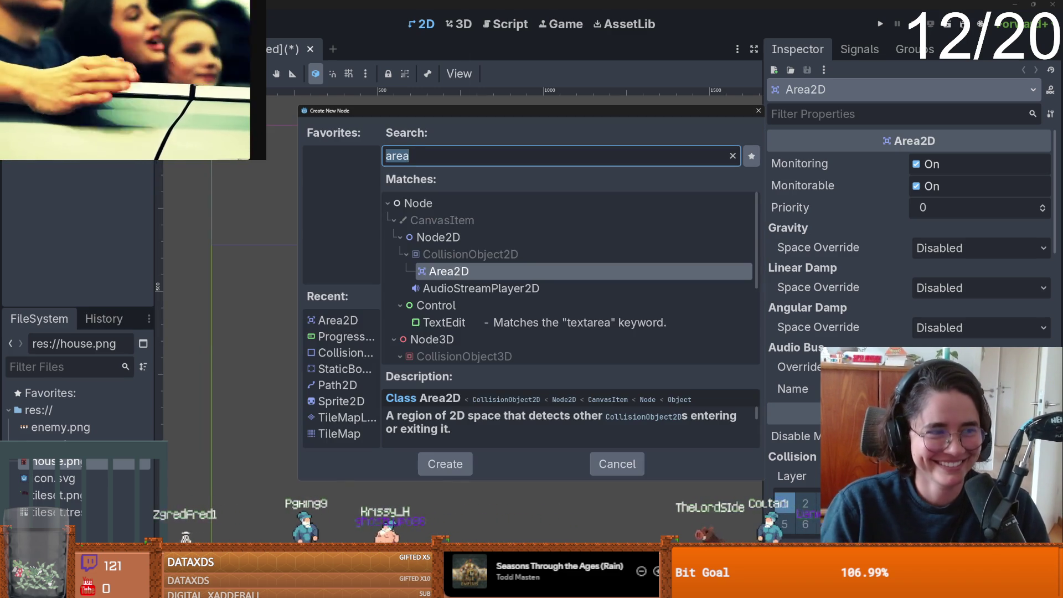
pyautogui.write('collis')
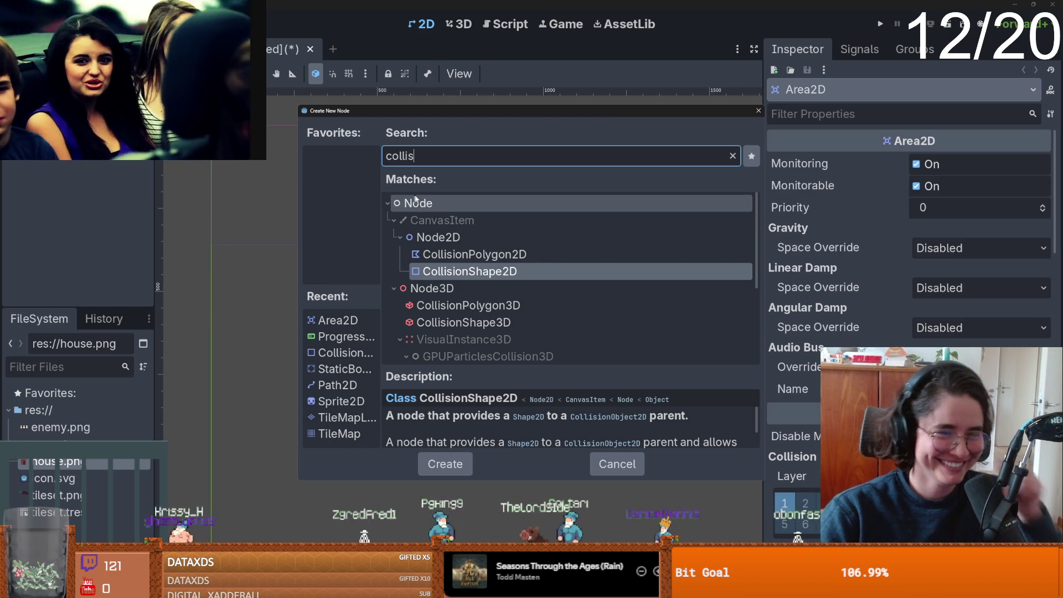
pyautogui.press('Return')
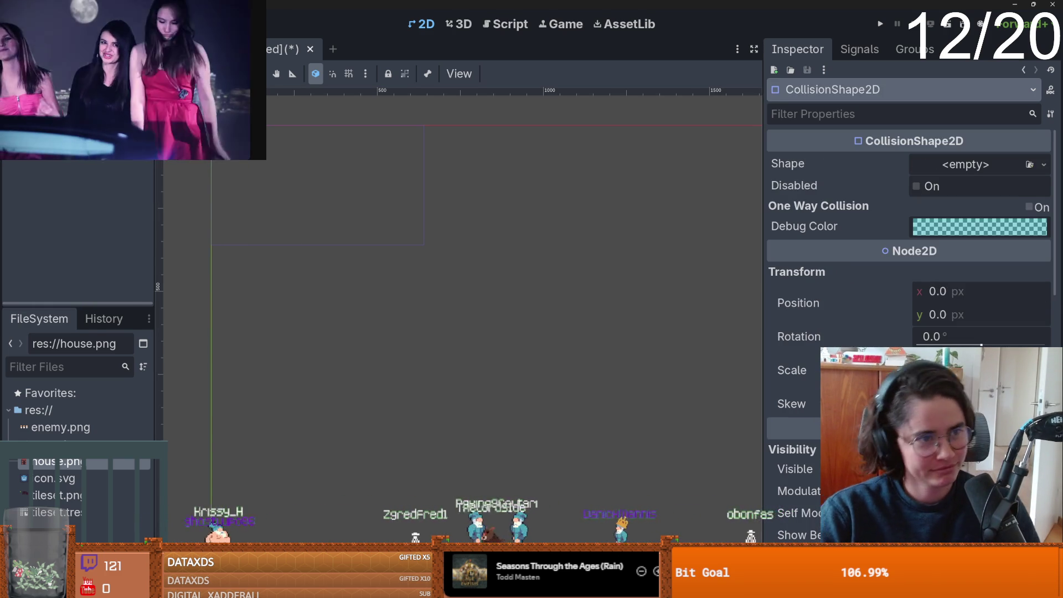
pyautogui.rightClick(62, 111)
pyautogui.press('Escape')
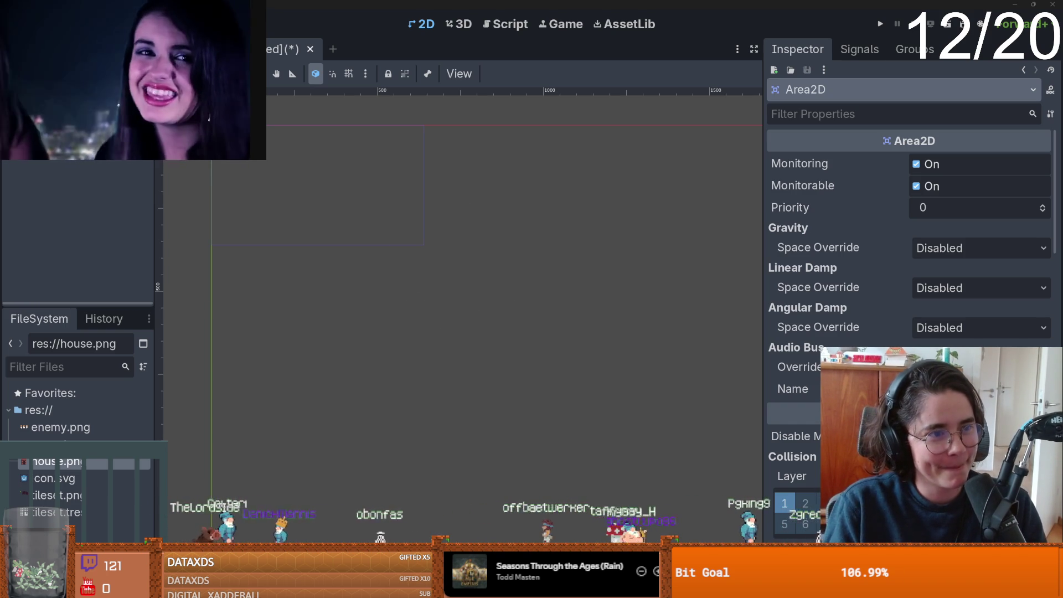
pyautogui.scroll(2, 408, 263)
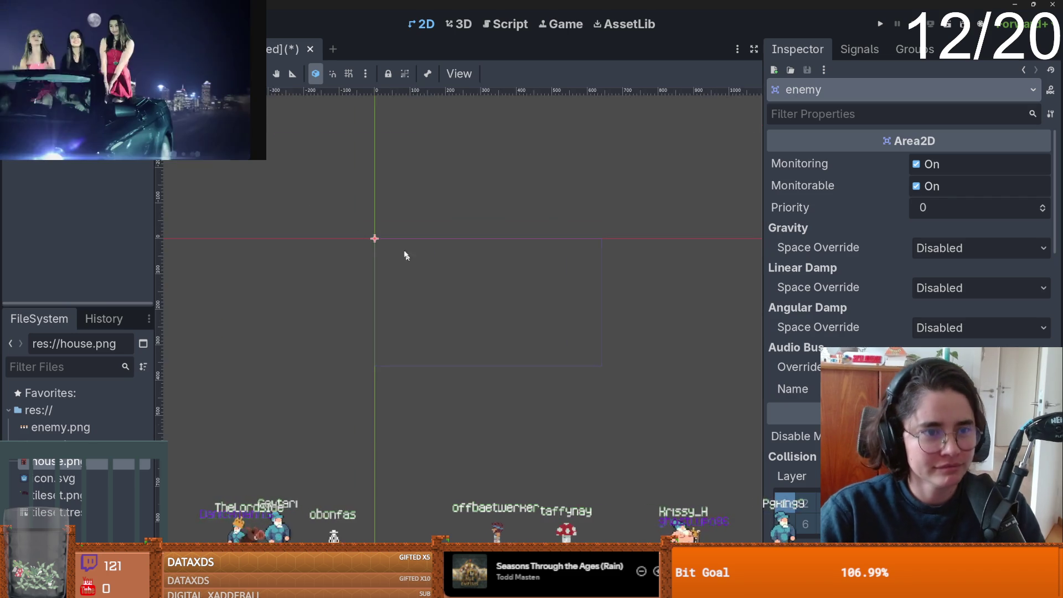
pyautogui.rightClick(58, 100)
# Add an AnimatedSprite2D child node to enemy.
pyautogui.click(83, 113)
pyautogui.write('a')
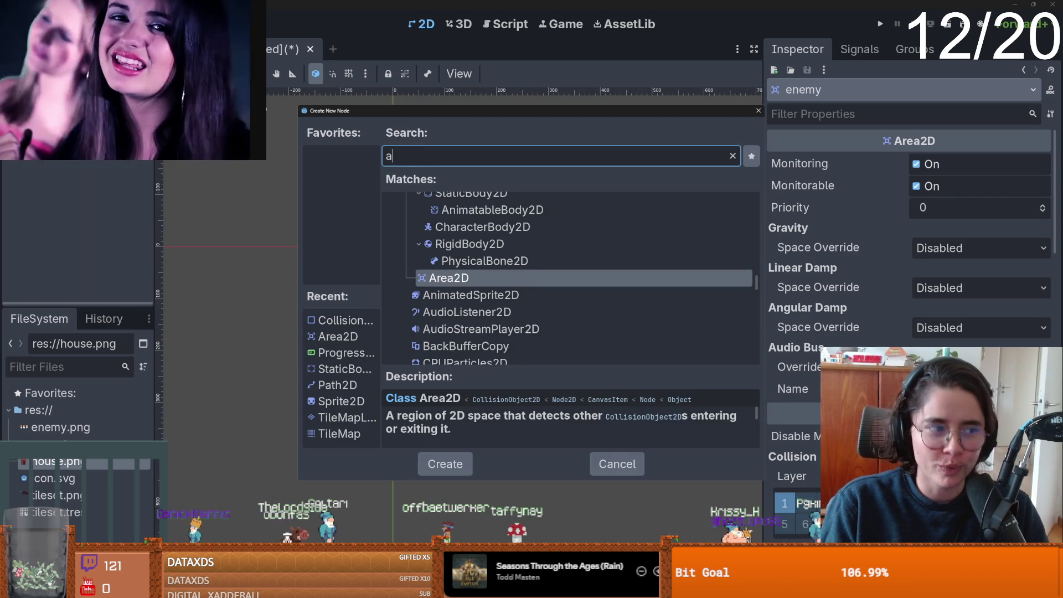
pyautogui.write('nimate')
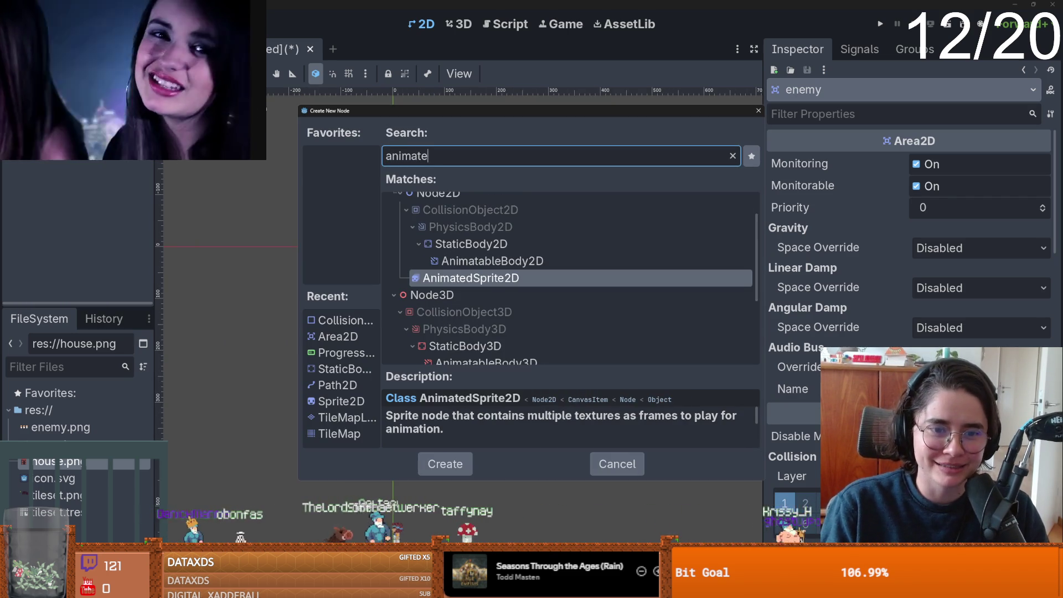
pyautogui.press('Return')
# Give the sprite a New SpriteFrames resource and enlarge the SpriteFrames editor panel.
pyautogui.click(948, 167)
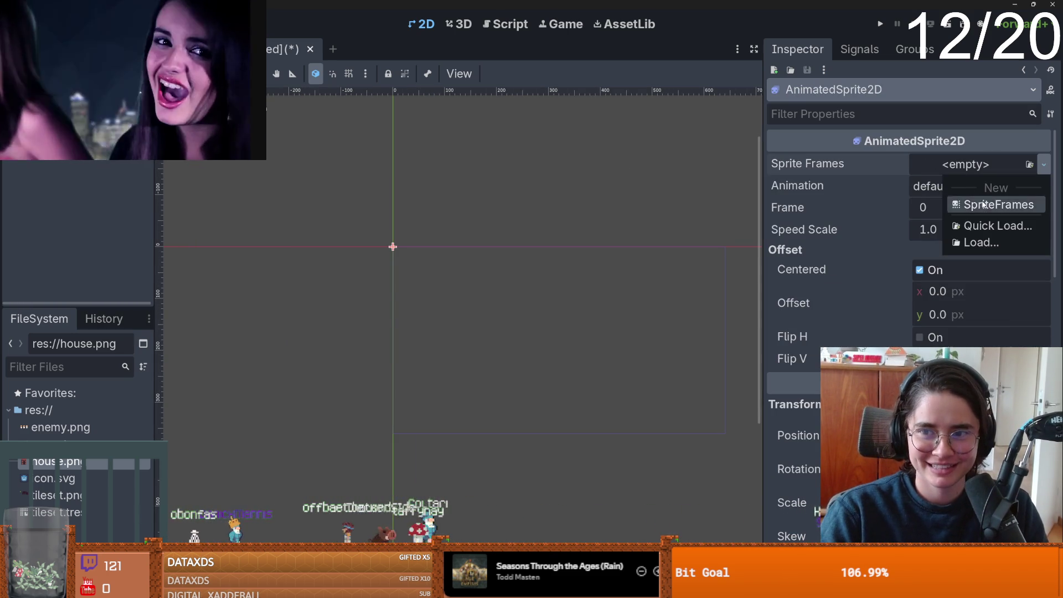
pyautogui.click(974, 203)
pyautogui.scroll(5, 359, 199)
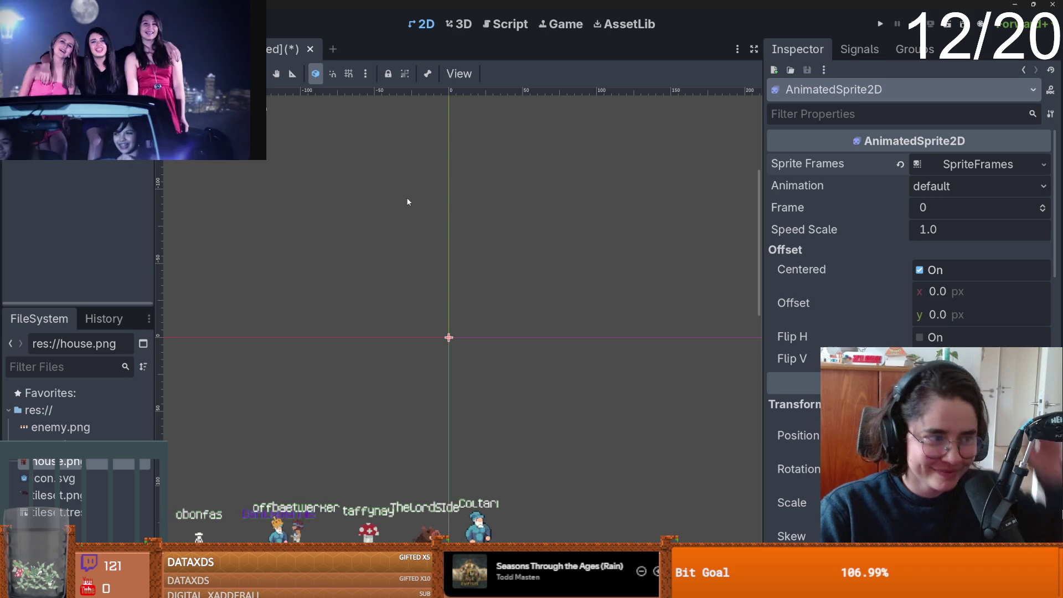
pyautogui.click(941, 165)
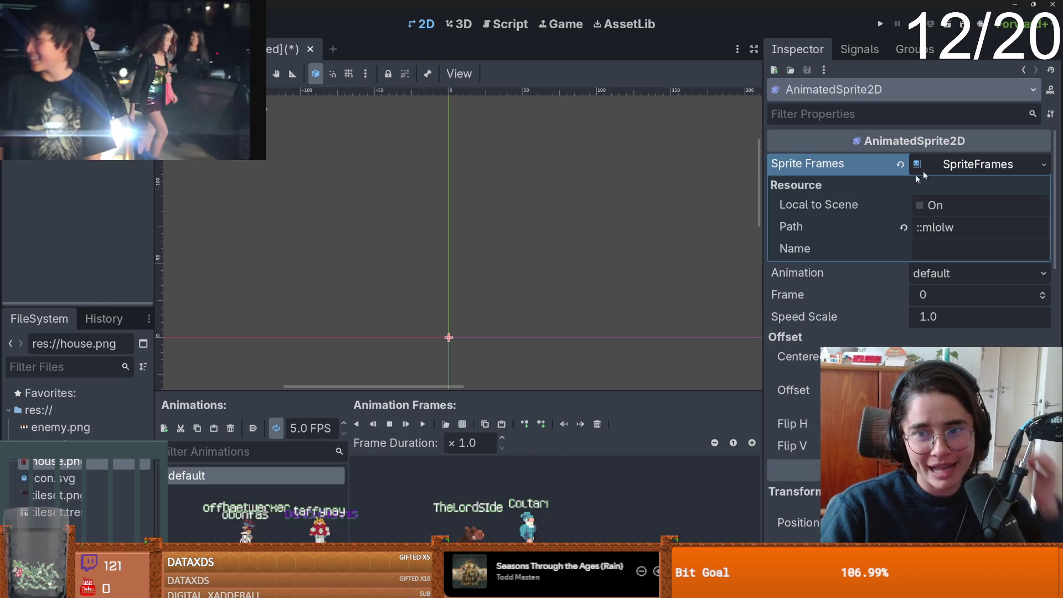
pyautogui.moveTo(586, 390); pyautogui.dragTo(596, 294)
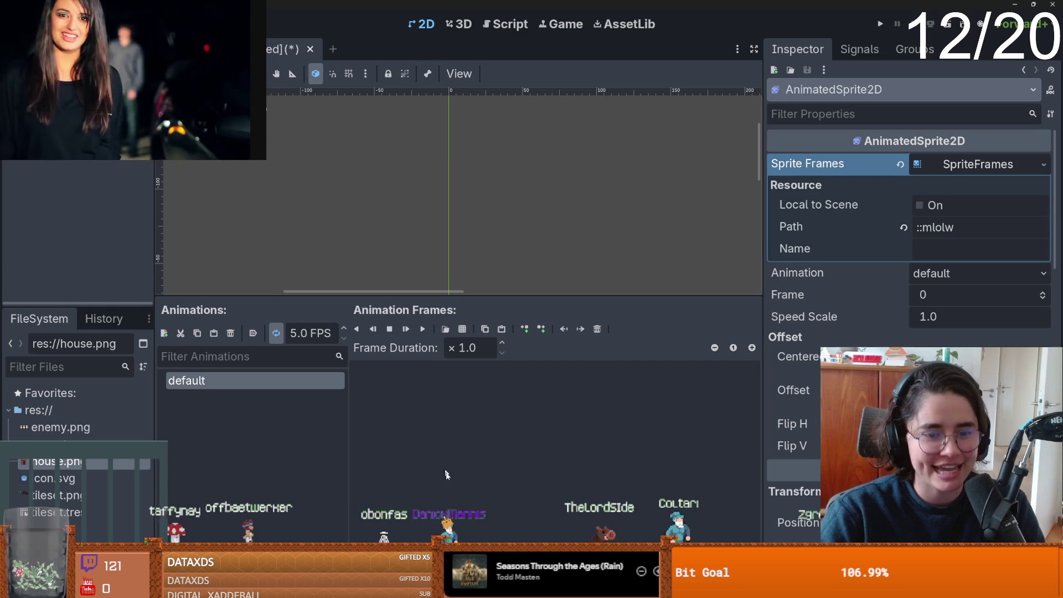
pyautogui.click(462, 329)
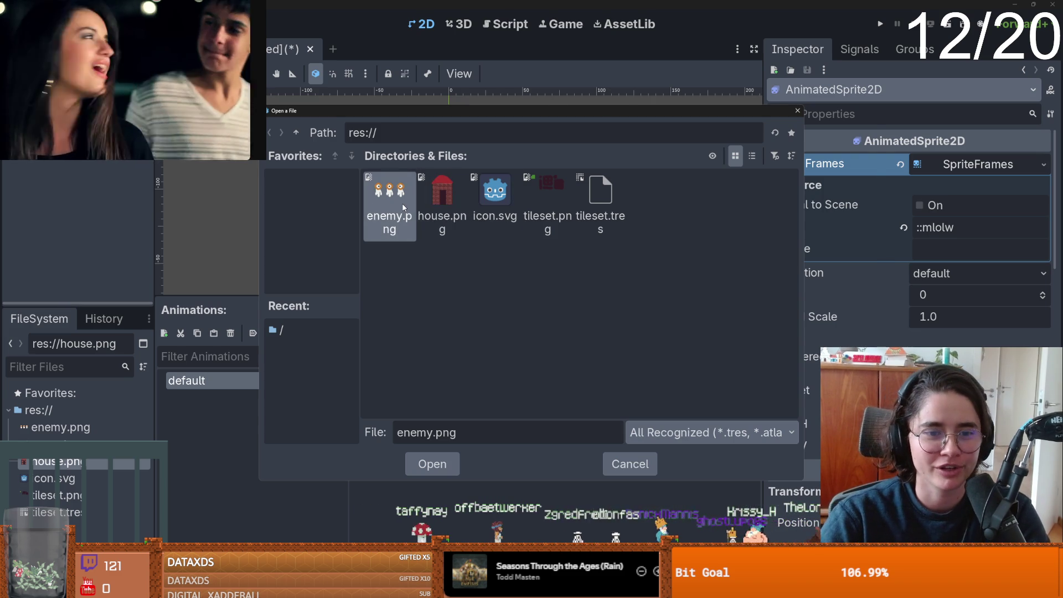
# Slice enemy.png into 3 horizontal by 1 vertical cells and add all three frames.
pyautogui.press('Return')
pyautogui.click(867, 125)
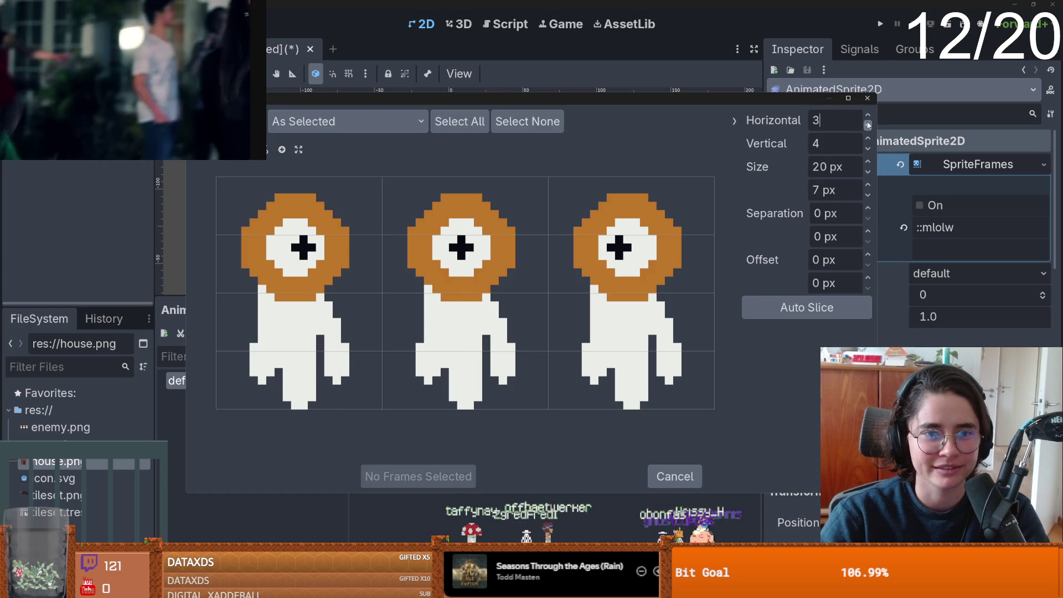
pyautogui.click(867, 147)
pyautogui.click(867, 148)
pyautogui.click(868, 148)
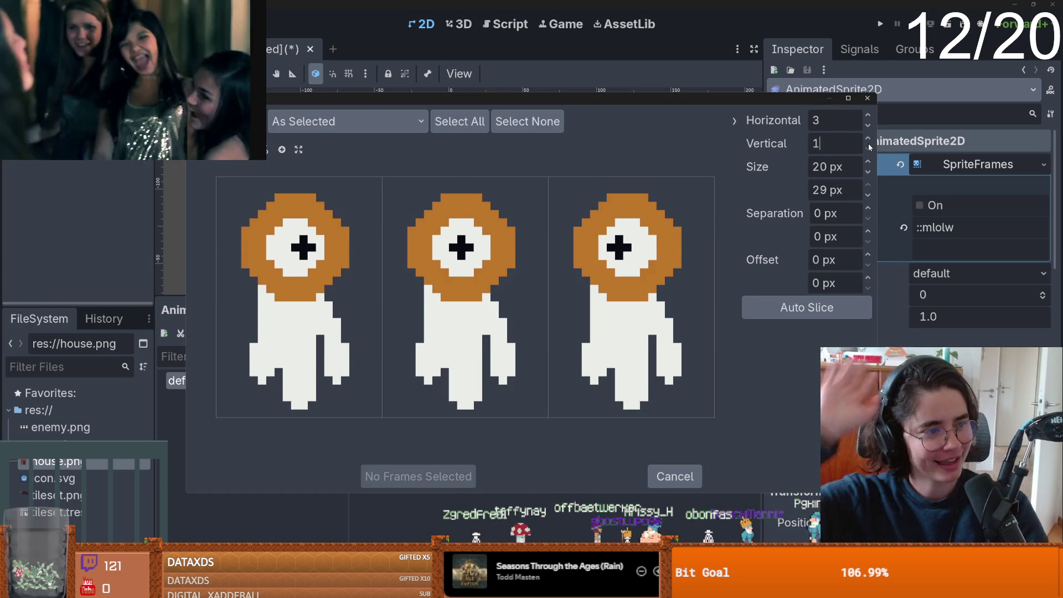
pyautogui.click(299, 304)
pyautogui.click(489, 311)
pyautogui.click(631, 310)
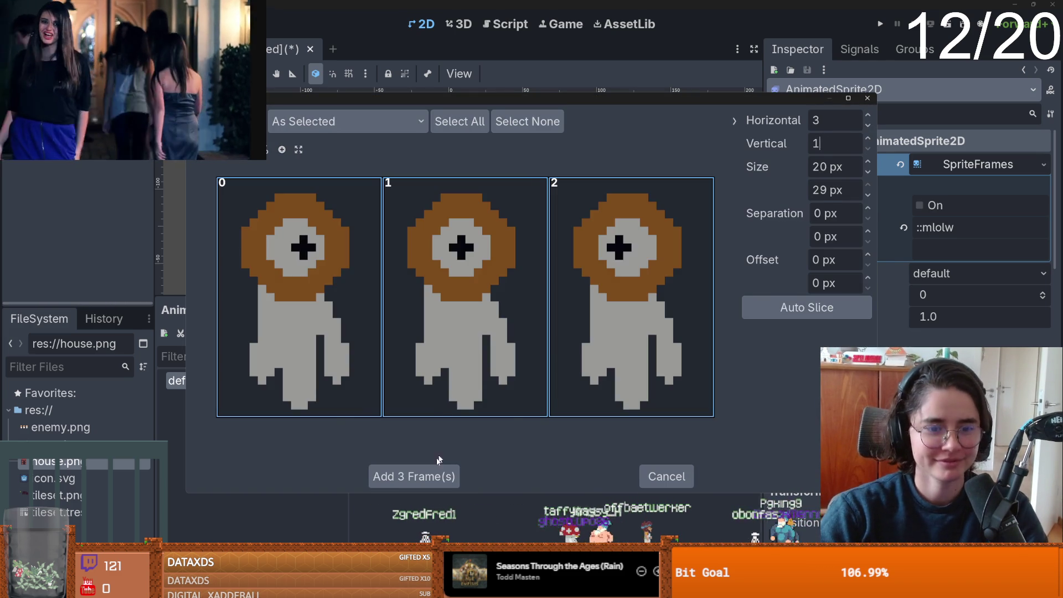
pyautogui.click(418, 476)
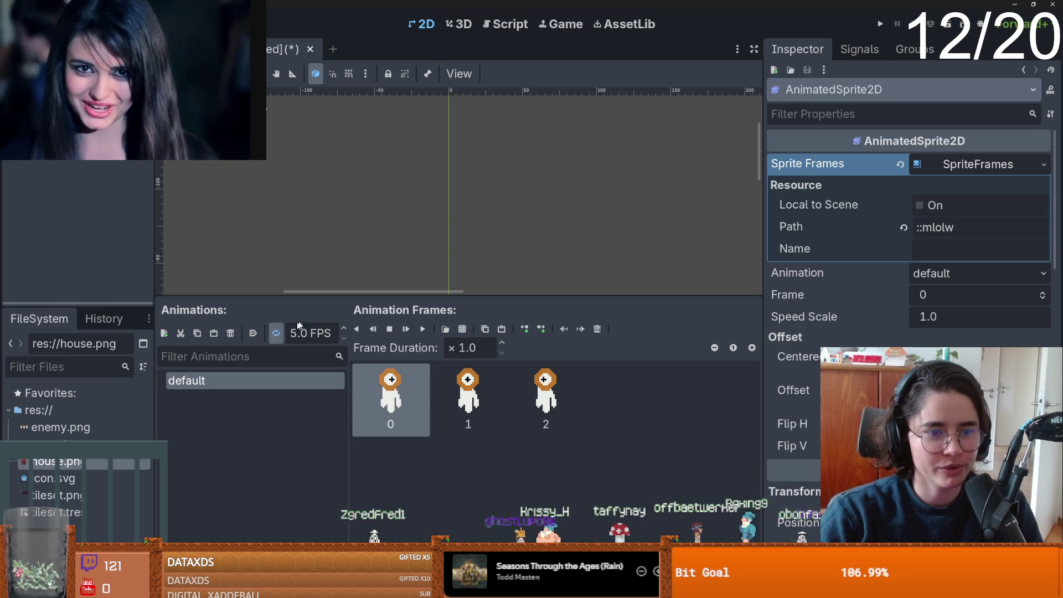
# Set the sprite's Offset y to about -14 px so it stands above the origin.
pyautogui.scroll(-3, 509, 238)
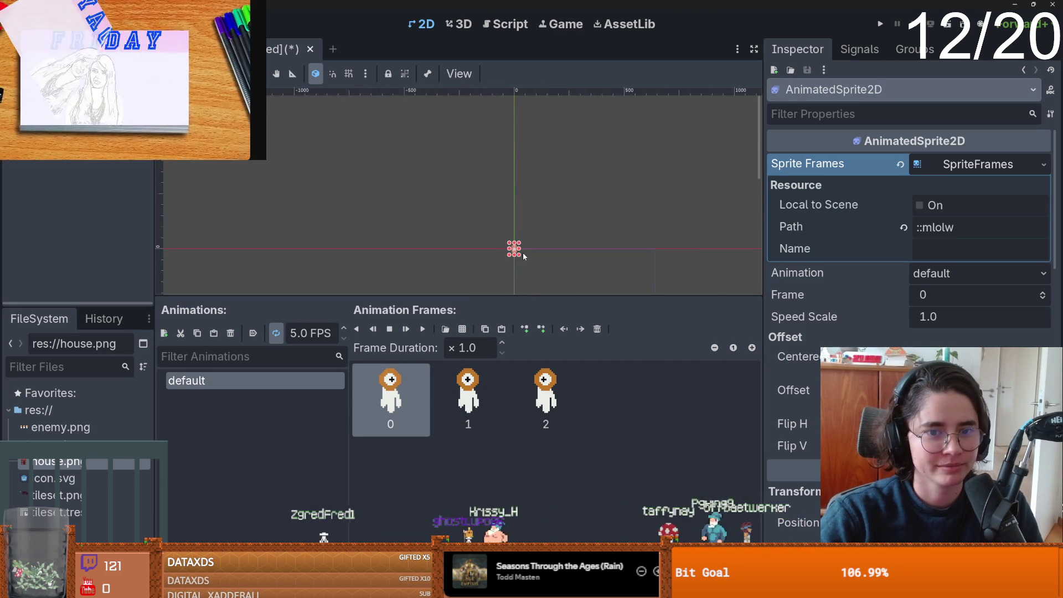
pyautogui.scroll(5, 519, 257)
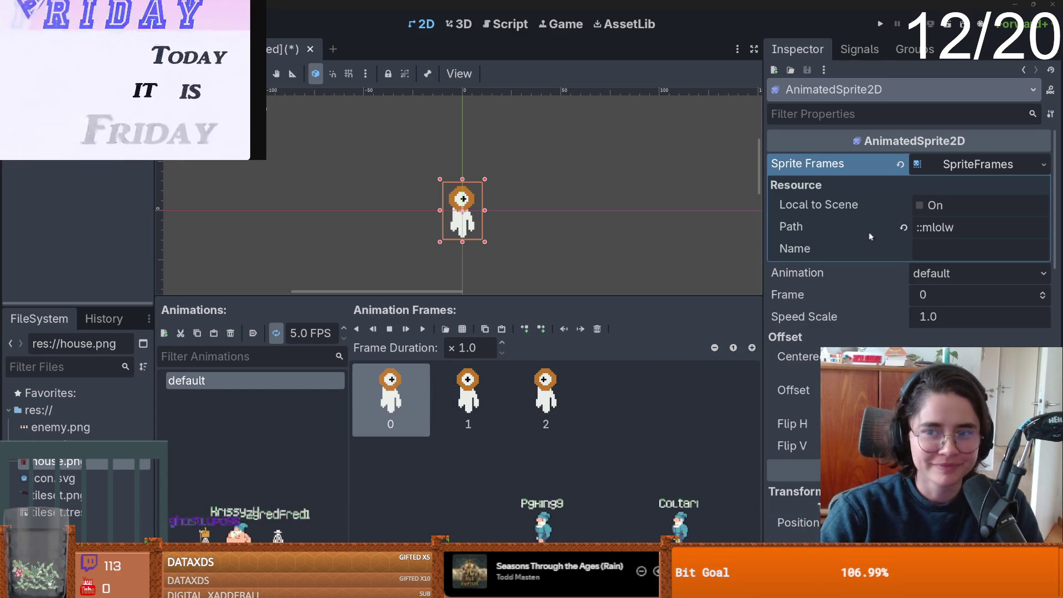
pyautogui.click(979, 166)
pyautogui.moveTo(952, 314); pyautogui.dragTo(927, 314)
# Save the scene as enemy.tscn.
pyautogui.scroll(3, 444, 235)
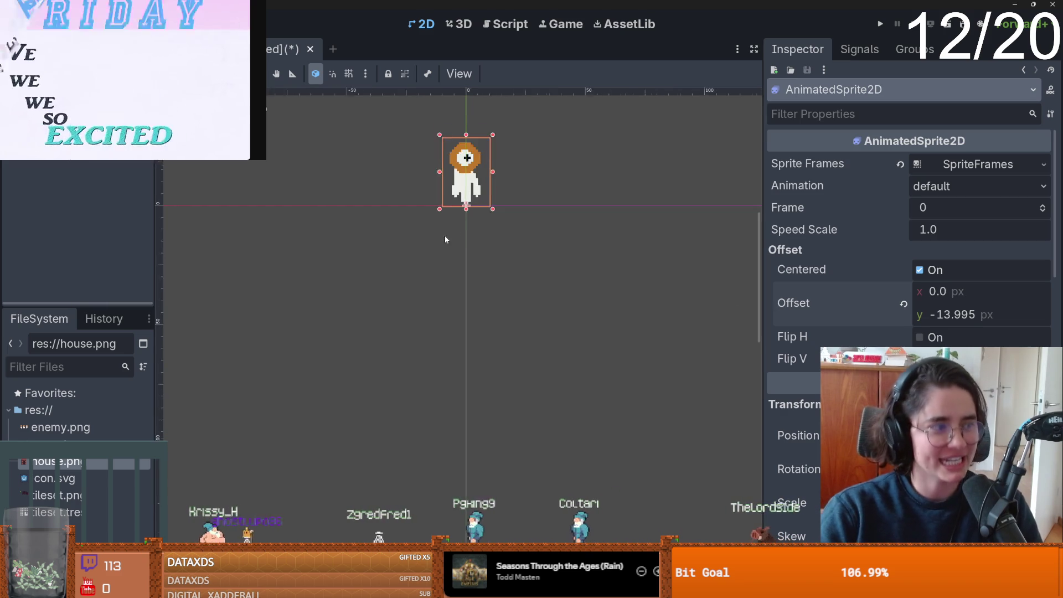
pyautogui.scroll(2, 532, 254)
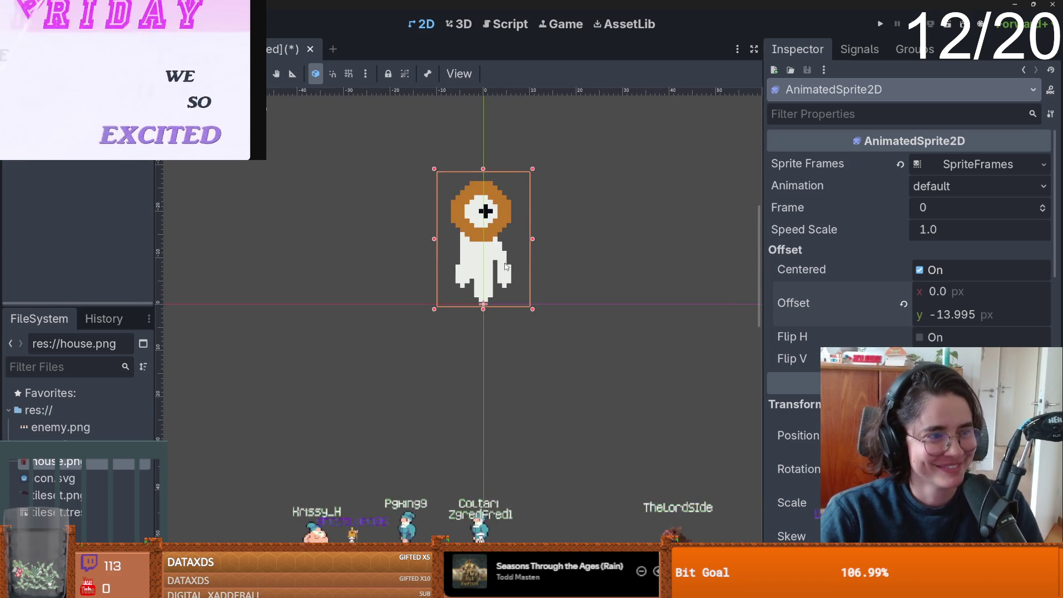
pyautogui.scroll(1, 519, 258)
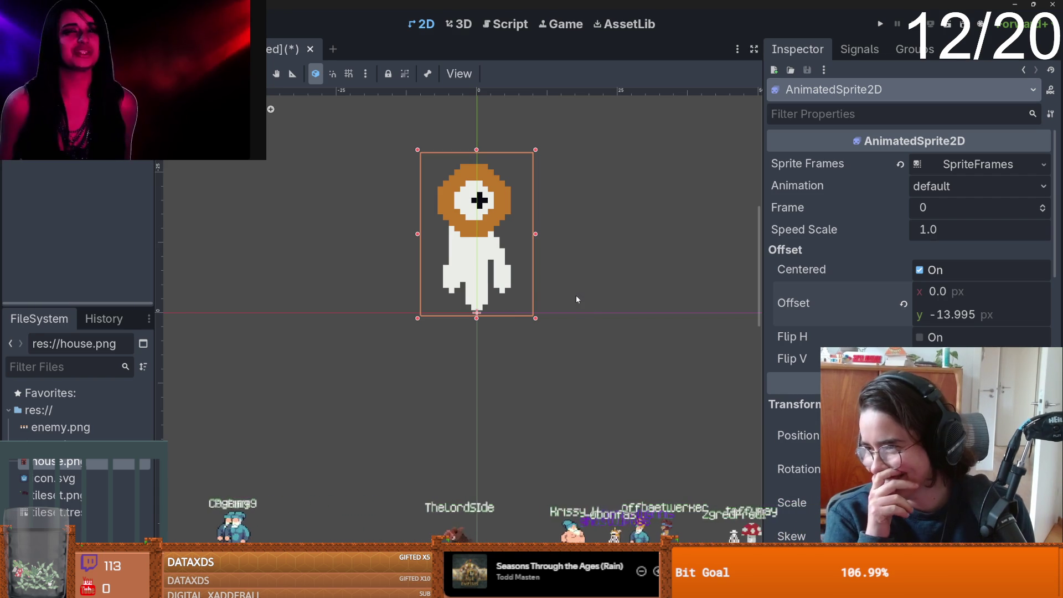
pyautogui.scroll(1, 507, 250)
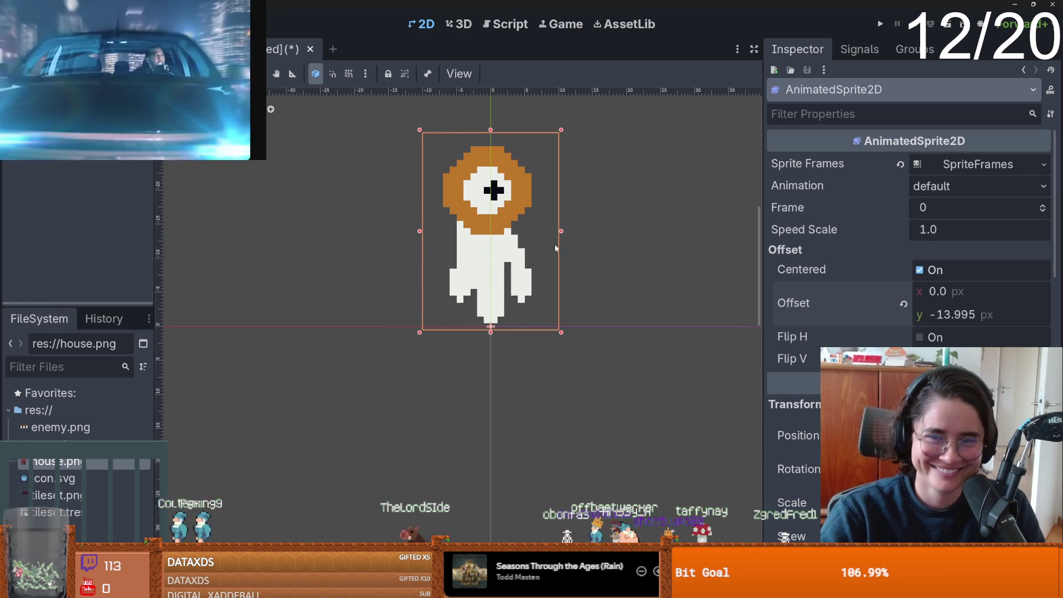
pyautogui.hotkey('ctrl', 's')
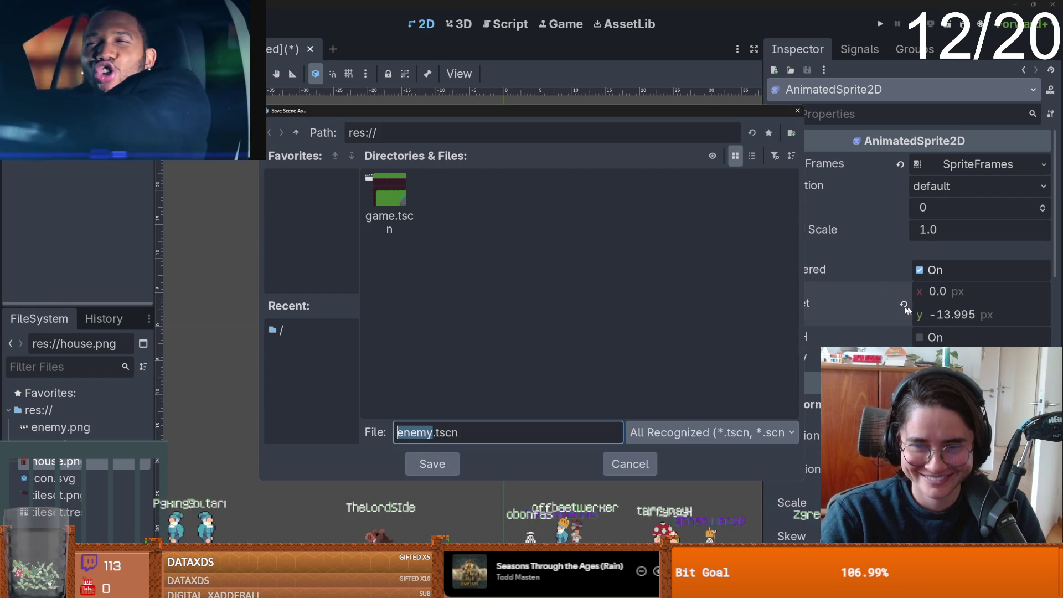
pyautogui.click(446, 455)
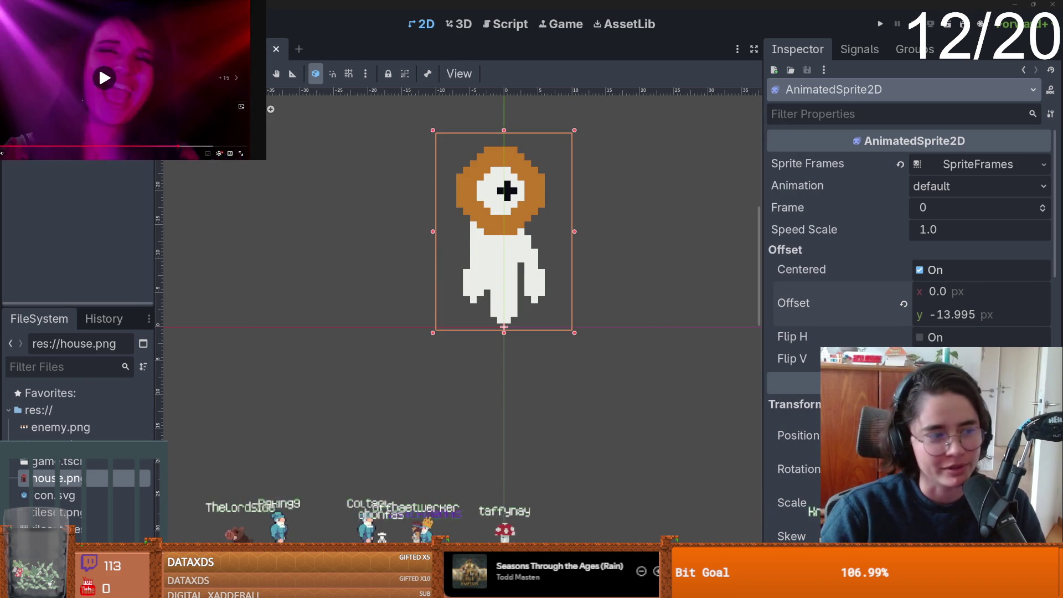
pyautogui.scroll(1, 507, 305)
# Give the enemy's CollisionShape2D a new RectangleShape2D.
pyautogui.click(61, 100)
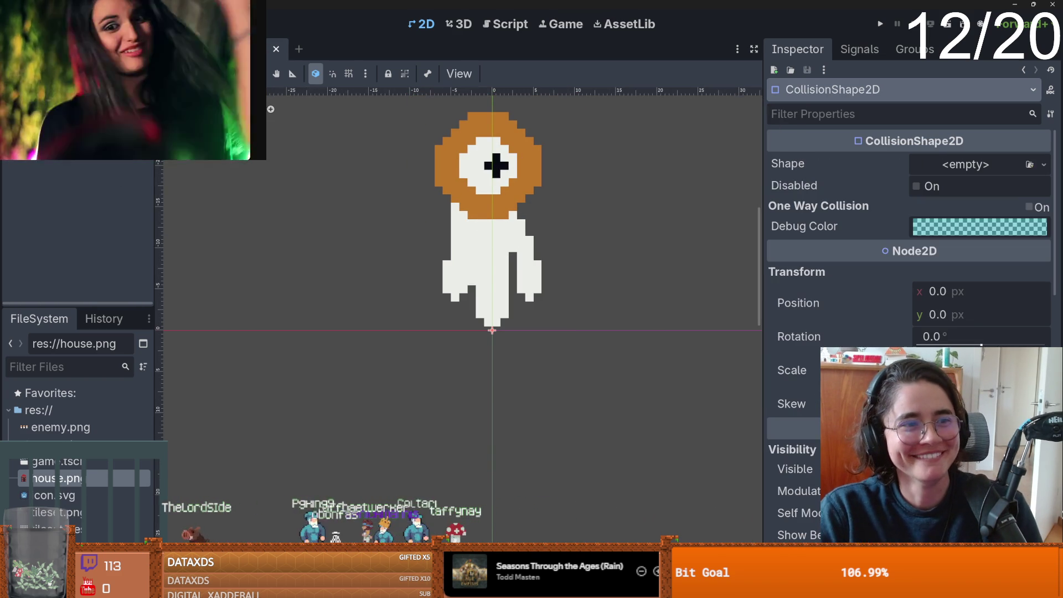
pyautogui.click(966, 165)
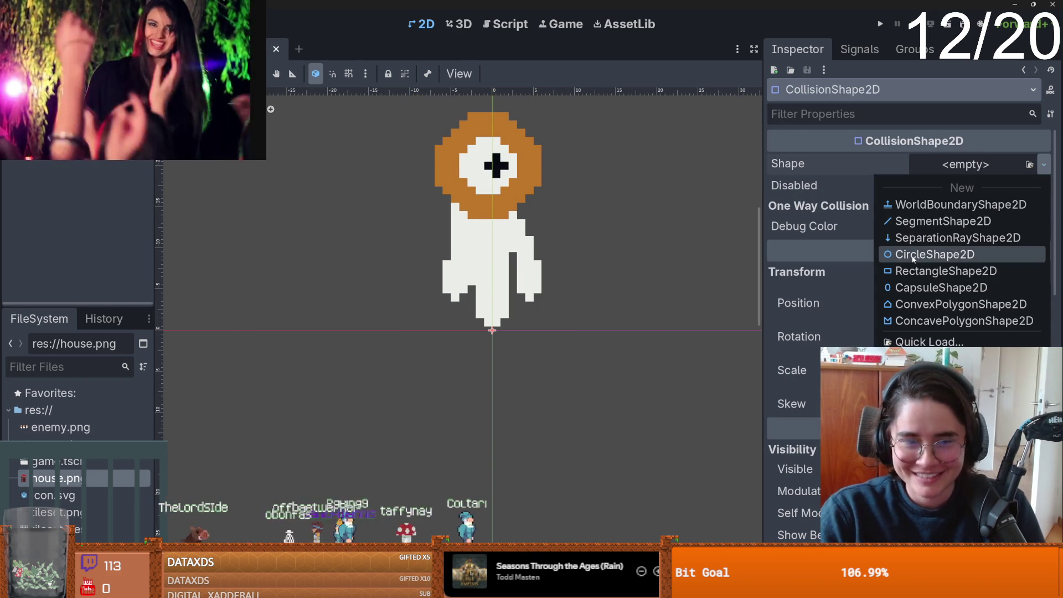
pyautogui.click(949, 244)
pyautogui.scroll(1, 520, 255)
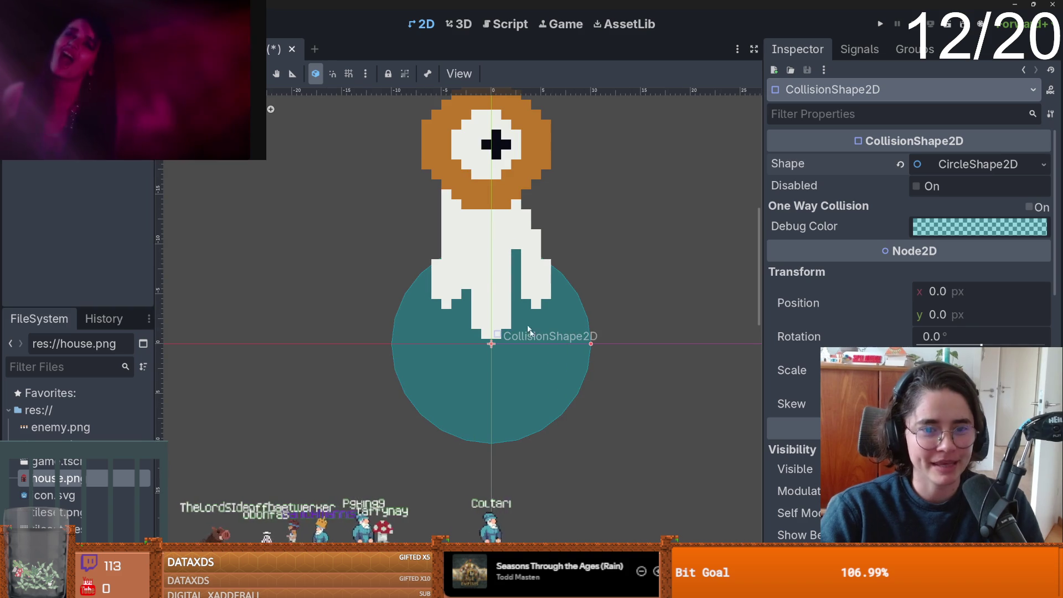
pyautogui.click(1044, 164)
pyautogui.click(941, 268)
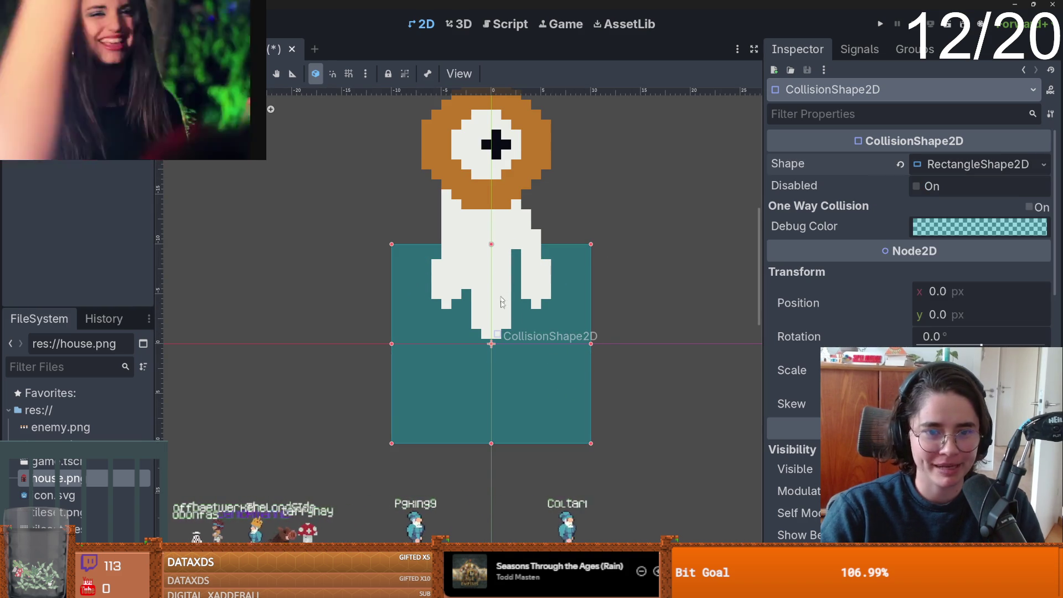
pyautogui.scroll(-1, 567, 328)
pyautogui.scroll(-1, 567, 328)
# Move and resize the rectangle to cover the whole ghost sprite, then save.
pyautogui.moveTo(553, 366)
pyautogui.mouseDown()
pyautogui.moveTo(550, 239)
pyautogui.moveTo(573, 224)
pyautogui.moveTo(550, 224)
pyautogui.mouseUp()
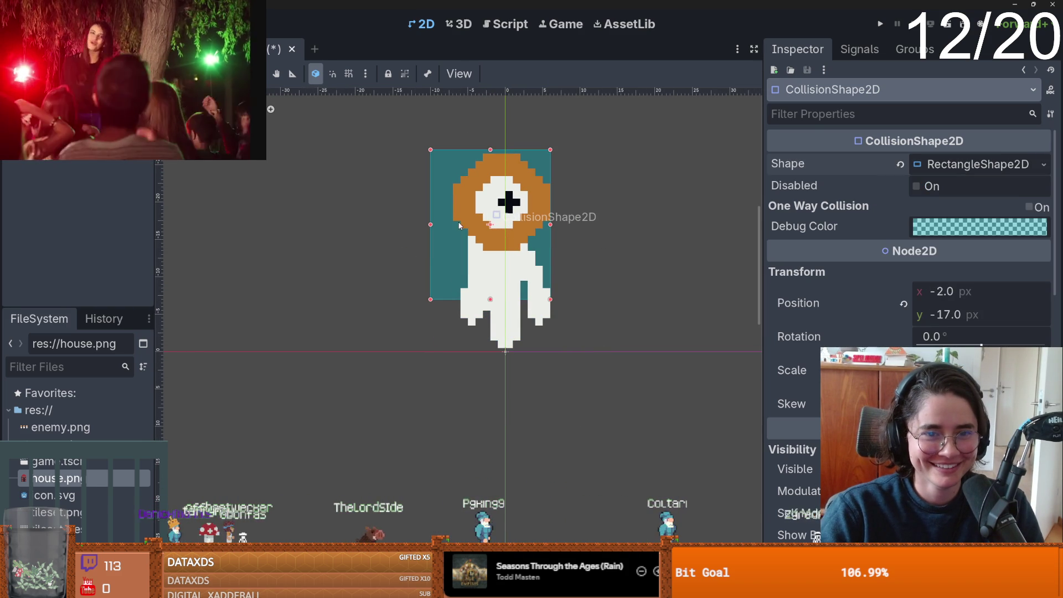
pyautogui.moveTo(432, 225); pyautogui.dragTo(448, 226)
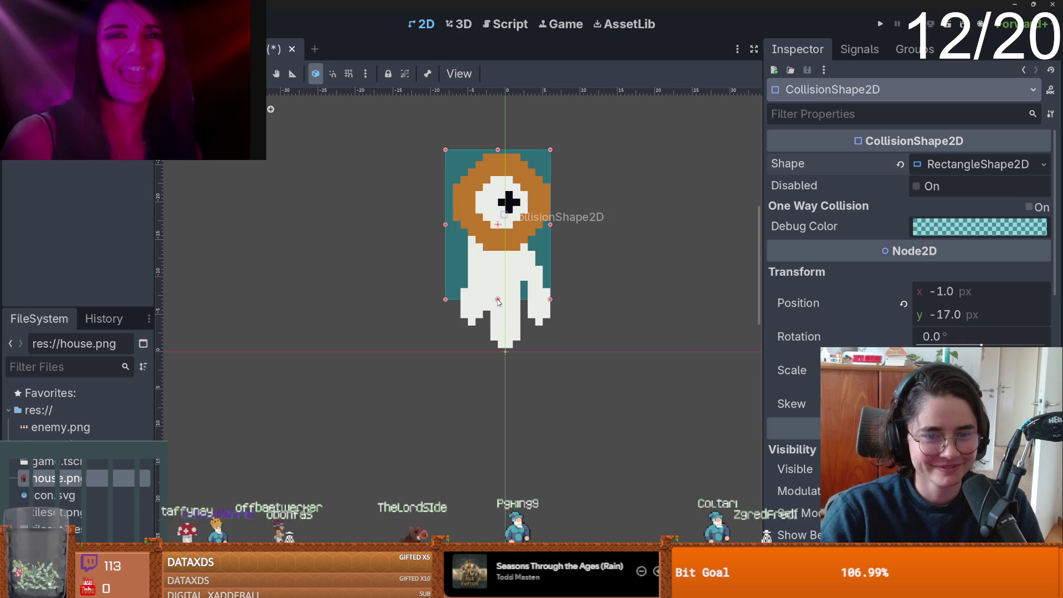
pyautogui.moveTo(498, 300); pyautogui.dragTo(502, 353)
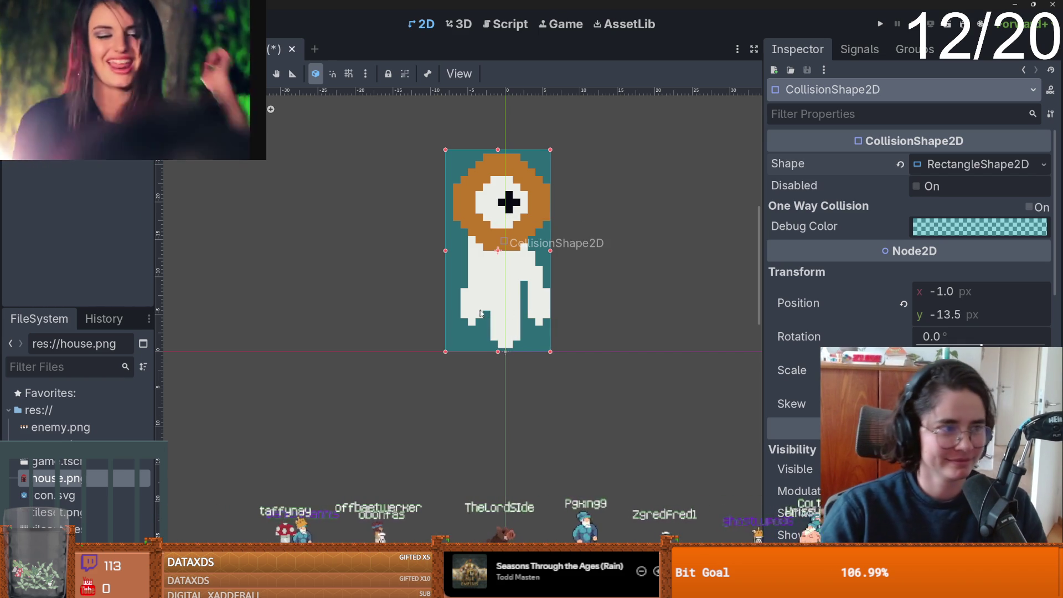
pyautogui.hotkey('ctrl', 's')
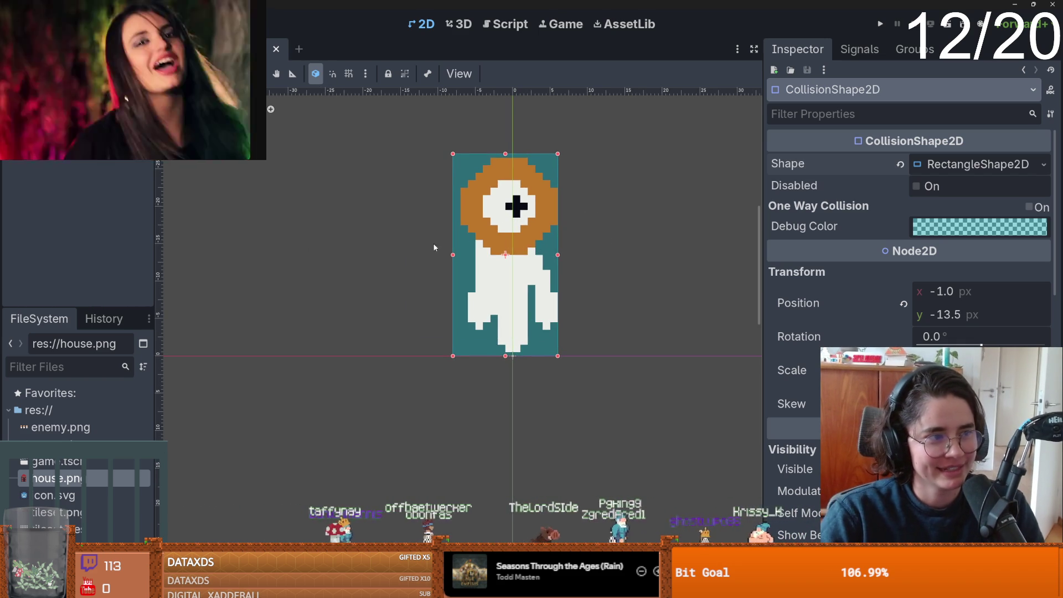
pyautogui.moveTo(440, 248); pyautogui.dragTo(380, 253)
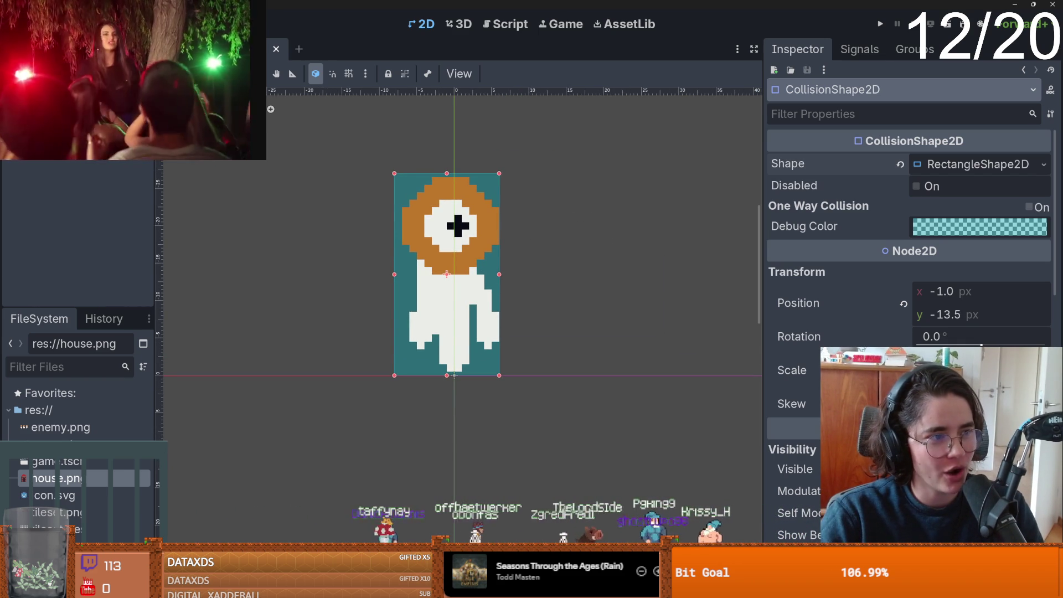
pyautogui.moveTo(475, 292); pyautogui.dragTo(512, 274)
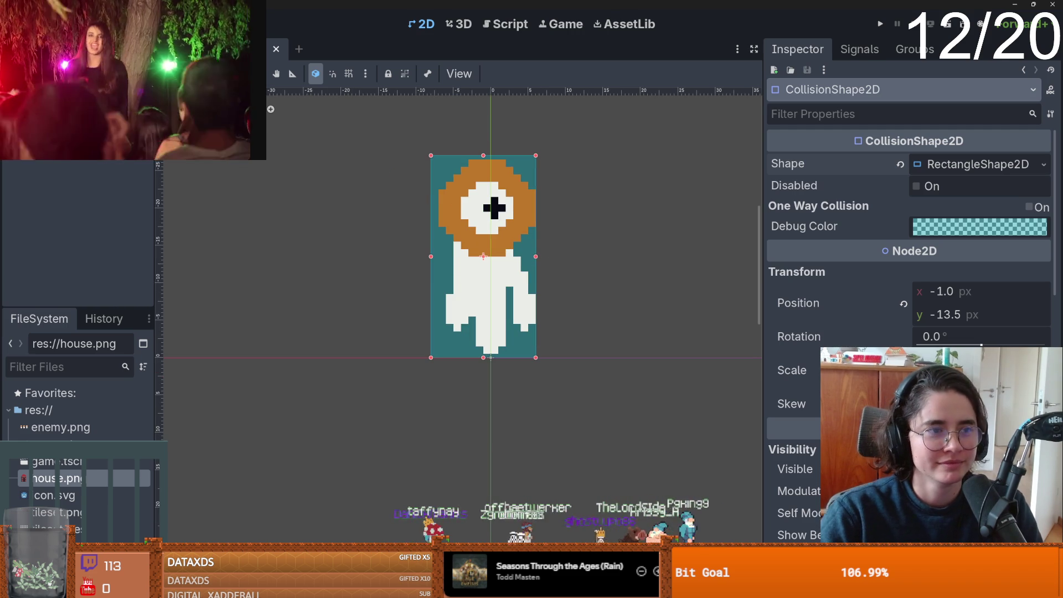
pyautogui.click(39, 83)
# Attach and save enemy.gd extending Area2D, then start a new scene via Other Node.
pyautogui.click(128, 59)
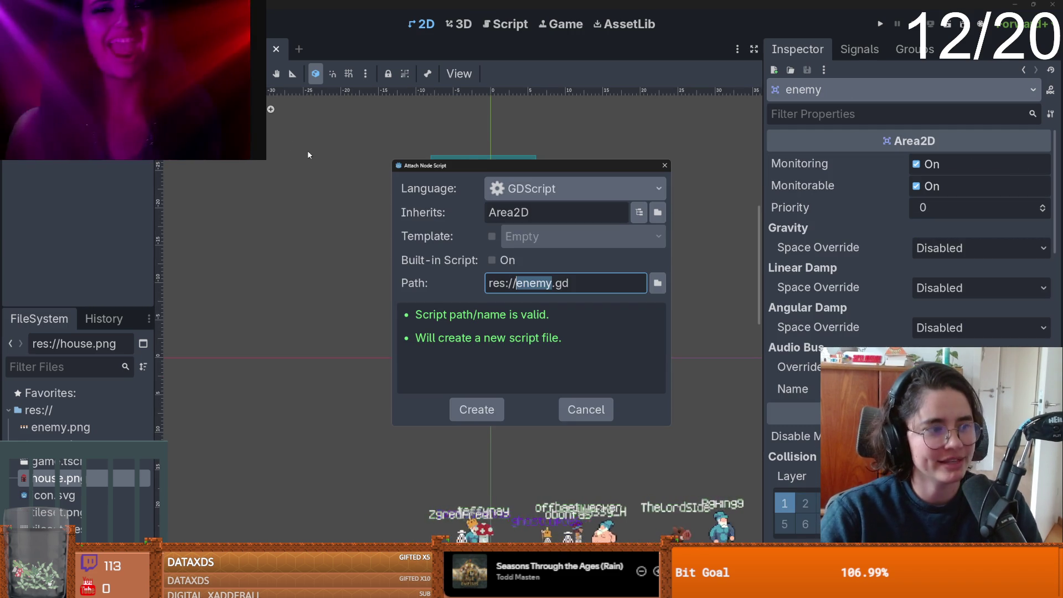
pyautogui.press('Return')
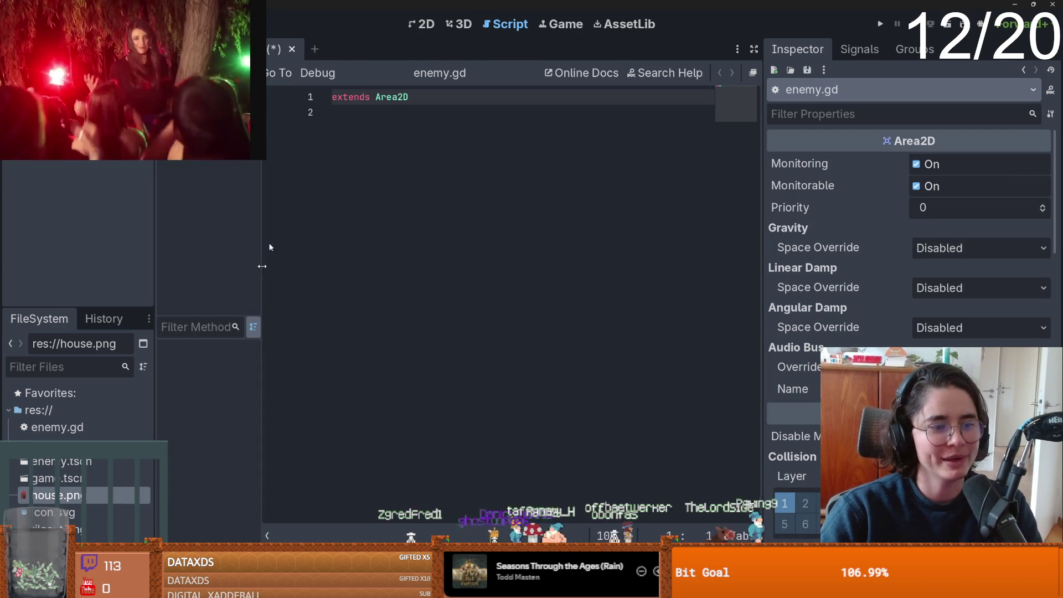
pyautogui.hotkey('ctrl', 's')
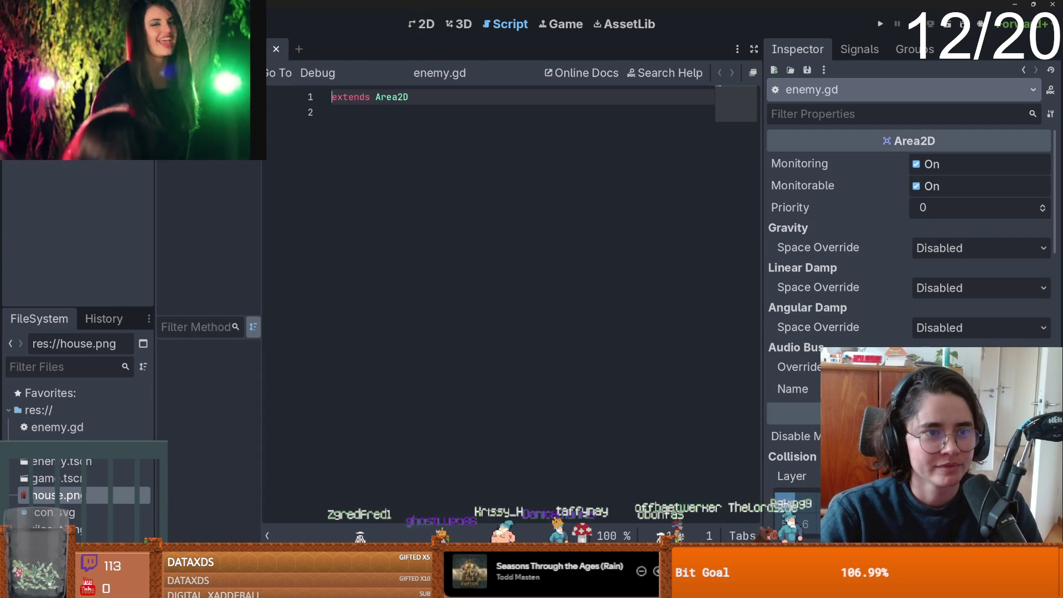
pyautogui.click(299, 49)
pyautogui.click(83, 198)
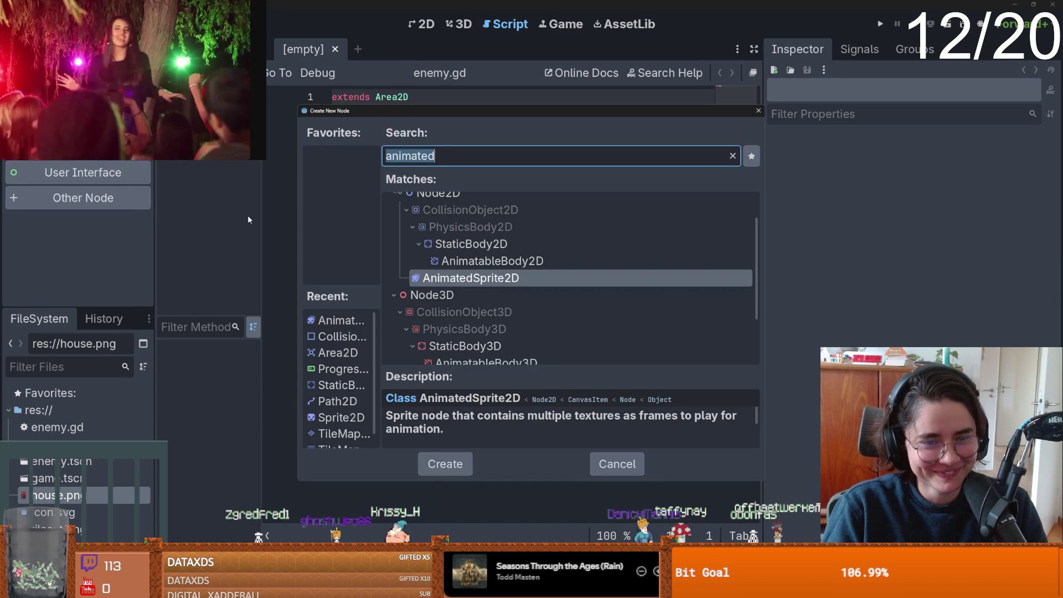
# Create a PathFollow2D root node and instance enemy.tscn under it.
pyautogui.write('path')
pyautogui.doubleClick(579, 248)
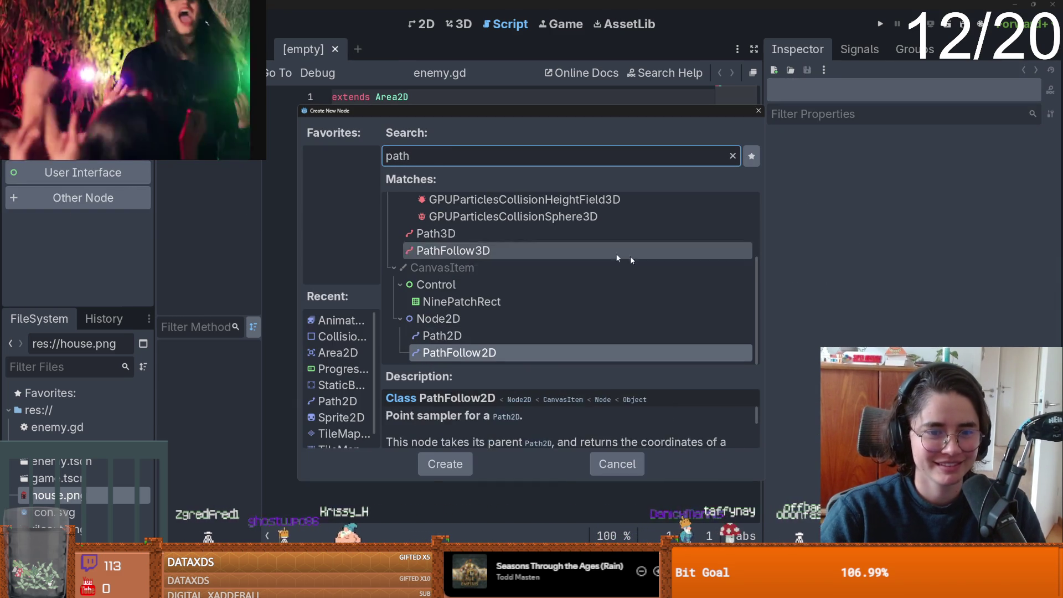
pyautogui.scroll(4, 361, 188)
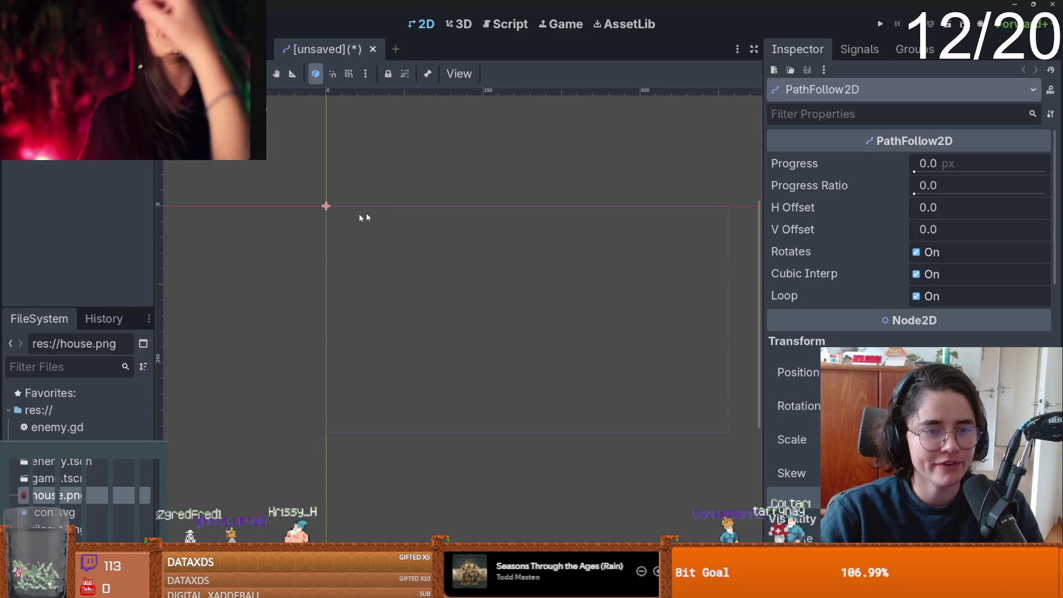
pyautogui.hotkey('ctrl', 'shift', 'o')
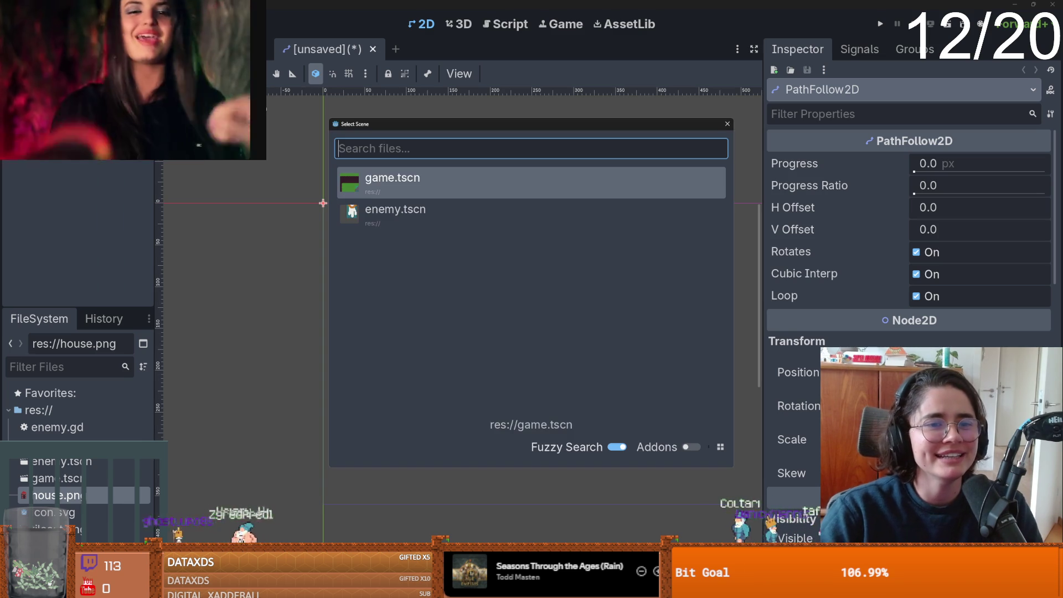
pyautogui.press('Escape')
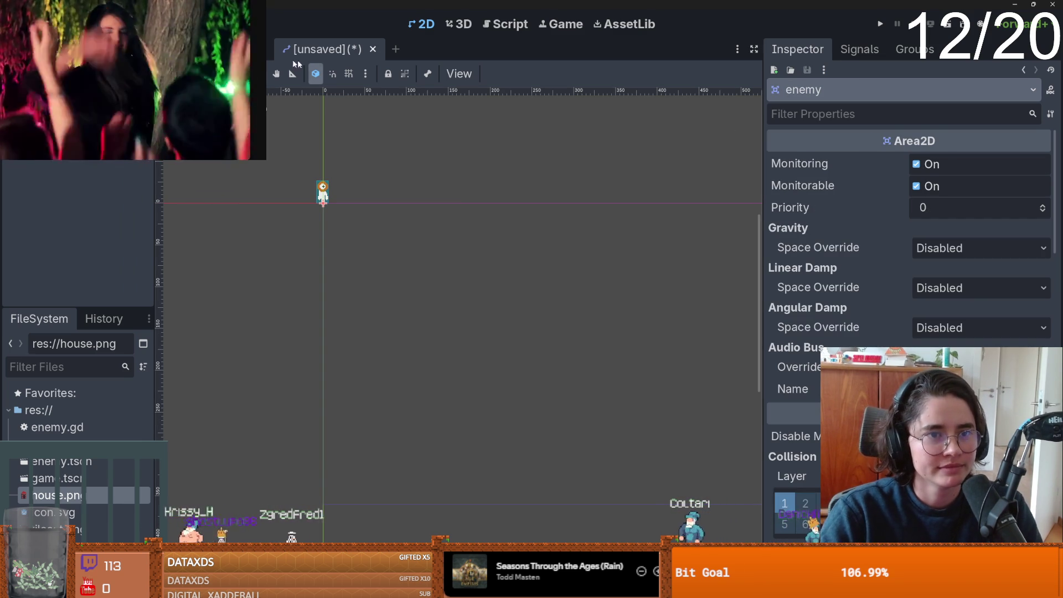
# Save the scene as enenmy_path_follow_2d.tscn.
pyautogui.hotkey('ctrl', 's')
pyautogui.press('Home')
pyautogui.write('enenmy_')
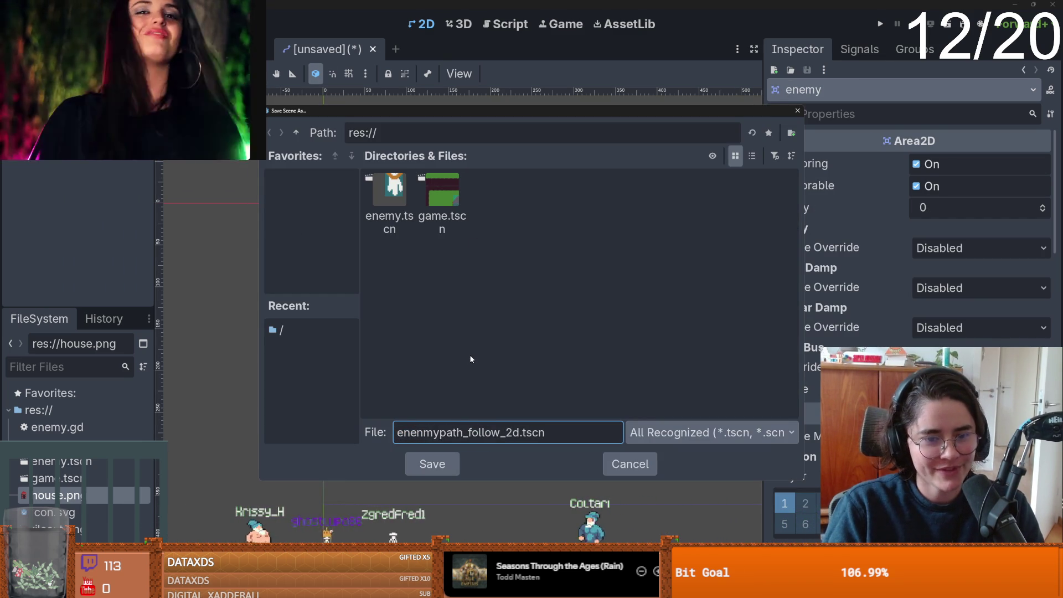
pyautogui.press('Return')
pyautogui.hotkey('ctrl', 's')
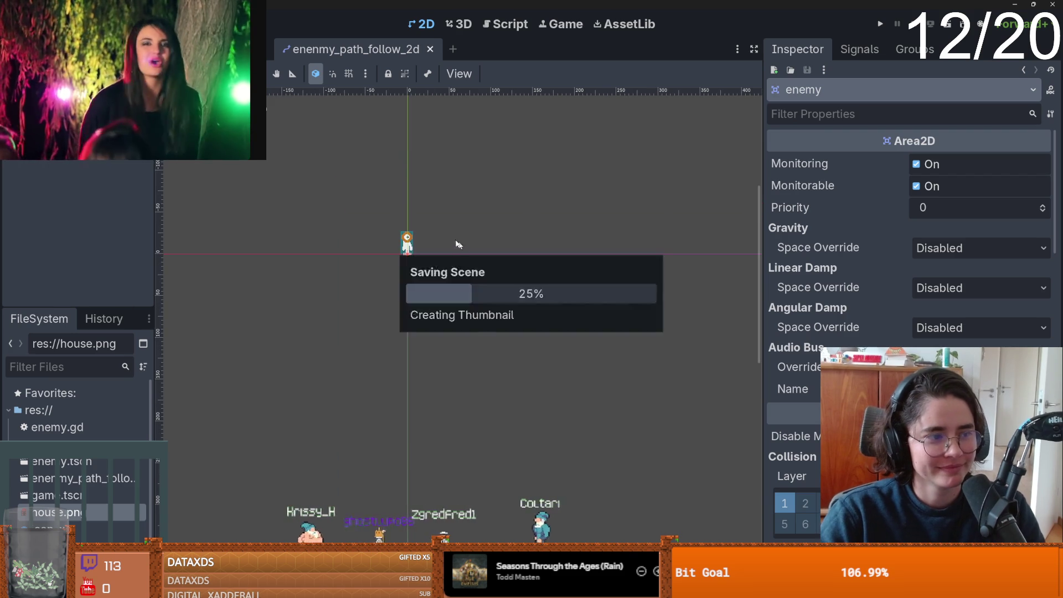
pyautogui.scroll(2, 433, 205)
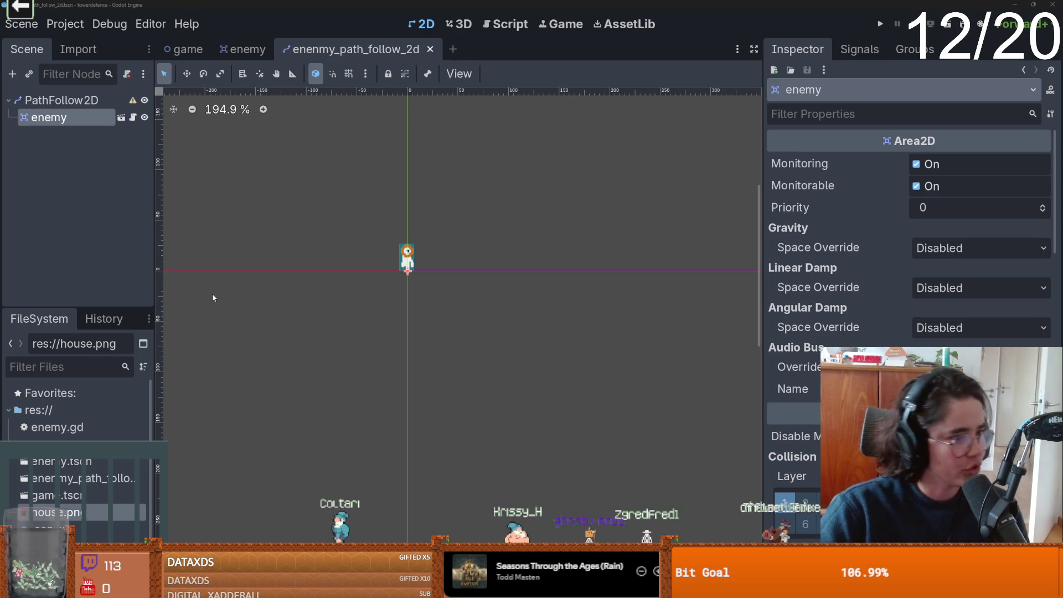
pyautogui.scroll(9, 386, 275)
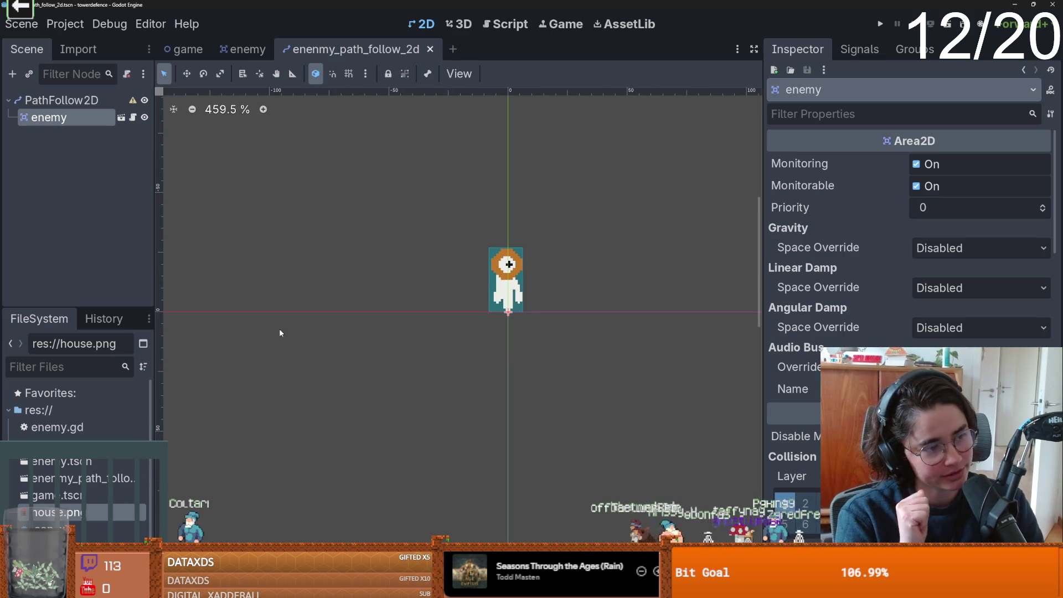
pyautogui.hotkey('ctrl', 's')
pyautogui.click(84, 101)
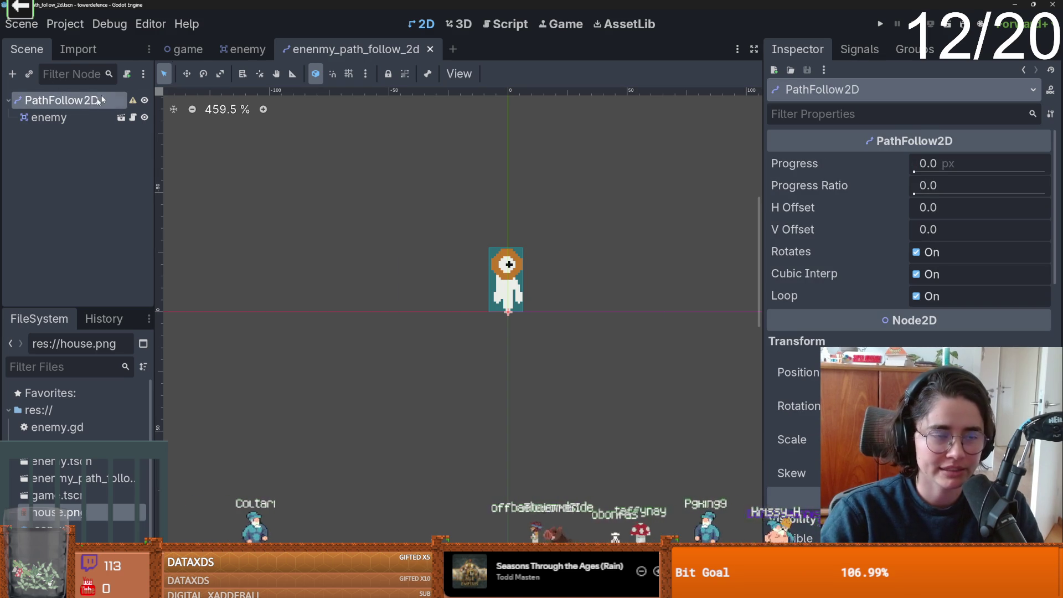
# Return to the game scene and save it.
pyautogui.click(184, 49)
pyautogui.scroll(-3, 432, 230)
pyautogui.scroll(2, 398, 233)
pyautogui.hotkey('ctrl', 's')
pyautogui.scroll(-1, 386, 235)
pyautogui.scroll(2, 388, 233)
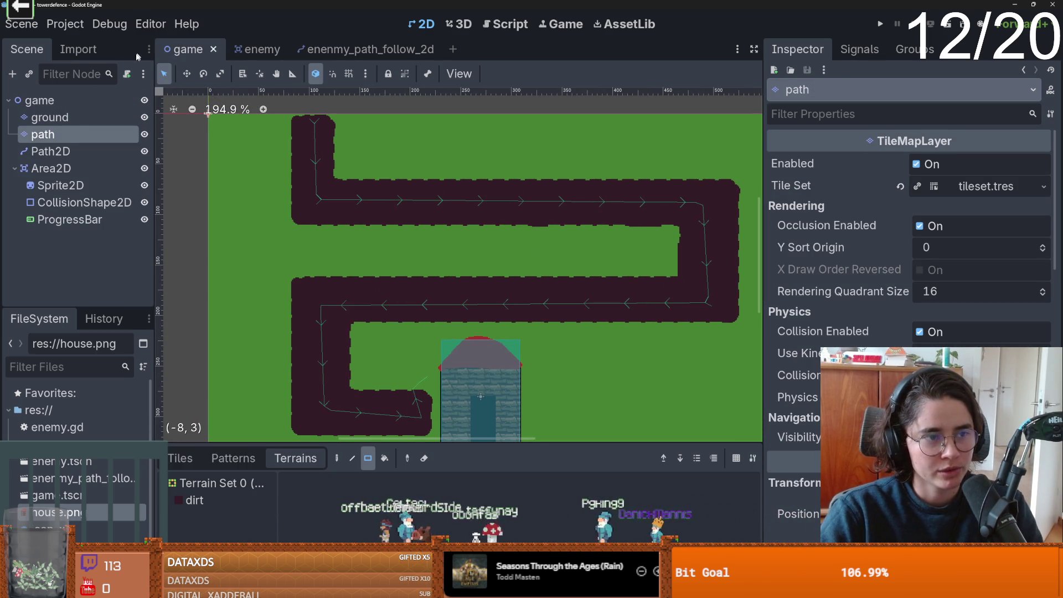
# Attach a new game.gd script to the game root node and save the scene.
pyautogui.click(39, 100)
pyautogui.click(126, 74)
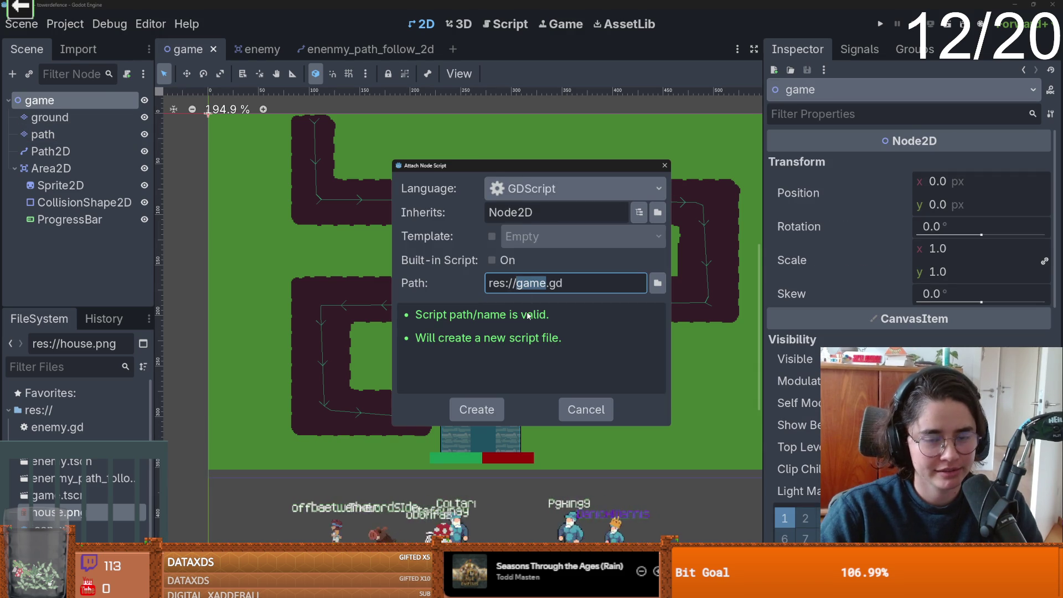
pyautogui.press('Return')
pyautogui.click(454, 112)
pyautogui.hotkey('ctrl', 's')
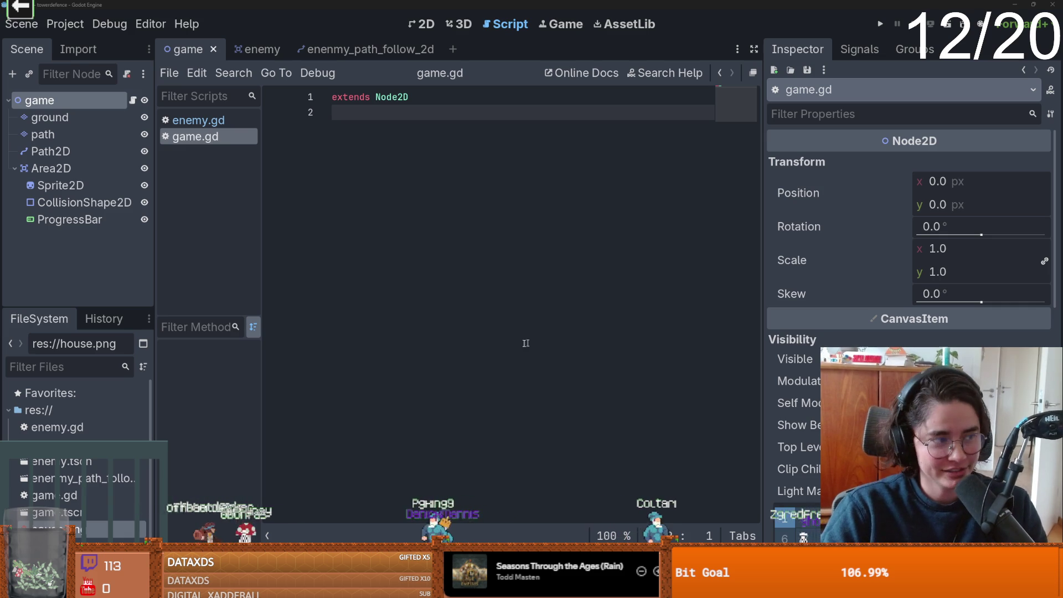
pyautogui.press('Return')
pyautogui.hotkey('ctrl', 's')
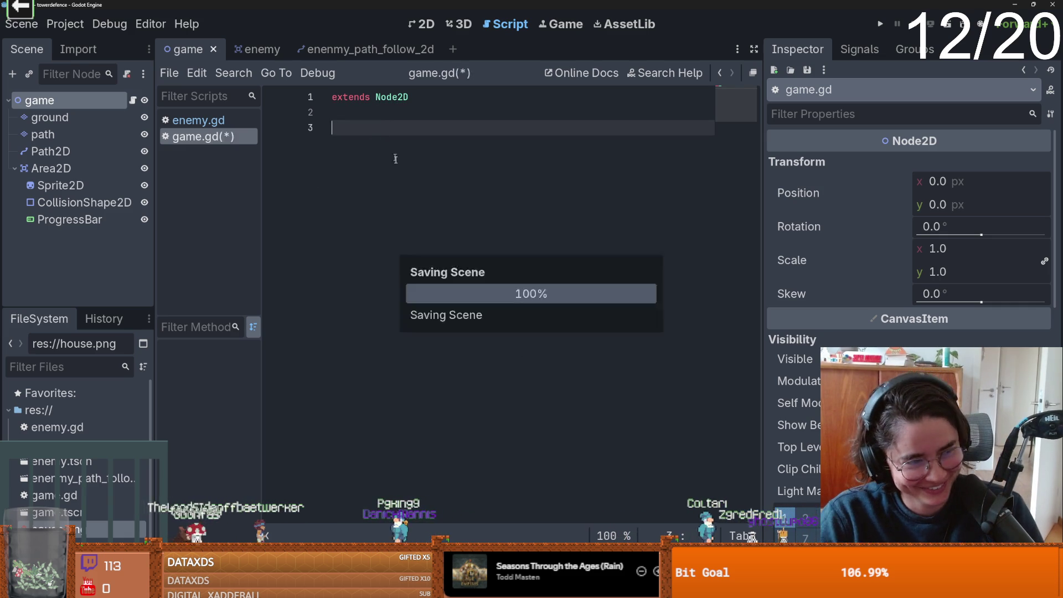
pyautogui.click(416, 25)
pyautogui.scroll(2, 470, 204)
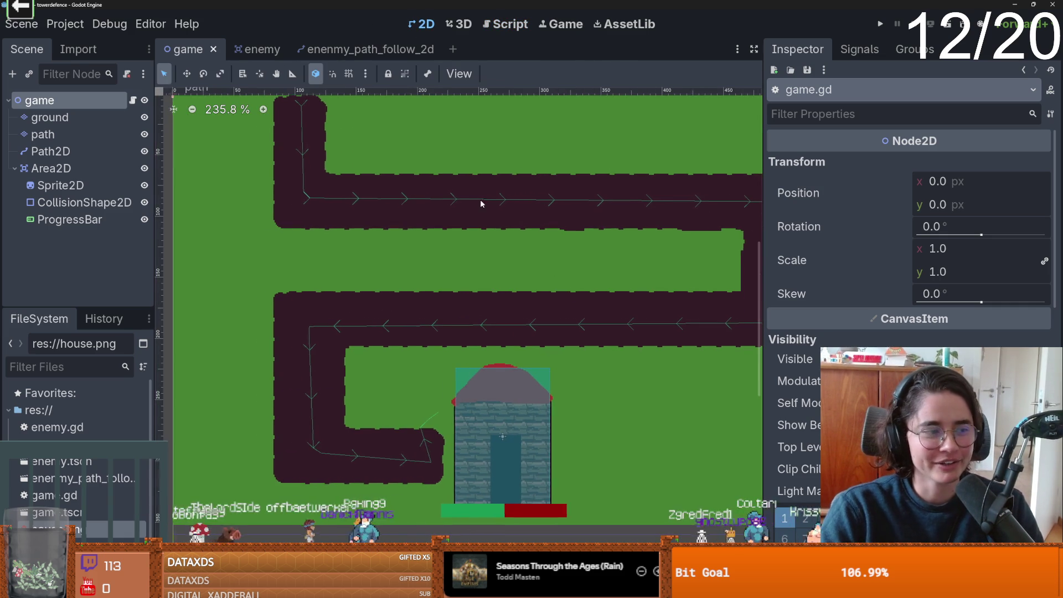
pyautogui.click(133, 100)
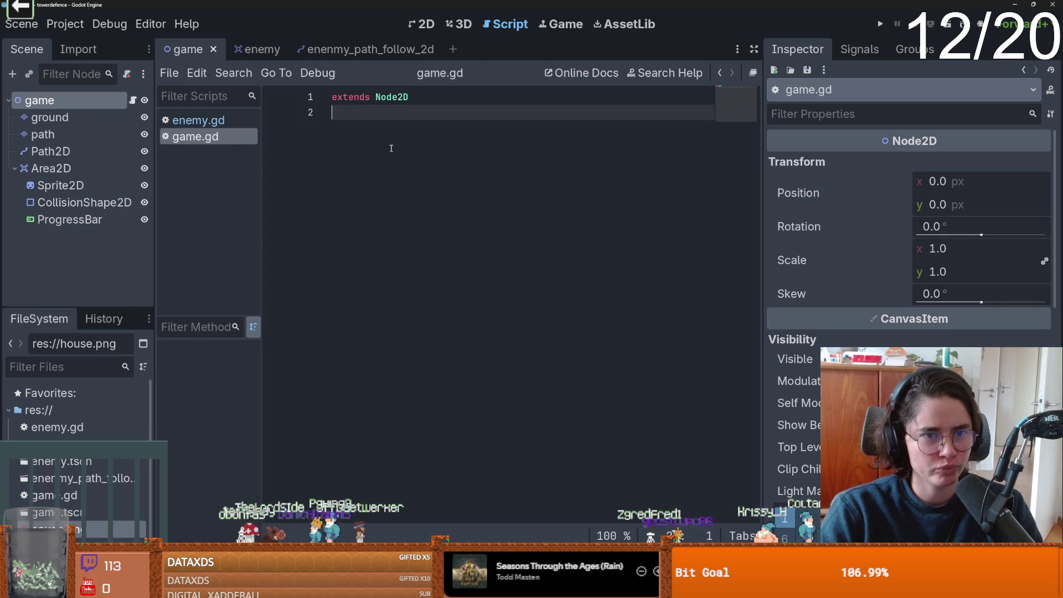
pyautogui.press('Return')
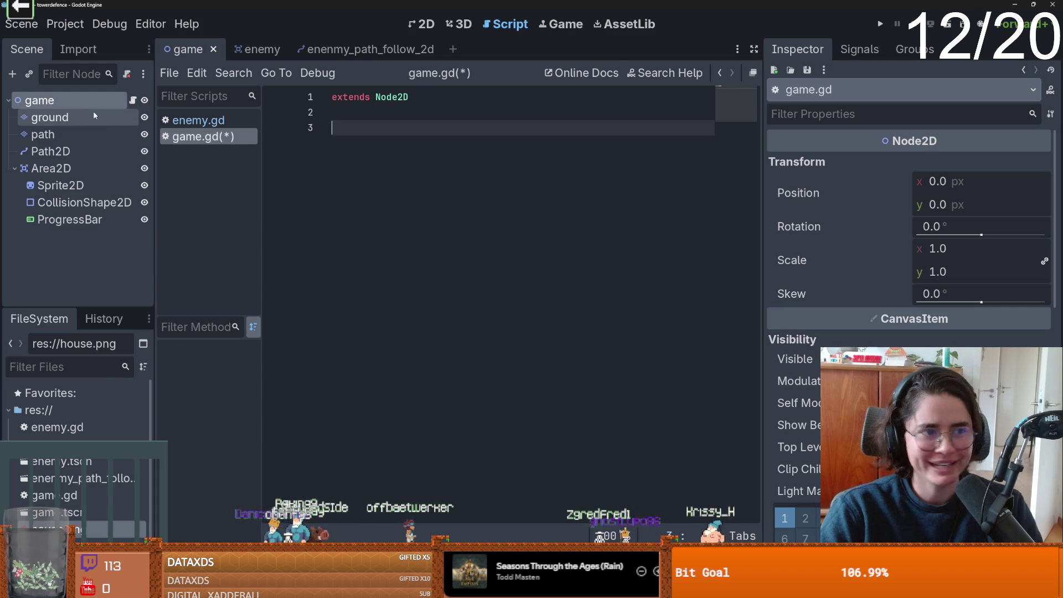
# Add a Timer as the first child of game with a Wait Time of 2 seconds.
pyautogui.rightClick(94, 101)
pyautogui.click(127, 133)
pyautogui.write('timer')
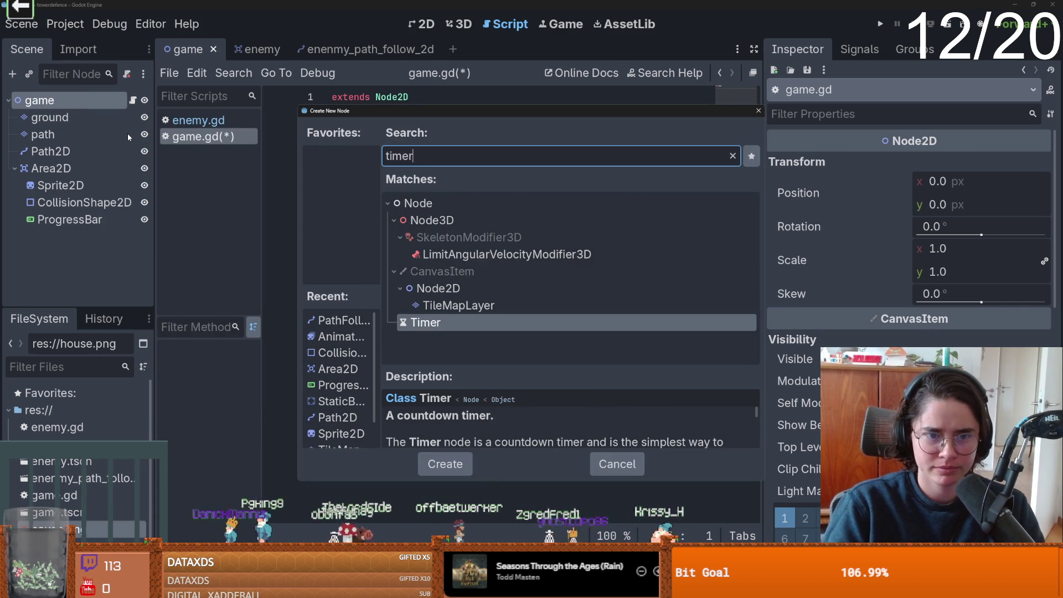
pyautogui.press('Return')
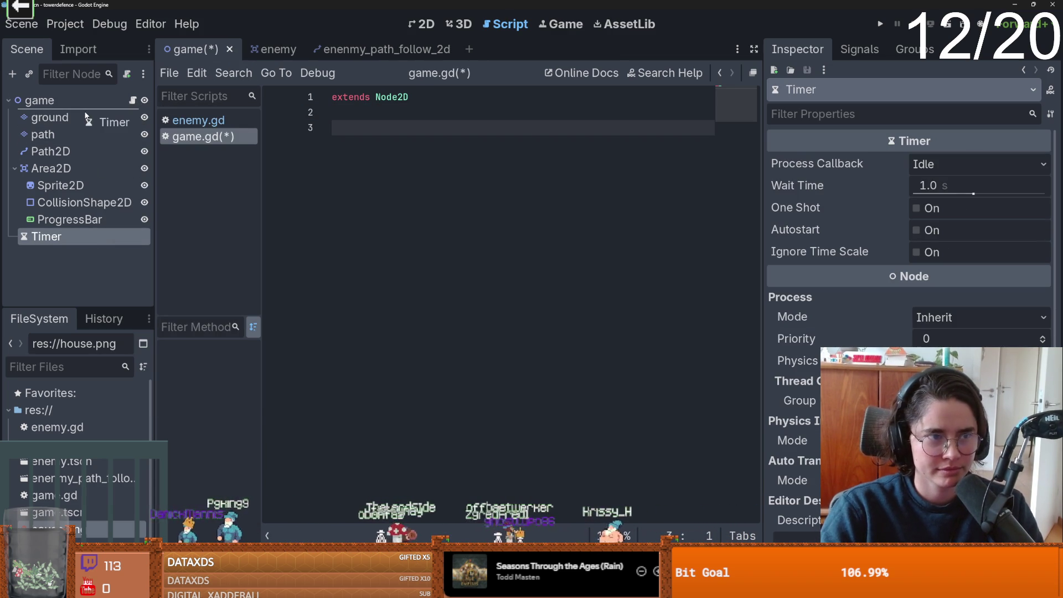
pyautogui.moveTo(86, 115); pyautogui.dragTo(84, 118)
pyautogui.click(936, 184)
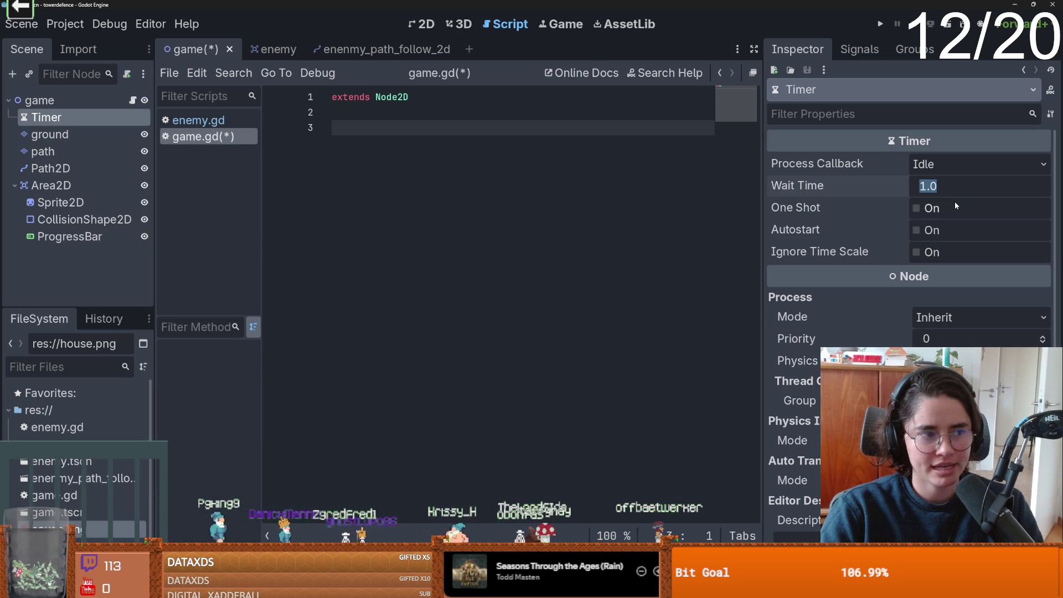
pyautogui.write('2')
pyautogui.press('Return')
pyautogui.click(385, 136)
pyautogui.write('func')
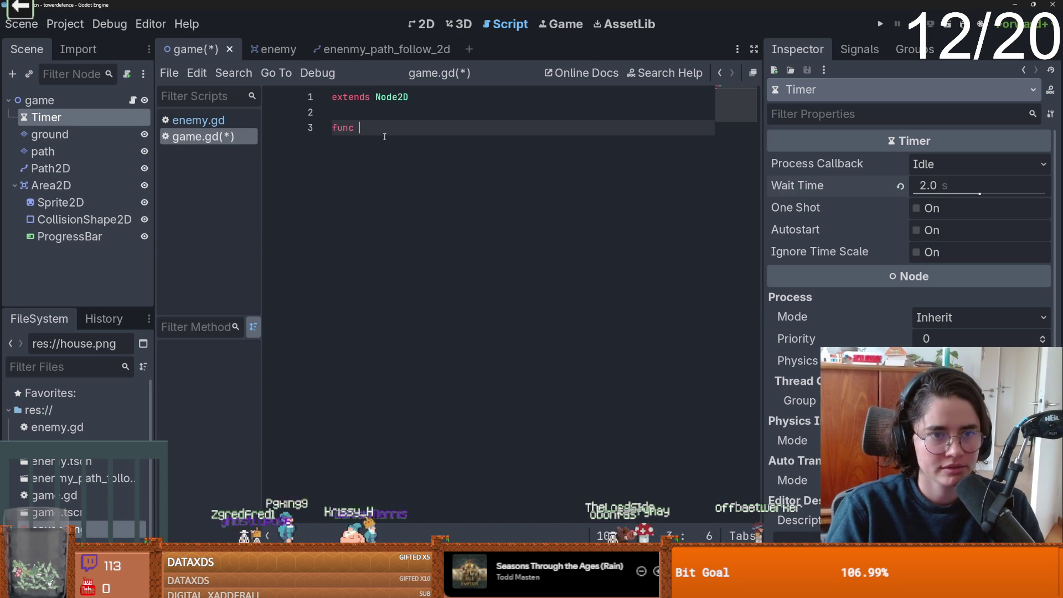
pyautogui.doubleClick(48, 118)
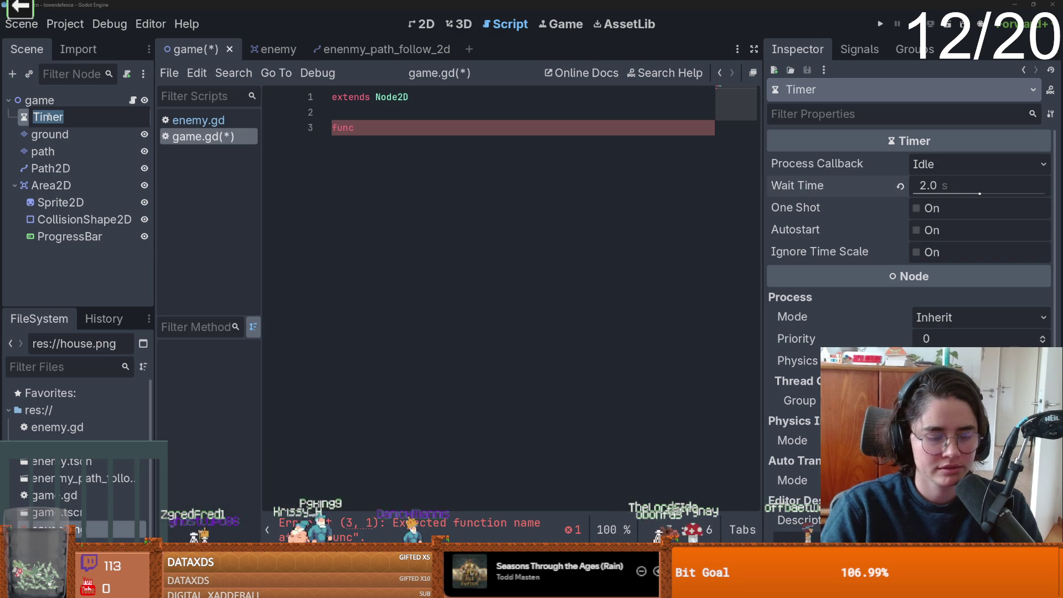
pyautogui.click(458, 197)
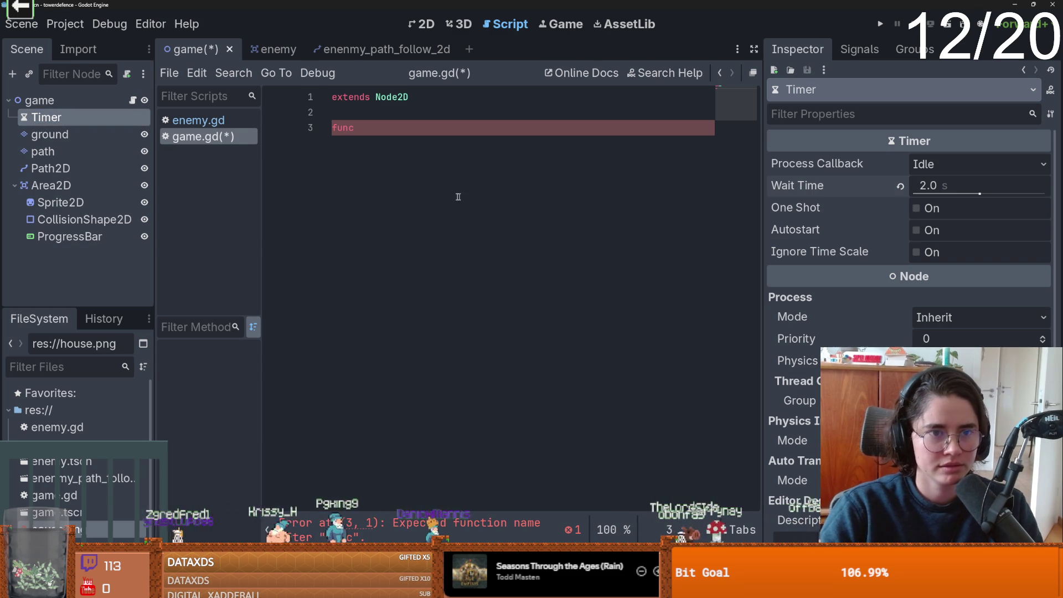
pyautogui.click(364, 127)
pyautogui.write('_rea')
pyautogui.press('Return')
pyautogui.press('Return')
pyautogui.write('pas')
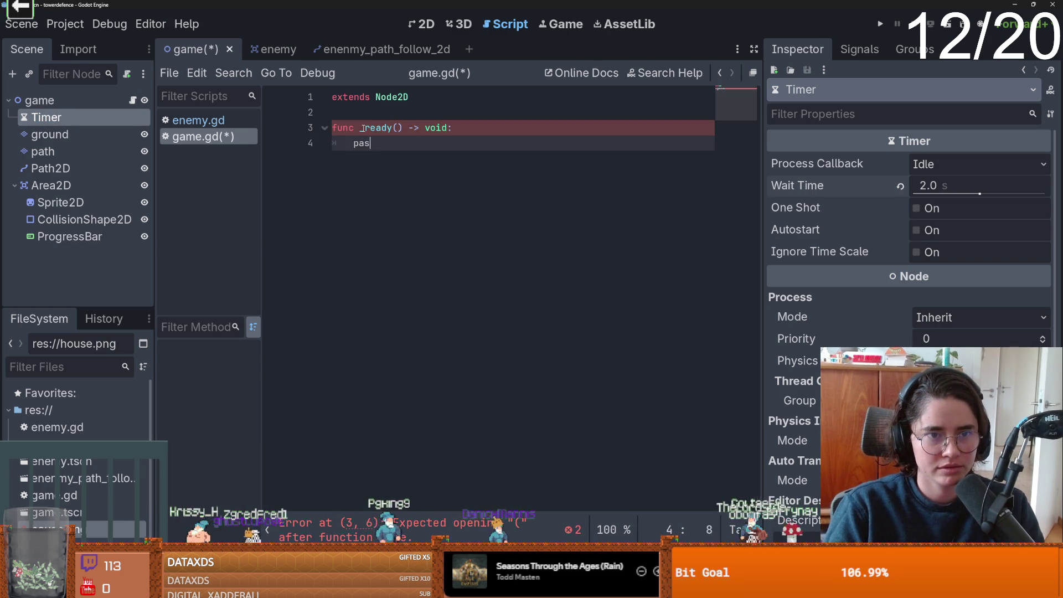
pyautogui.click(364, 112)
pyautogui.press('Return')
pyautogui.press('Return')
pyautogui.moveTo(48, 117); pyautogui.dragTo(355, 126)
pyautogui.click(420, 189)
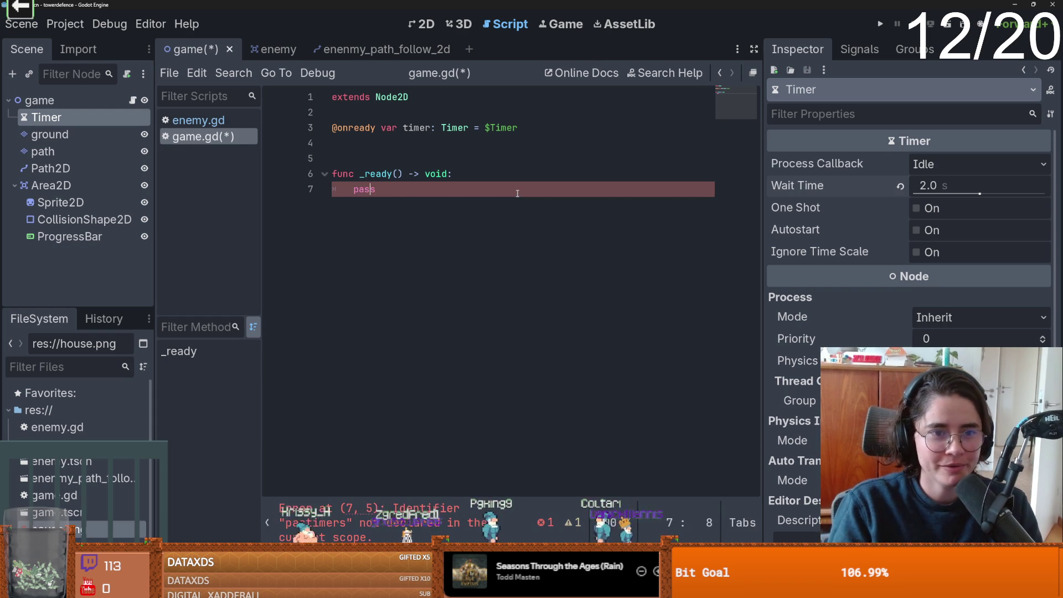
pyautogui.click(360, 190)
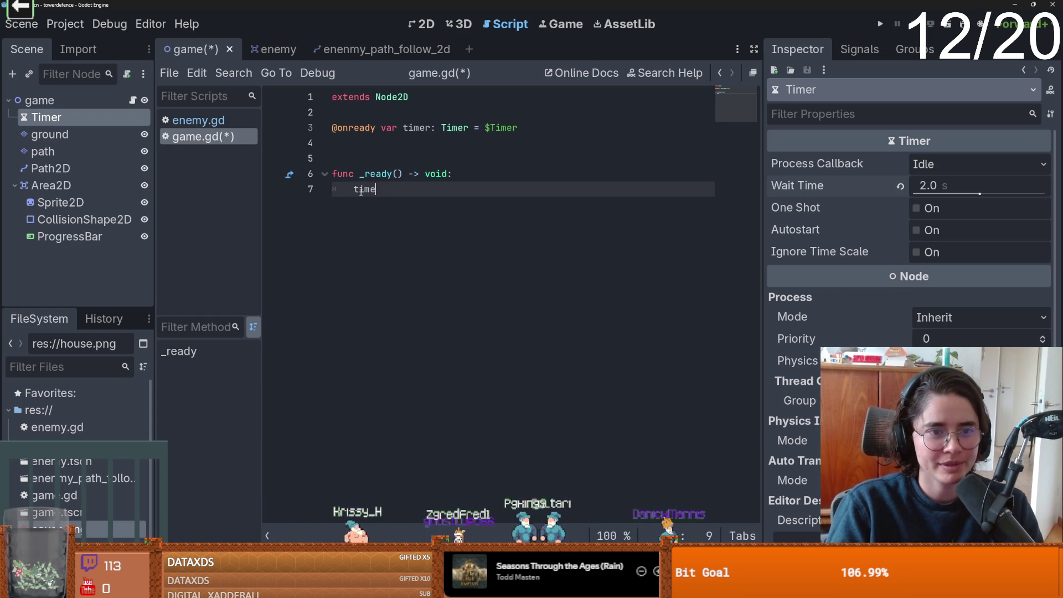
pyautogui.write('r.timeout.co')
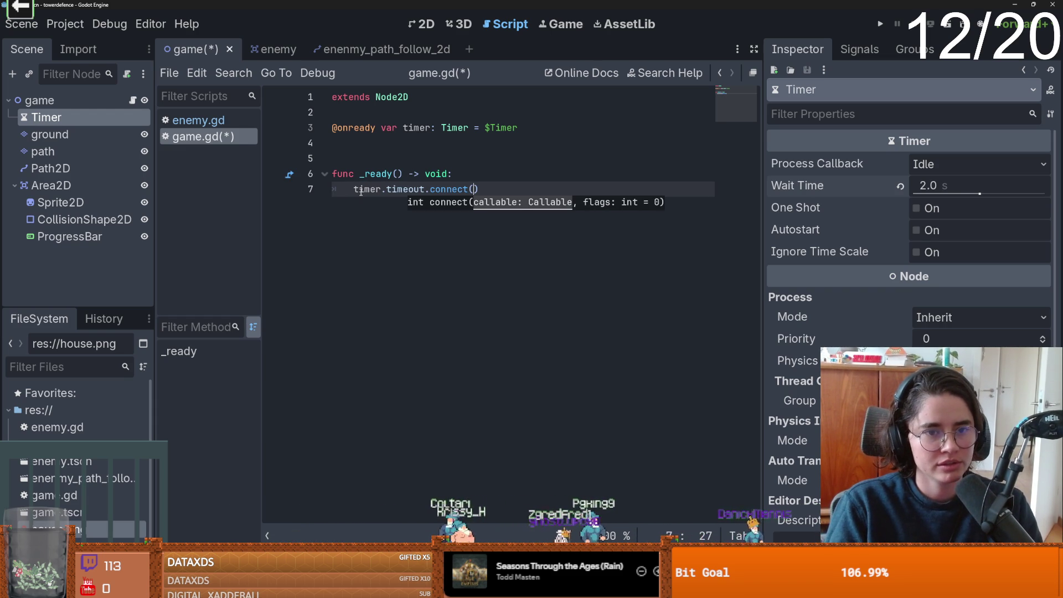
pyautogui.write('nnect(spawn_enemies')
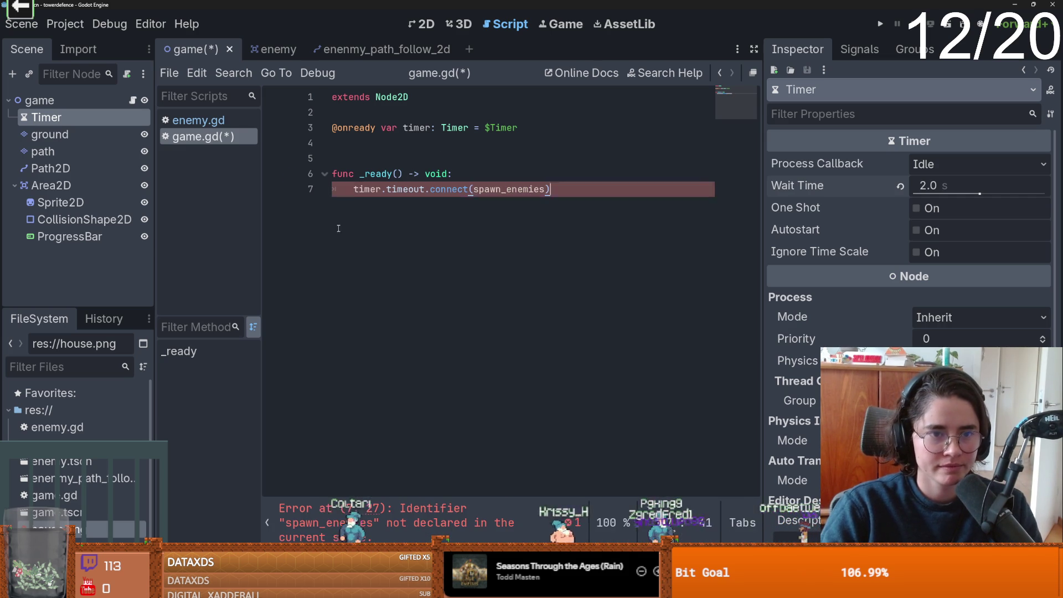
# Define an empty spawn_enemies() function containing pass and save game.gd.
pyautogui.press('Return')
pyautogui.press('Return')
pyautogui.press('BackSpace')
pyautogui.write('spawn_enemies(;')
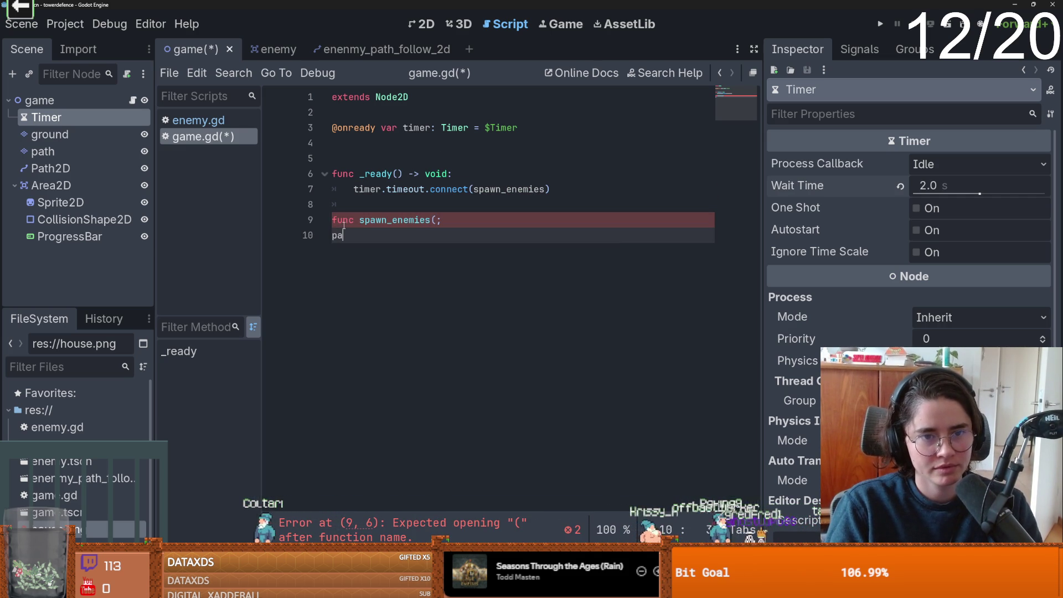
pyautogui.press('BackSpace')
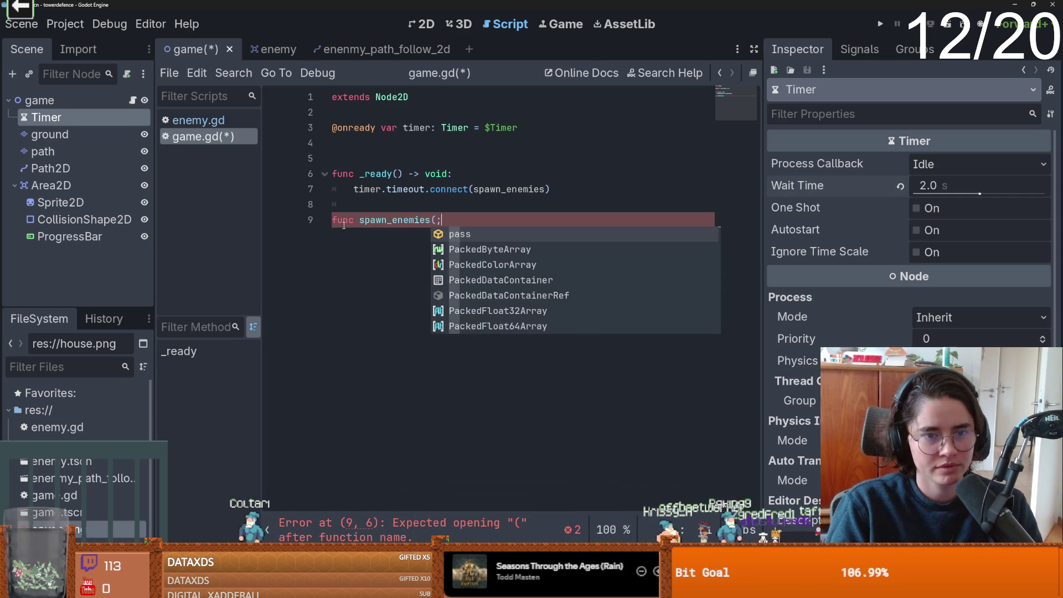
pyautogui.write(';')
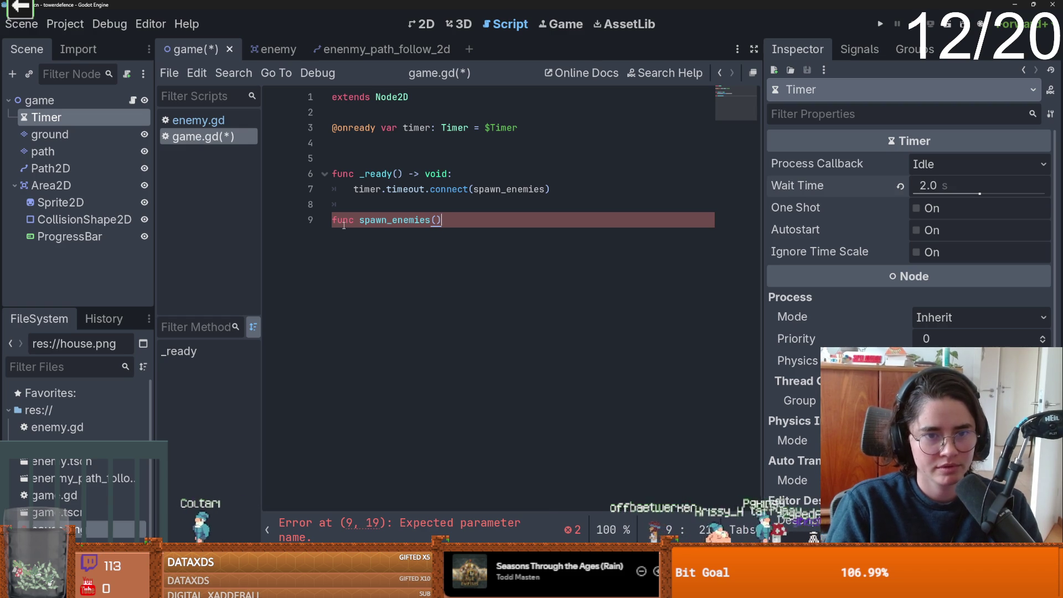
pyautogui.write(':')
pyautogui.press('Return')
pyautogui.write('pass')
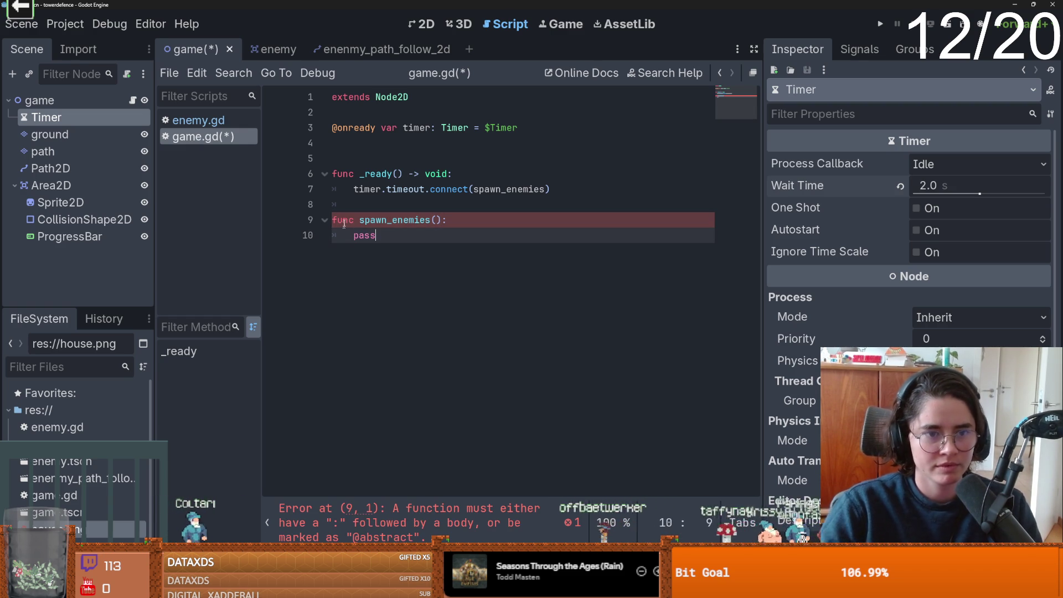
pyautogui.hotkey('ctrl', 's')
pyautogui.hotkey('ctrl', 'F1')
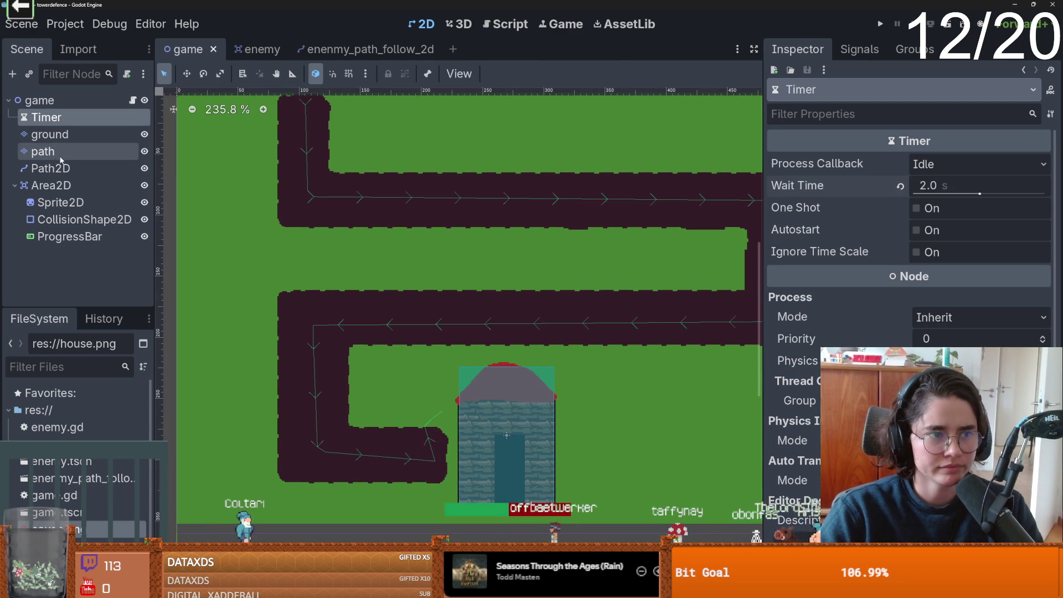
# Instance enenmy_path_follow_2d.tscn under Path2D, nudge it along the path, and turn Rotates off.
pyautogui.click(58, 168)
pyautogui.click(28, 74)
pyautogui.write('ene')
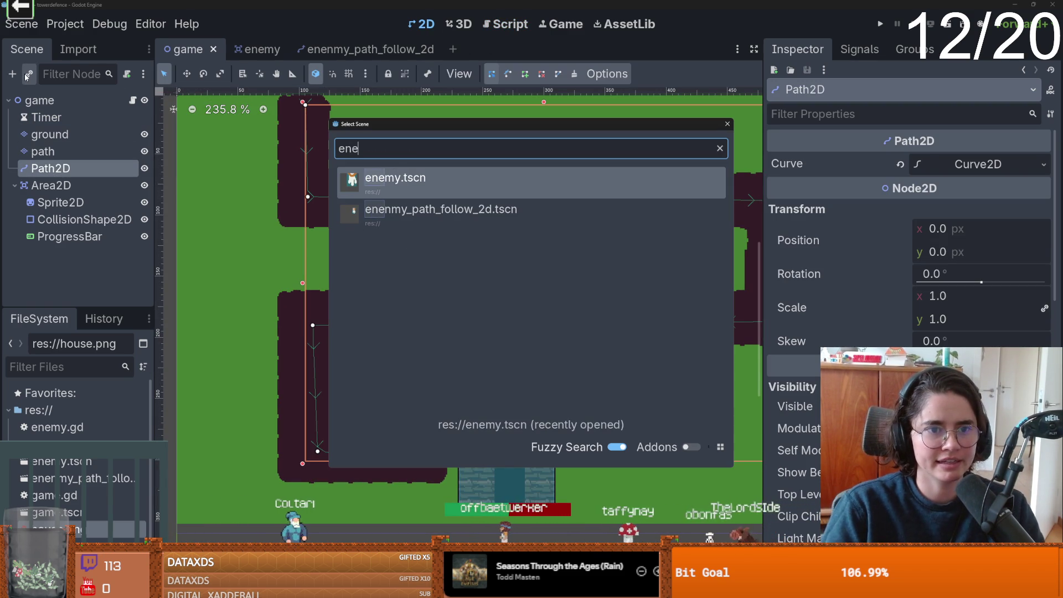
pyautogui.press('Down')
pyautogui.press('Return')
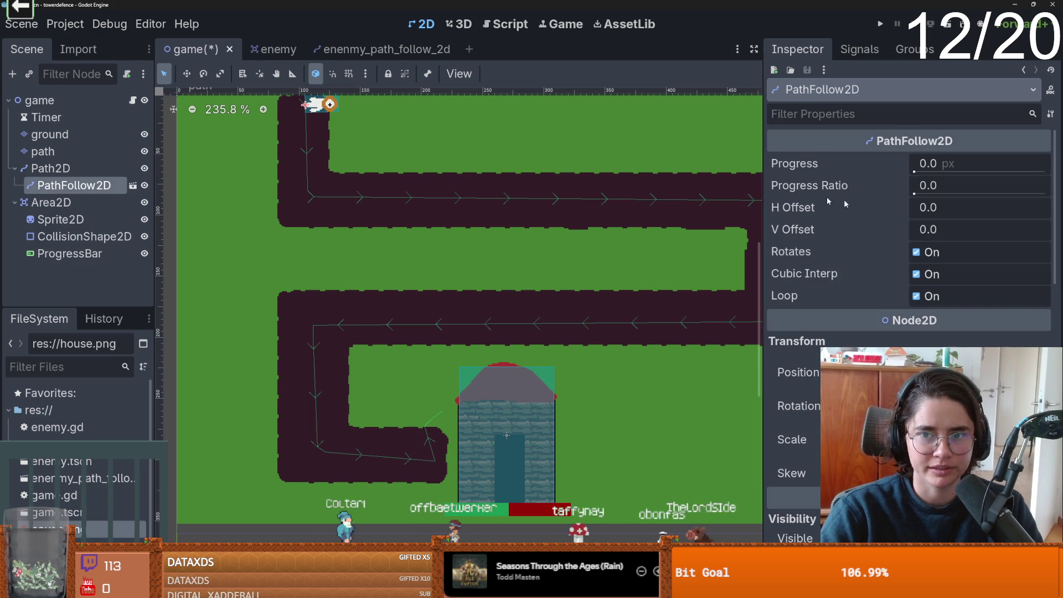
pyautogui.moveTo(914, 194); pyautogui.dragTo(923, 195)
pyautogui.click(916, 251)
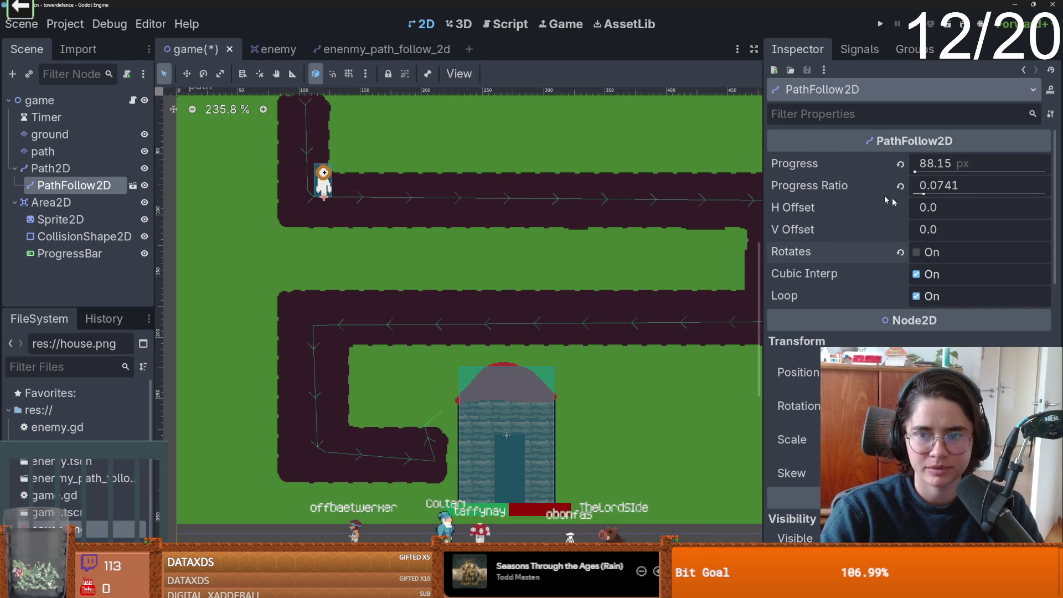
# Read the PathFollow2D class documentation, then delete the PathFollow2D instance.
pyautogui.rightClick(80, 185)
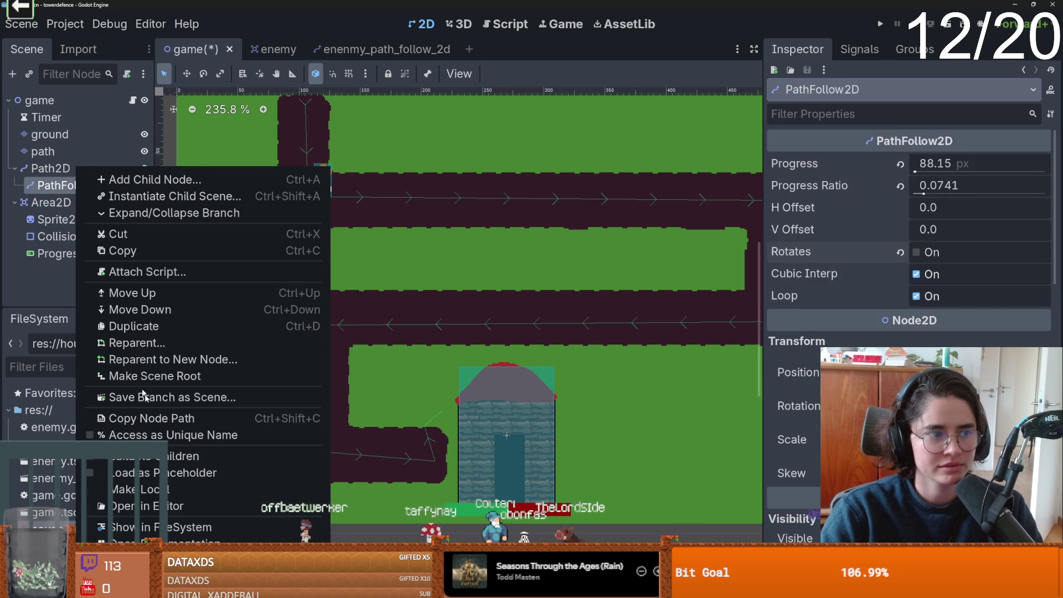
pyautogui.click(133, 541)
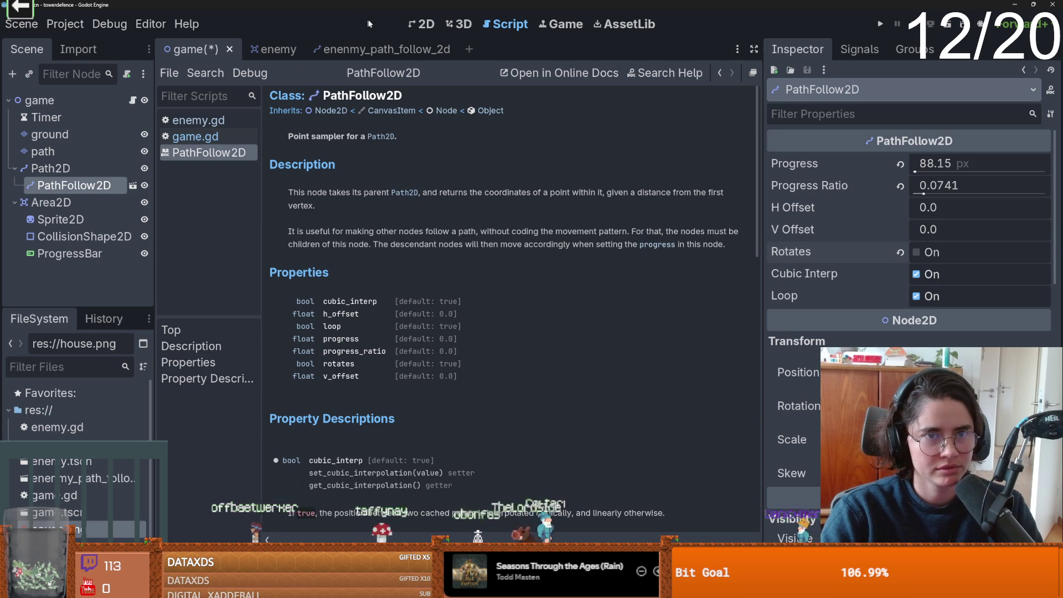
pyautogui.click(422, 23)
pyautogui.scroll(3, 388, 214)
pyautogui.rightClick(62, 186)
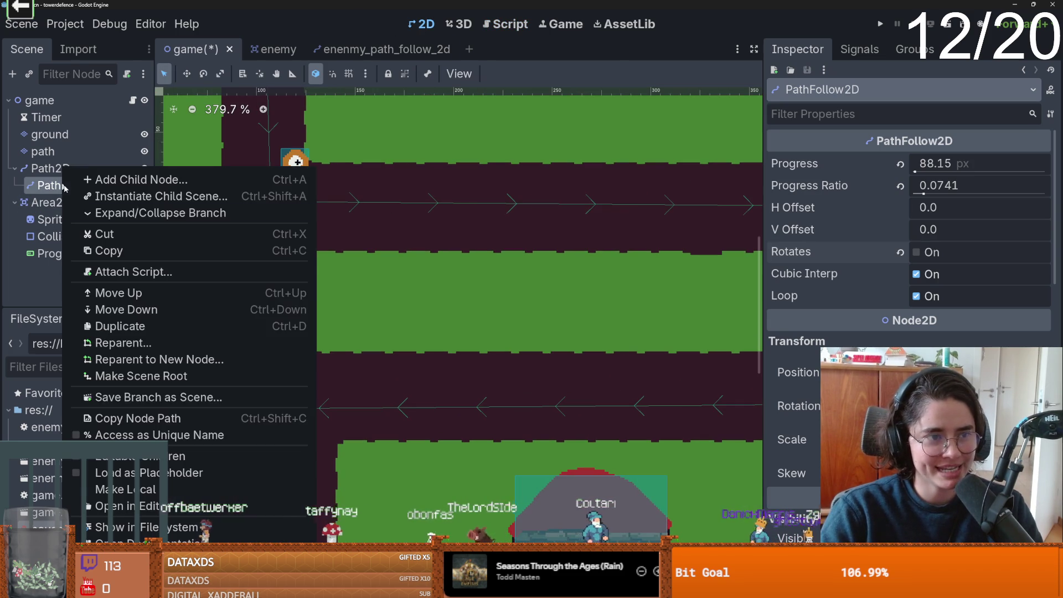
pyautogui.click(133, 565)
pyautogui.click(490, 308)
# Restore the enemy instance, turn Rotates off, set Progress Ratio to 0.1151, and reset its Rotation.
pyautogui.click(50, 169)
pyautogui.hotkey('ctrl', 'z')
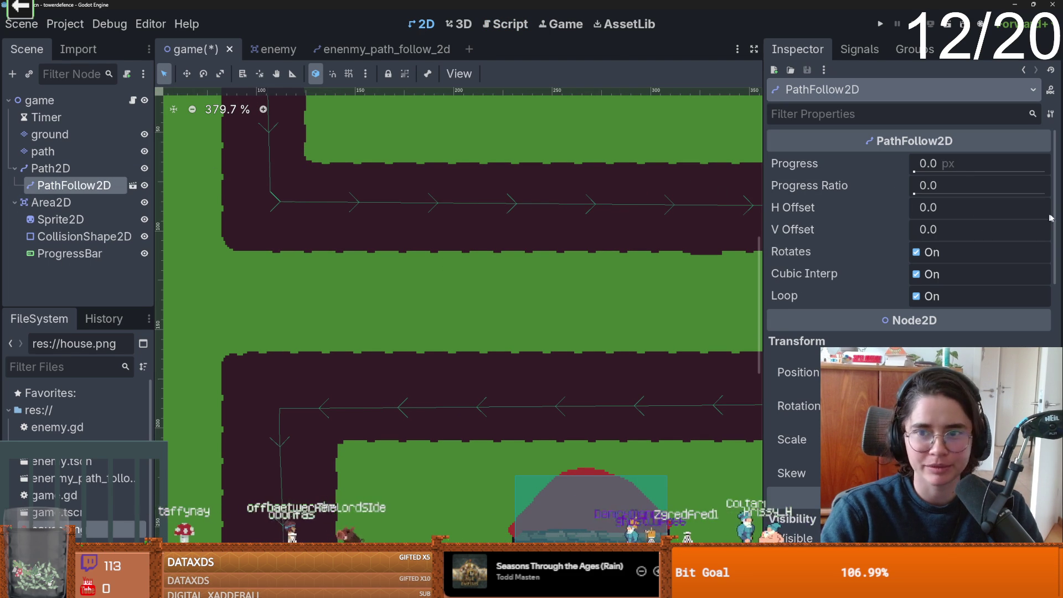
pyautogui.scroll(-3, 515, 254)
pyautogui.click(916, 252)
pyautogui.moveTo(914, 193); pyautogui.dragTo(932, 196)
pyautogui.click(900, 406)
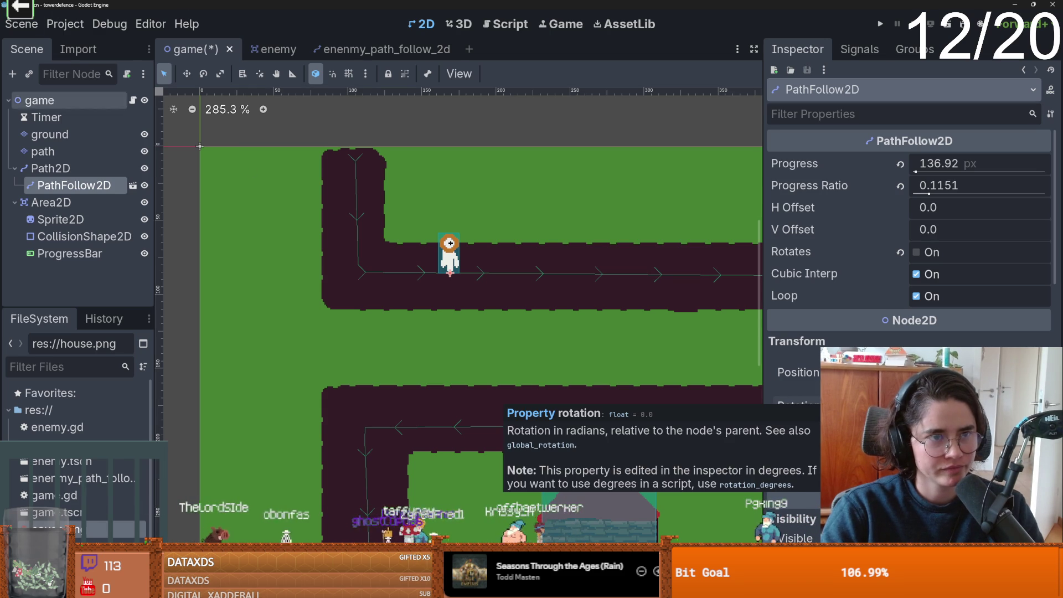
pyautogui.click(273, 50)
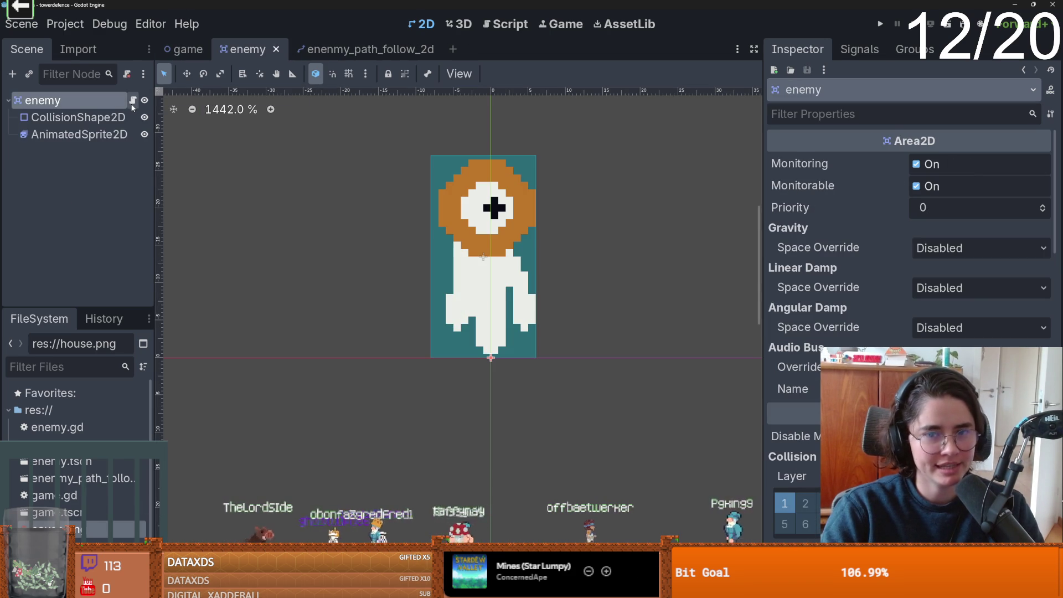
# Attach a new enenmy_path_follow_2d.gd script to the PathFollow2D root and open it.
pyautogui.click(287, 57)
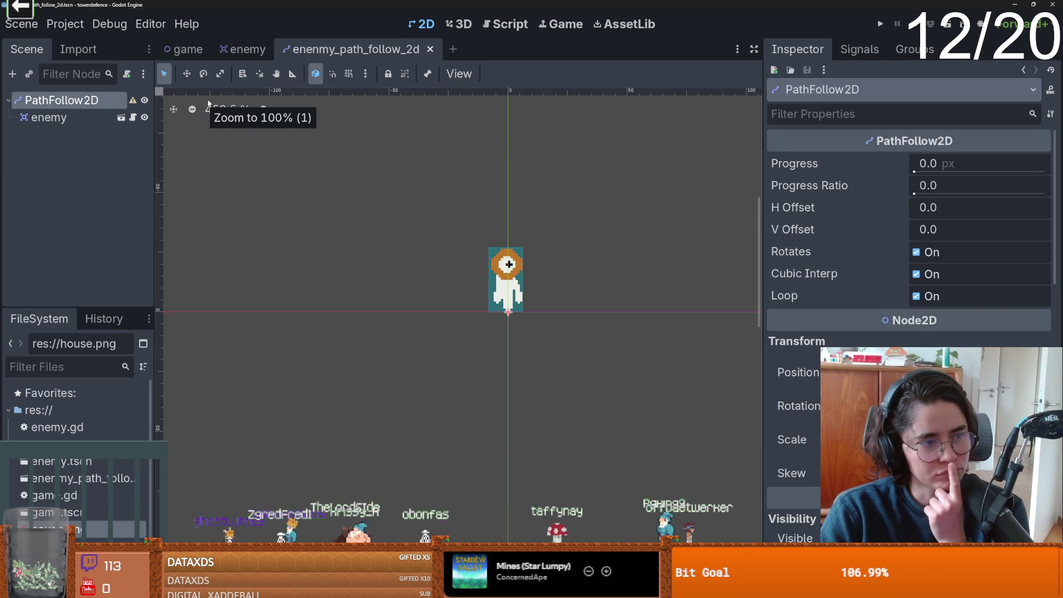
pyautogui.click(129, 74)
pyautogui.click(474, 408)
pyautogui.click(408, 149)
pyautogui.press('Return')
pyautogui.write('func')
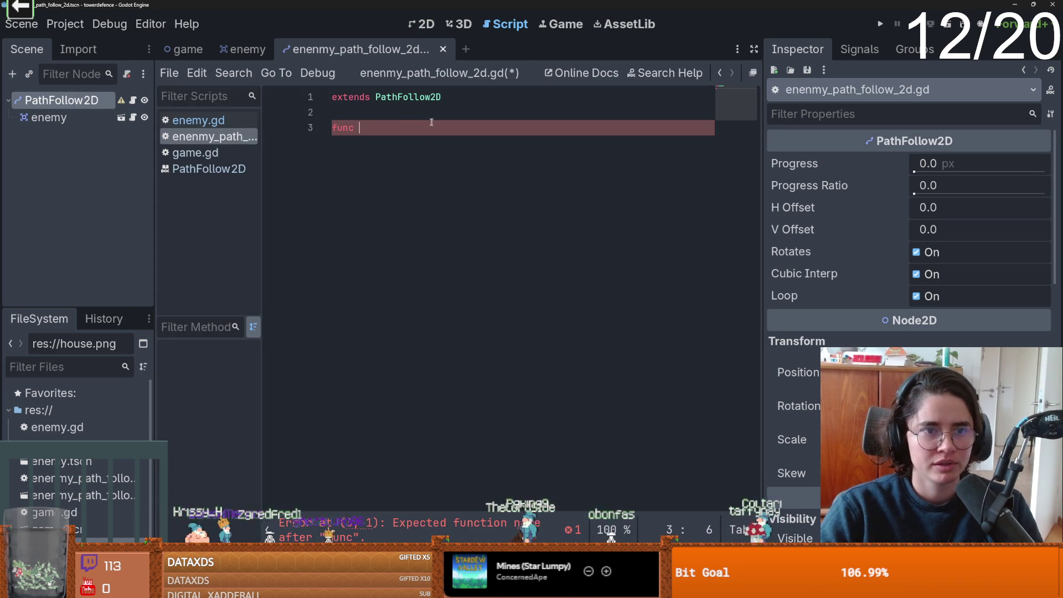
pyautogui.click(188, 49)
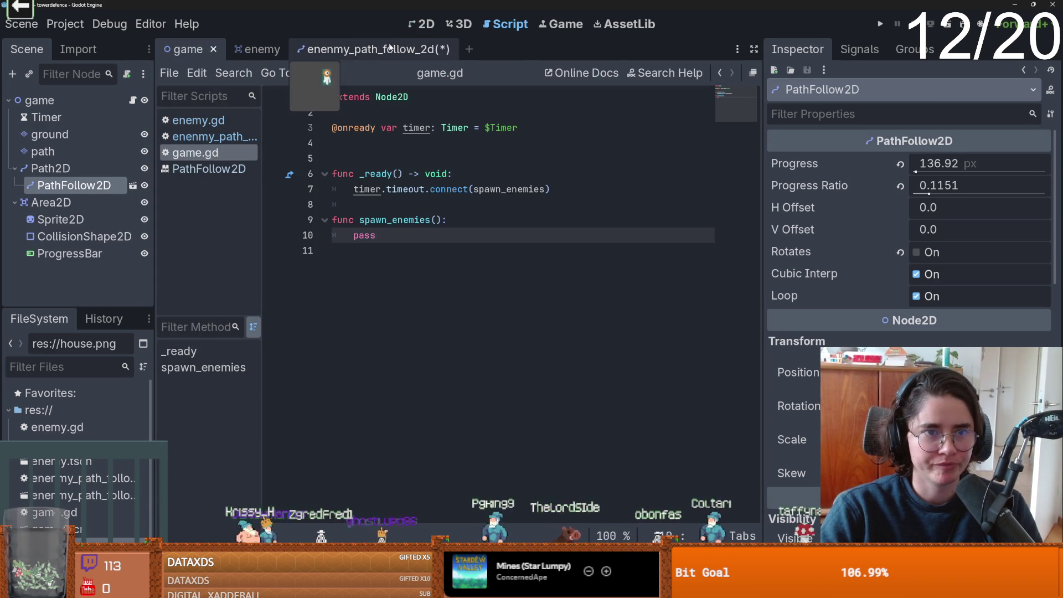
pyautogui.hotkey('ctrl', 'F1')
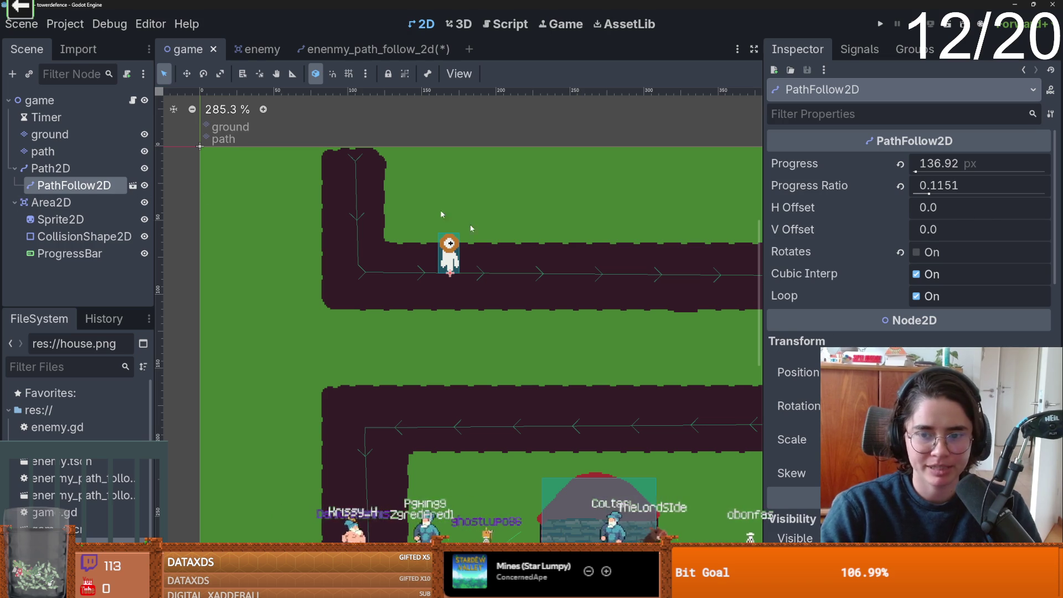
pyautogui.click(318, 49)
pyautogui.click(133, 100)
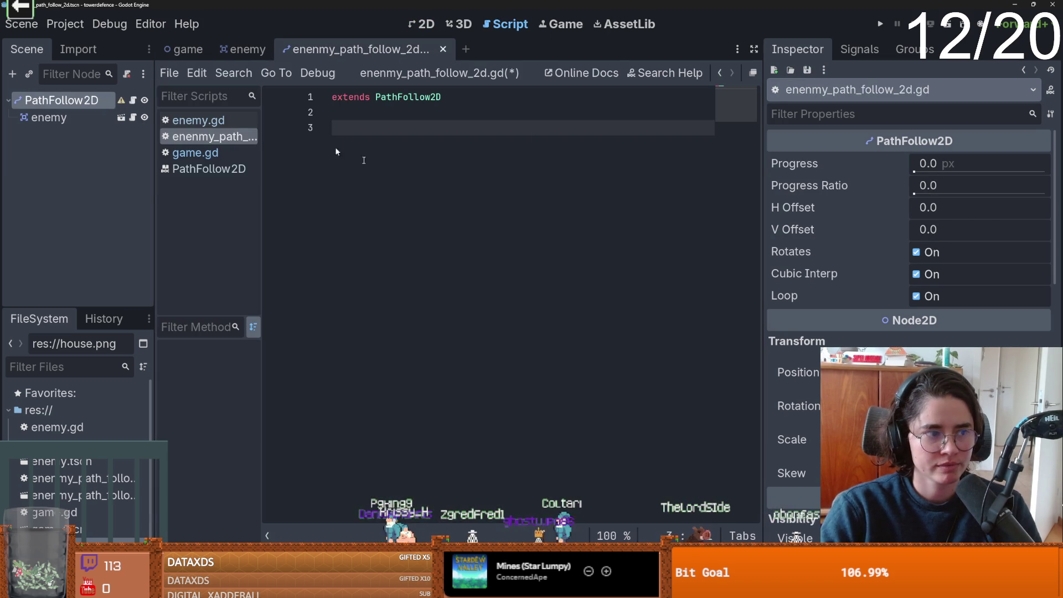
# Write the func _ready() declaration on line 3, then start the choir video in Firefox.
pyautogui.write('_reay')
pyautogui.press('Return')
pyautogui.hotkey('ctrl', 'z')
pyautogui.press('BackSpace')
pyautogui.press('BackSpace')
pyautogui.press('BackSpace')
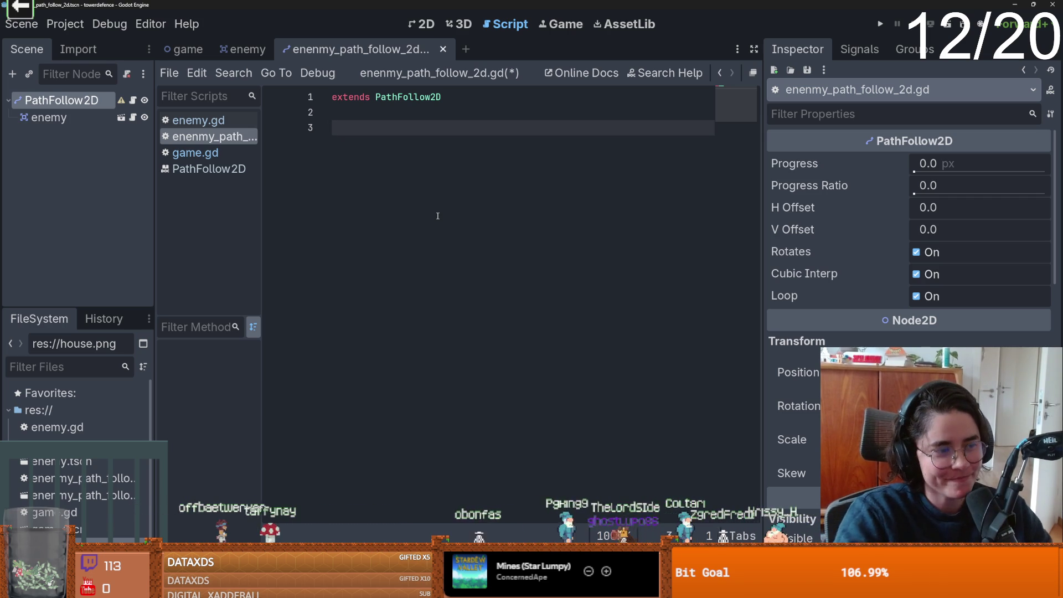
pyautogui.write('_')
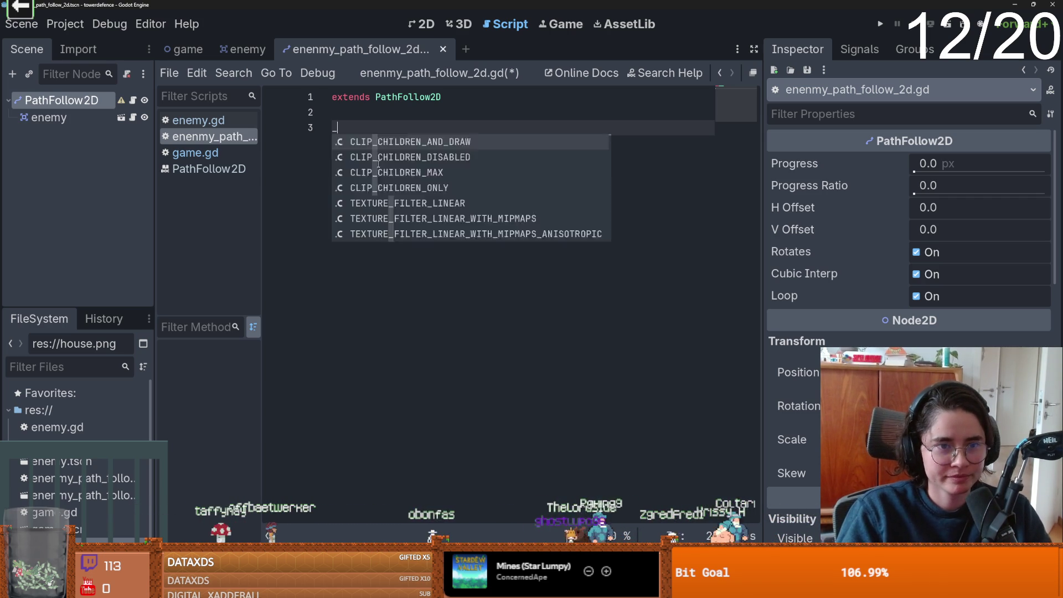
pyautogui.press('BackSpace')
pyautogui.write('func _rea')
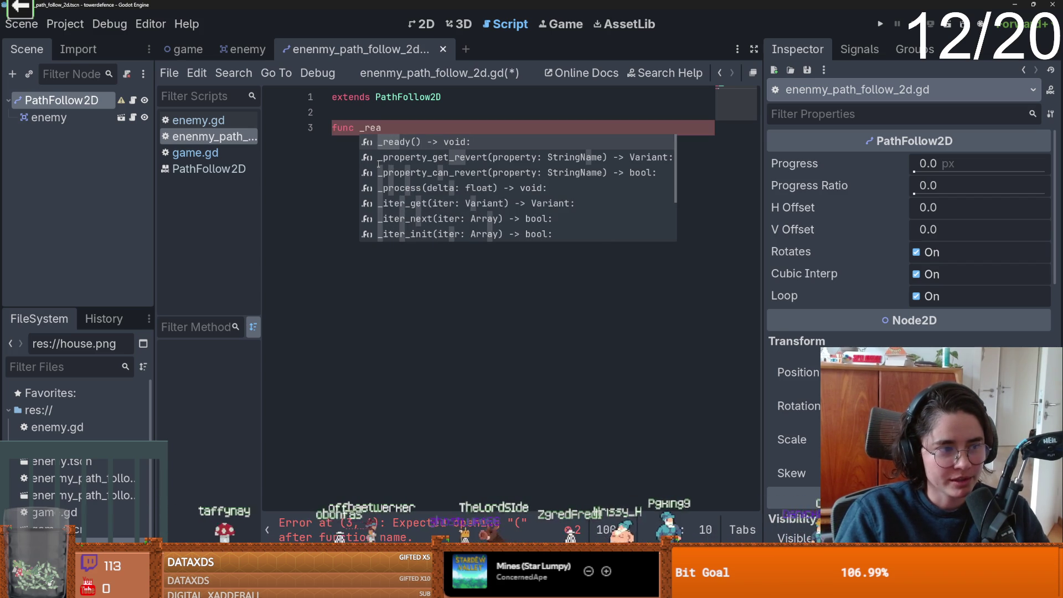
pyautogui.press('Return')
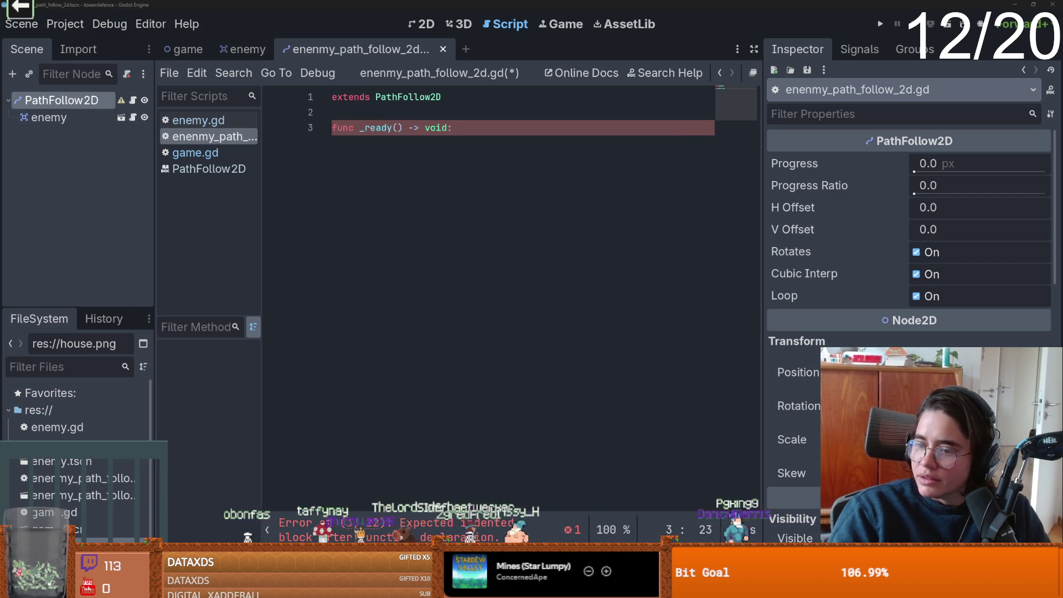
pyautogui.hotkey('alt', 'Tab')
pyautogui.click(612, 223)
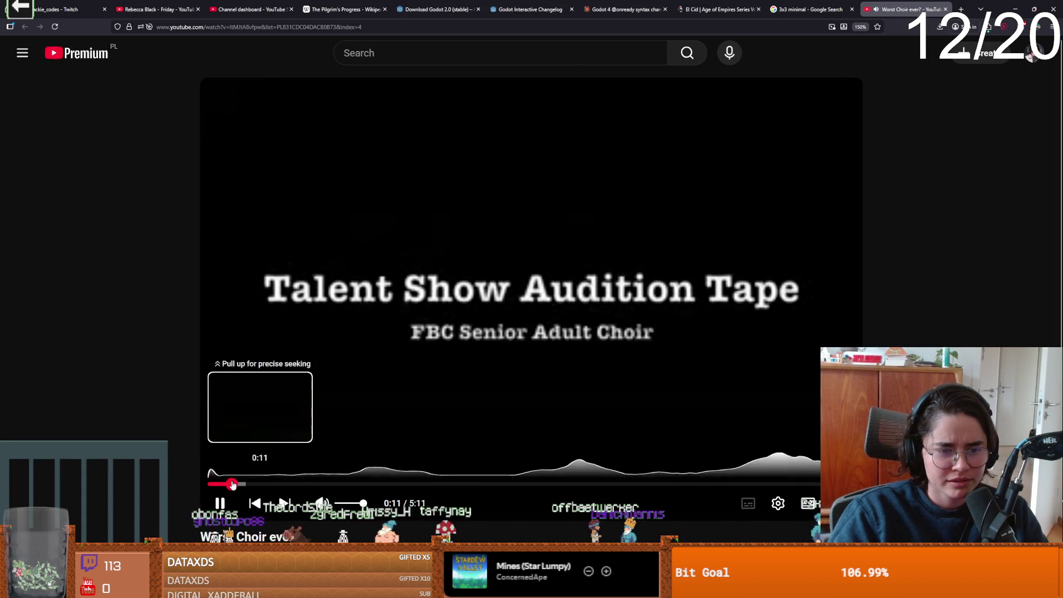
# Skip the Worst Choir ever? video ahead to 0:11, pausing and resuming it twice.
pyautogui.click(232, 484)
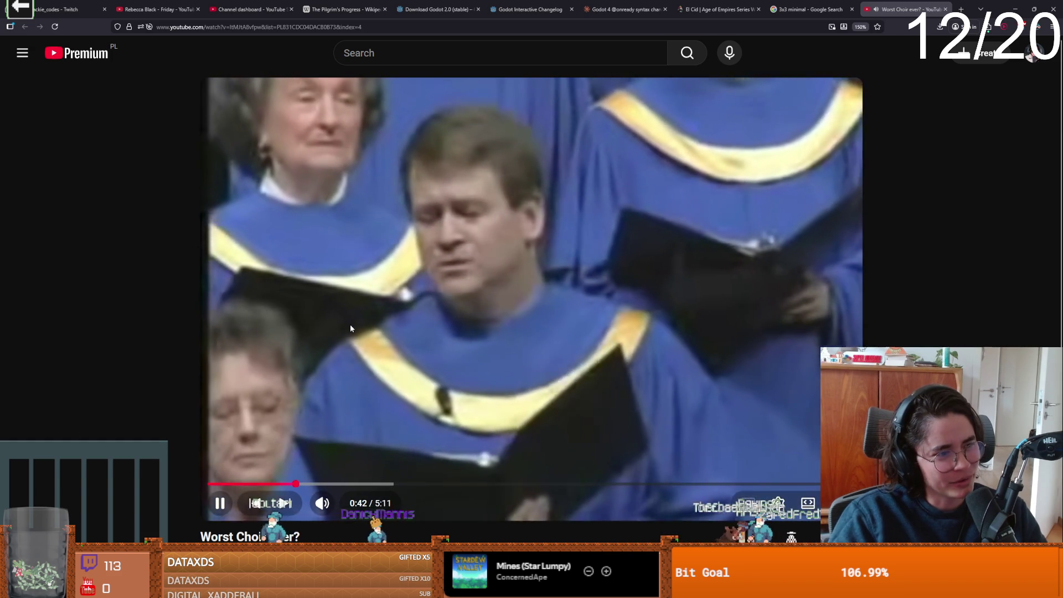
pyautogui.click(350, 328)
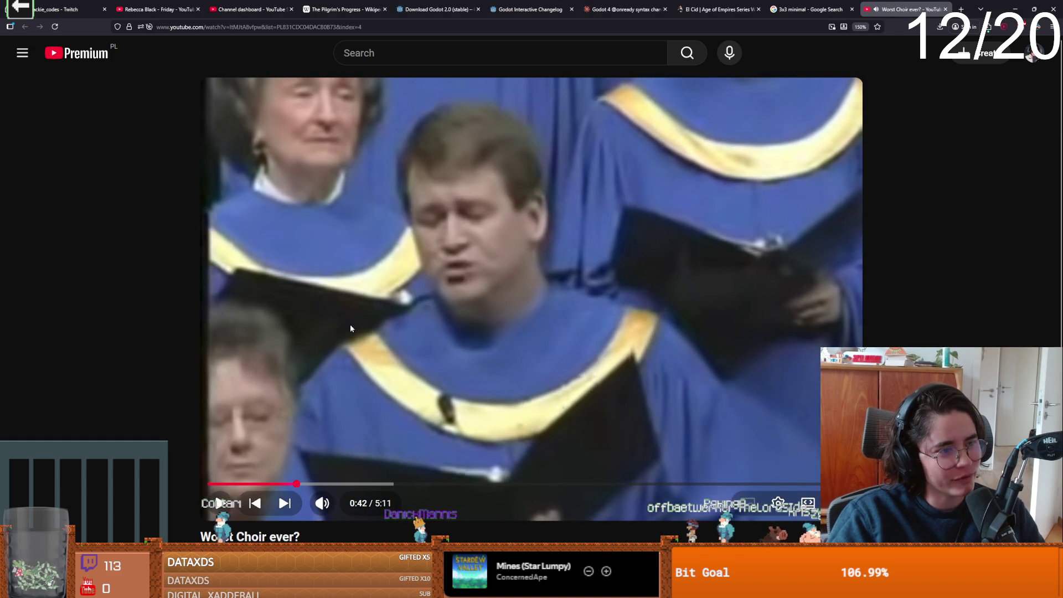
pyautogui.click(350, 328)
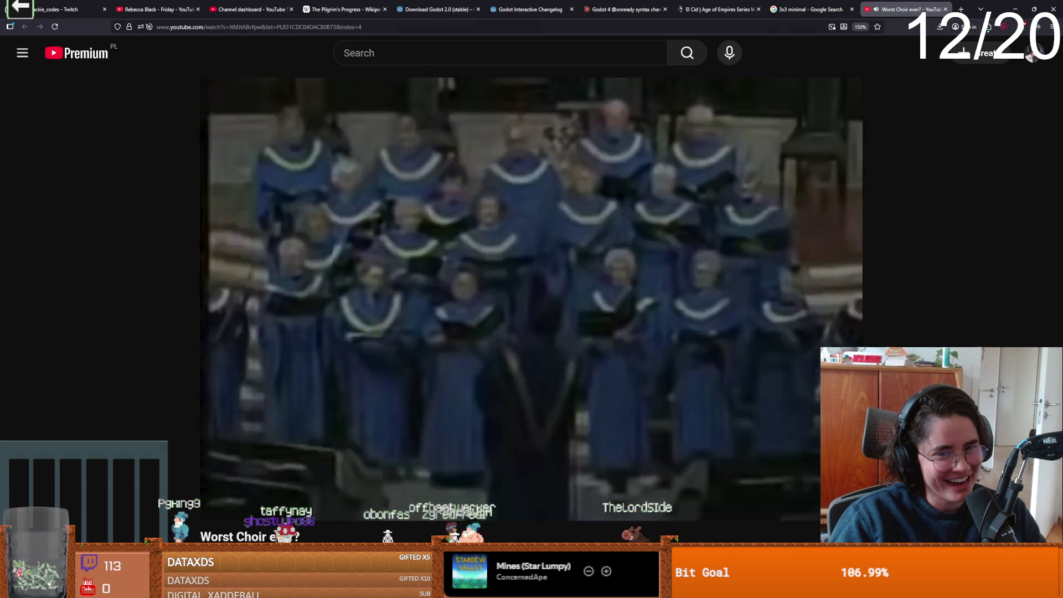
pyautogui.click(612, 422)
pyautogui.click(612, 421)
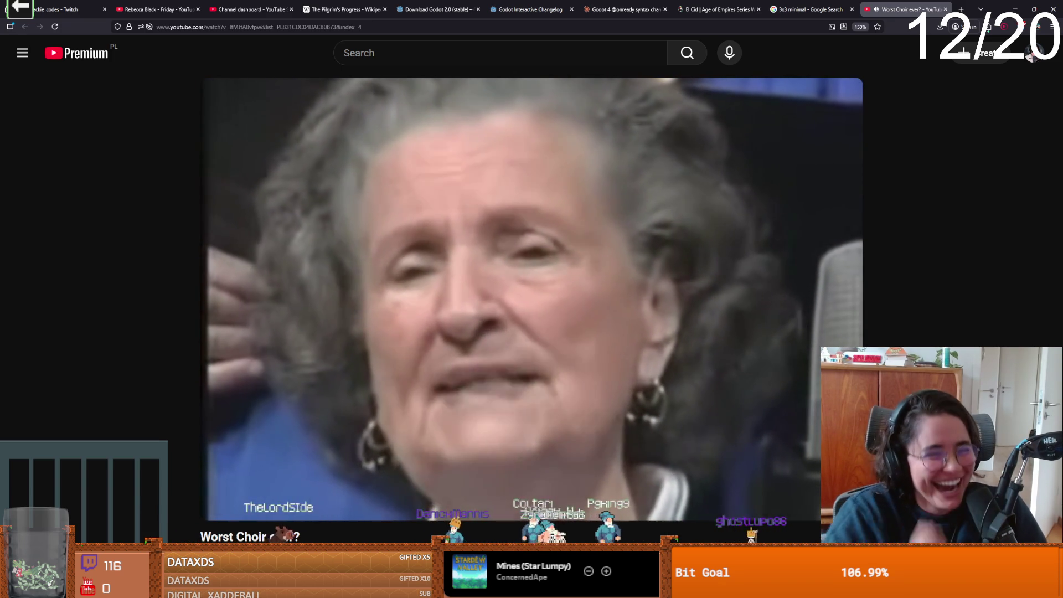
# Skip the choir video through 2:38, 3:08, 3:59 and 4:24, pausing on its closing screen.
pyautogui.moveTo(589, 381)
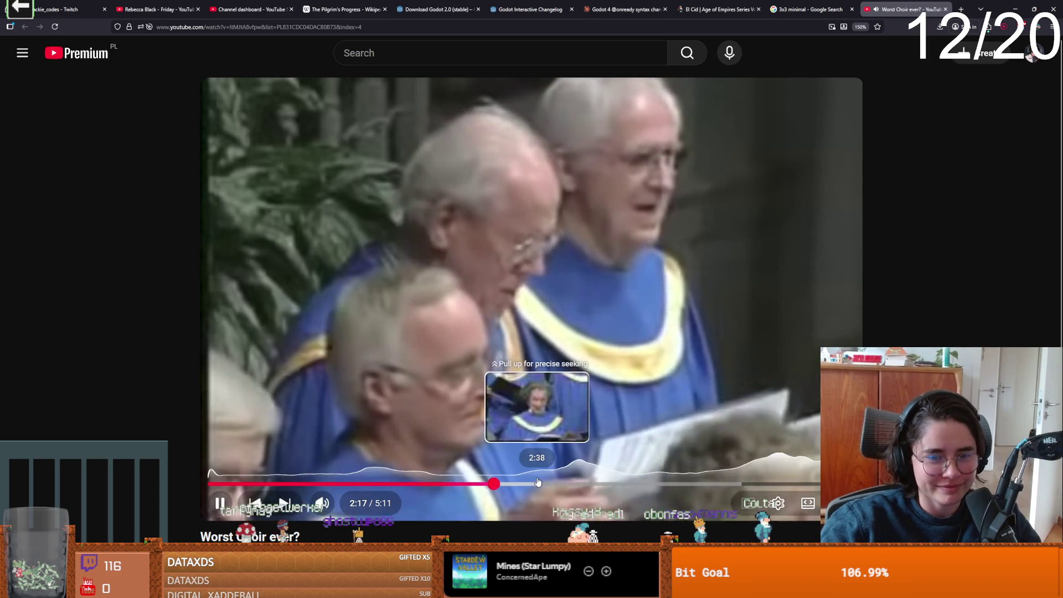
pyautogui.click(537, 482)
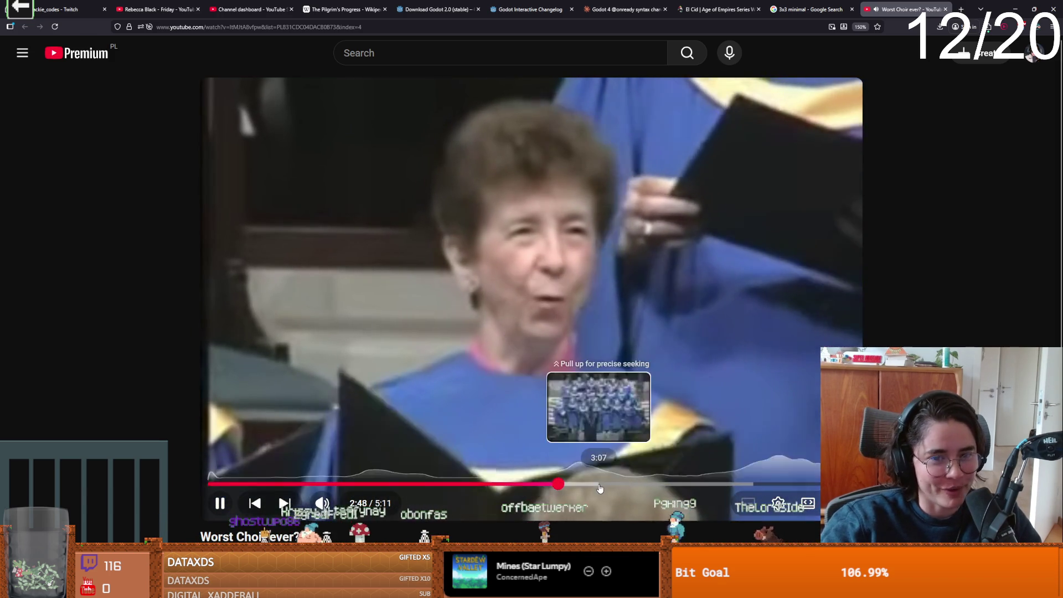
pyautogui.click(599, 484)
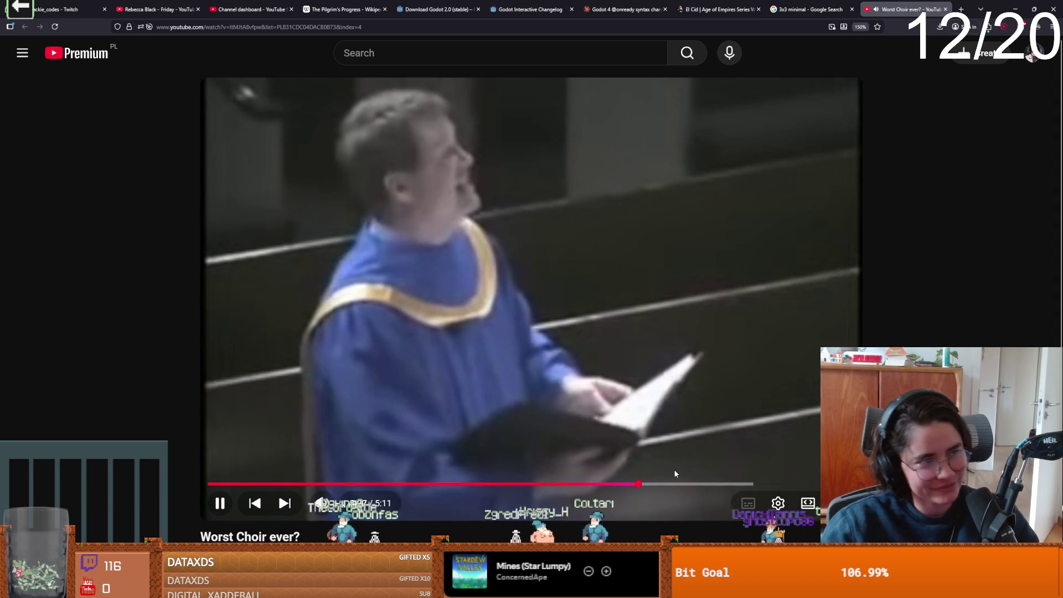
pyautogui.click(700, 483)
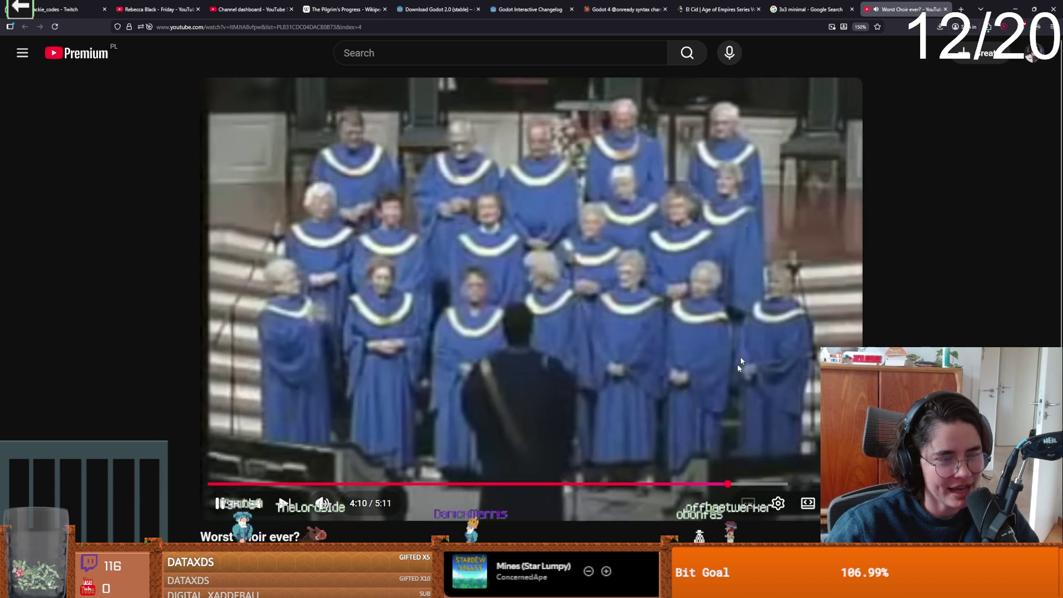
pyautogui.click(751, 485)
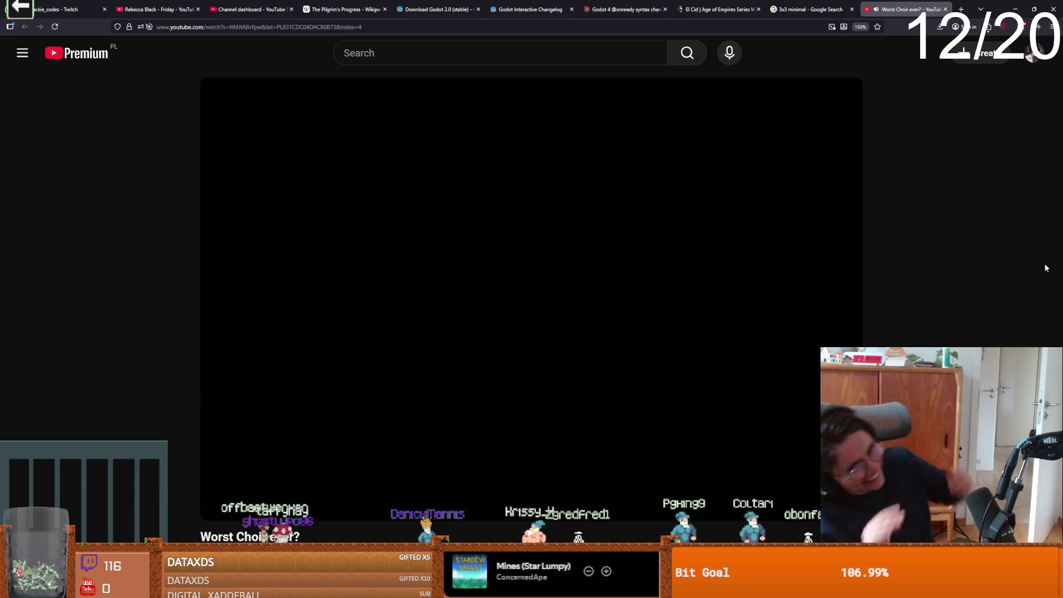
pyautogui.click(646, 343)
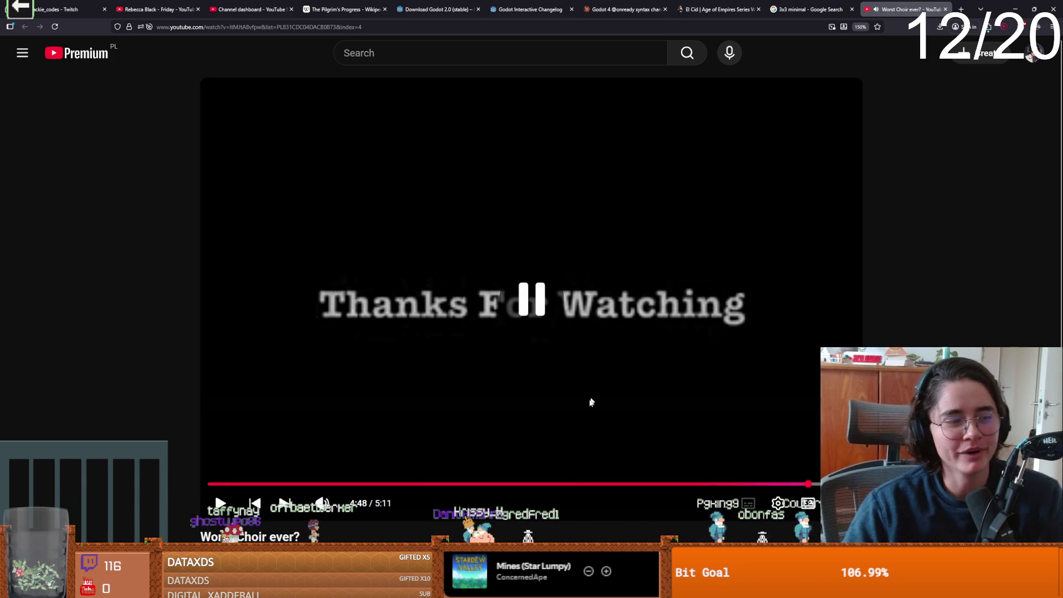
pyautogui.scroll(-2, 587, 404)
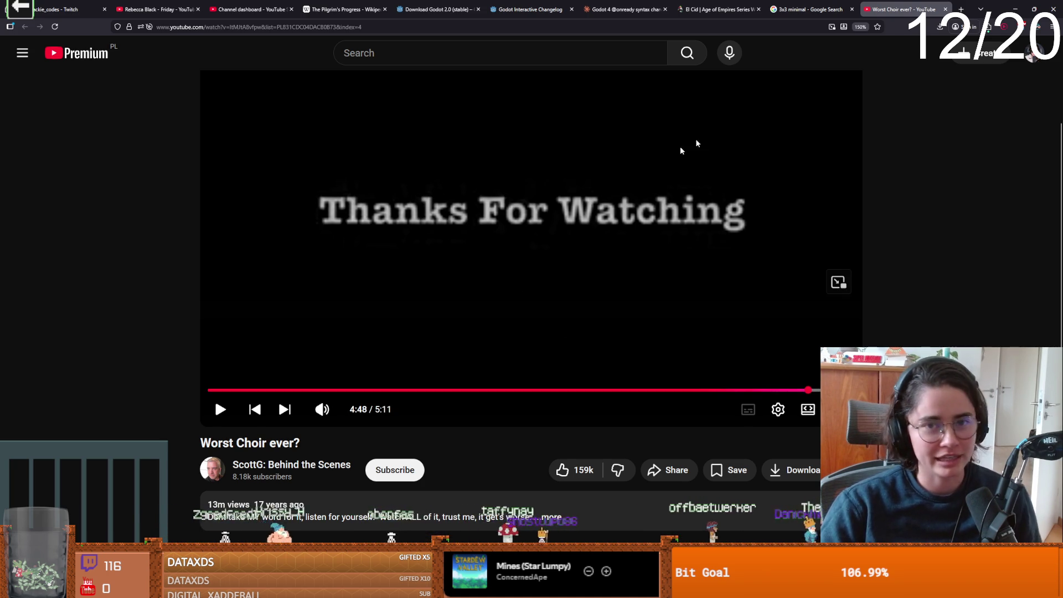
pyautogui.click(1014, 8)
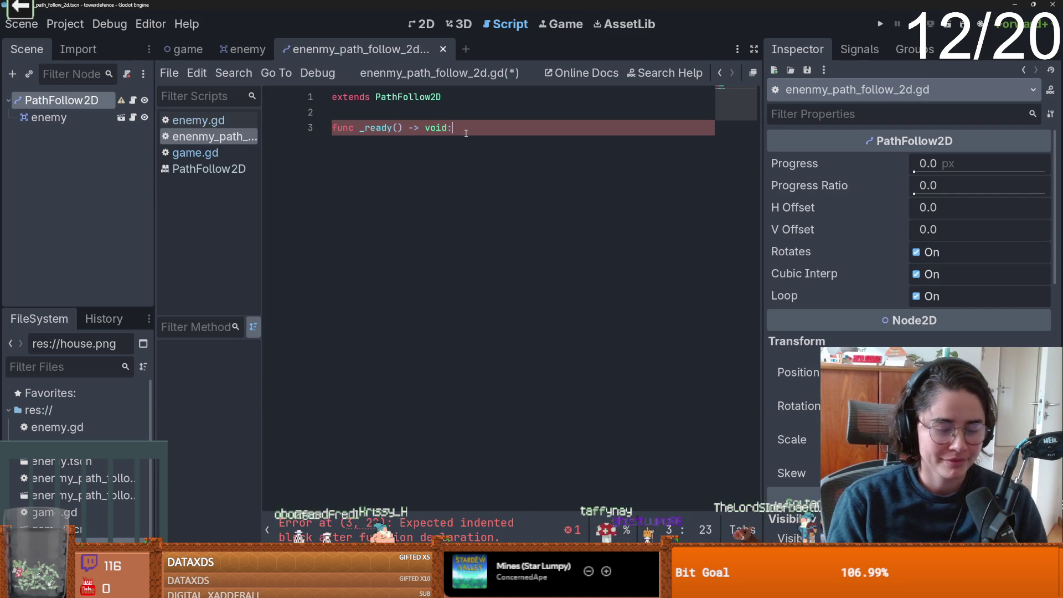
# Give _ready a pass body and save the script.
pyautogui.press('Return')
pyautogui.write('pass')
pyautogui.hotkey('ctrl', 's')
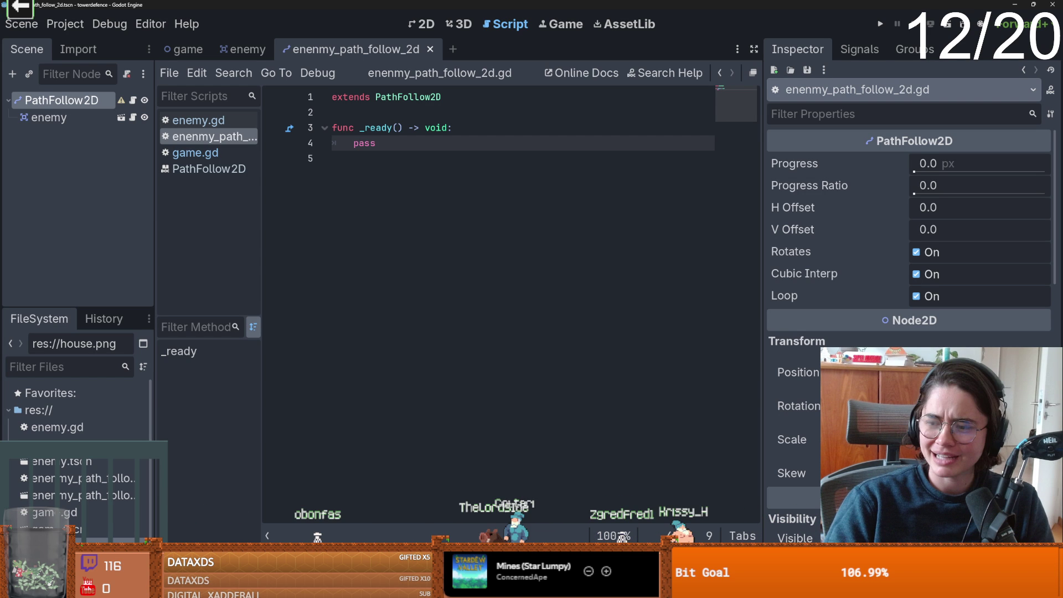
pyautogui.click(461, 338)
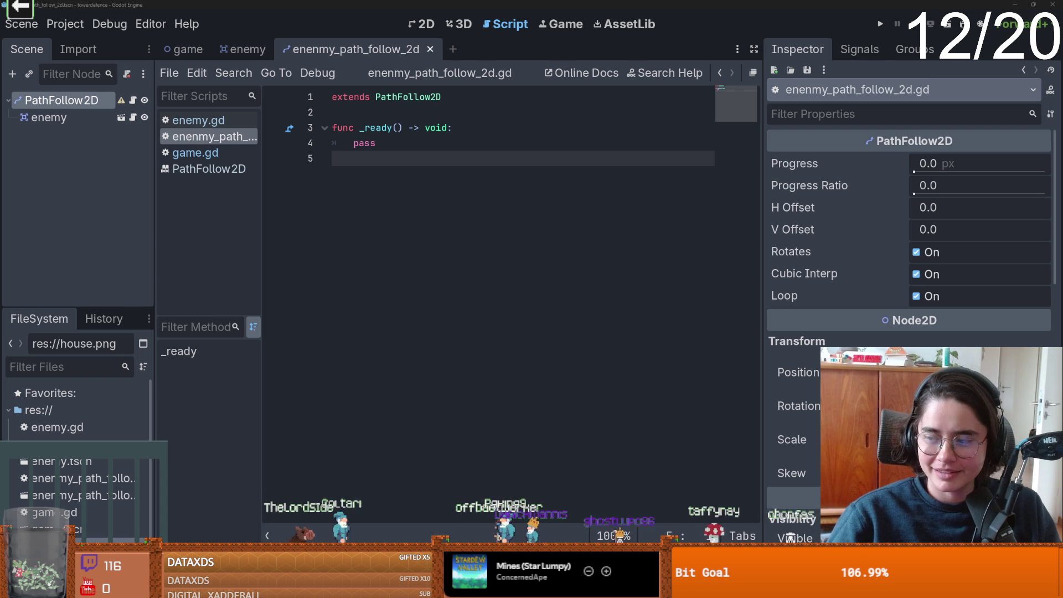
pyautogui.click(387, 144)
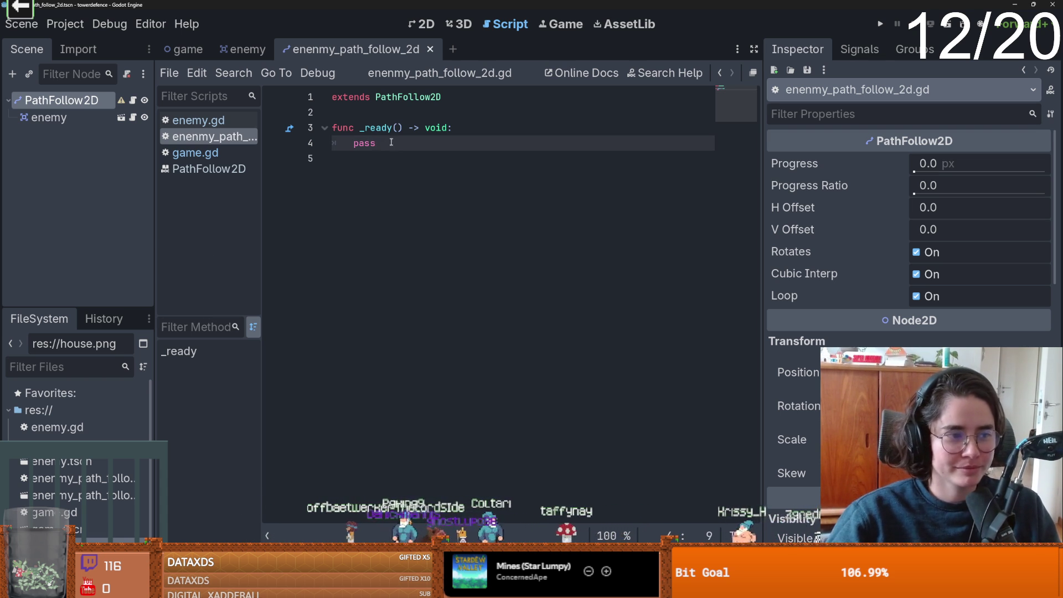
# Replace pass with rotation_degrees = 0, save, and open blank lines above _ready.
pyautogui.doubleClick(362, 142)
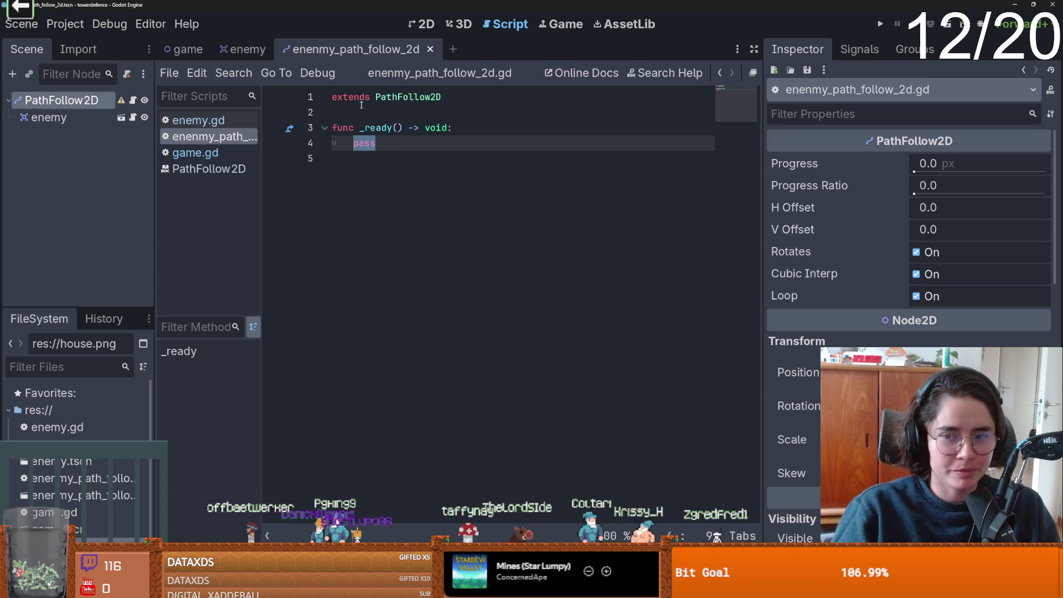
pyautogui.write('rot')
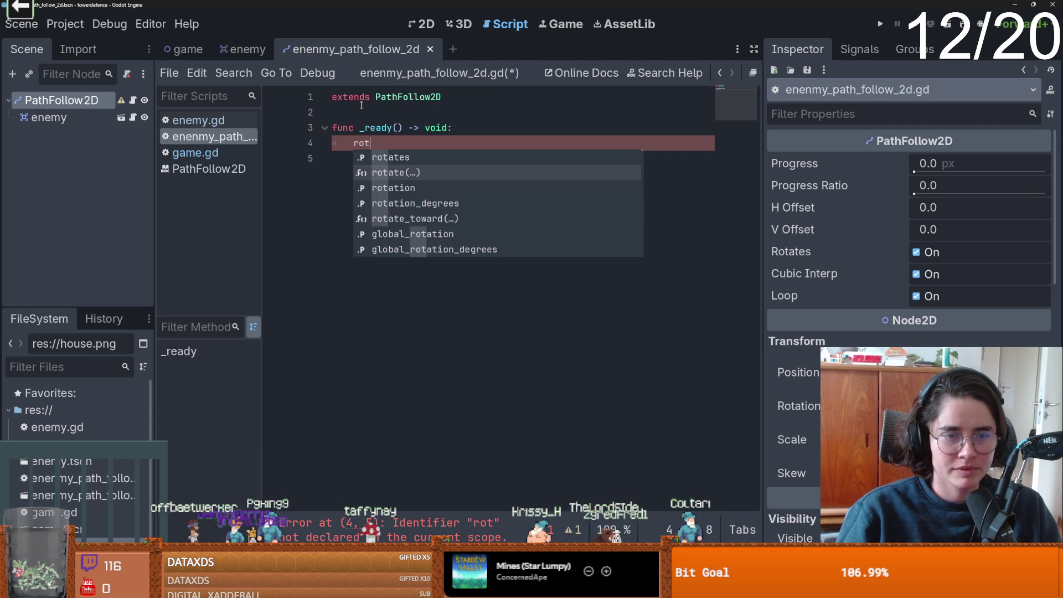
pyautogui.press('BackSpace')
pyautogui.press('Down')
pyautogui.press('Down')
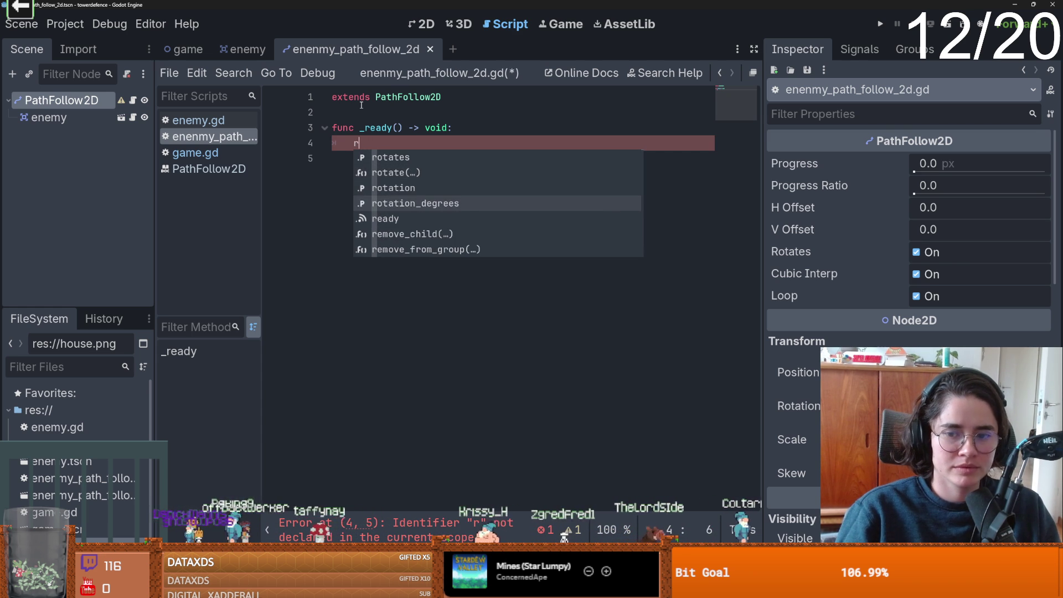
pyautogui.press('Return')
pyautogui.write('6=')
pyautogui.press('BackSpace')
pyautogui.press('BackSpace')
pyautogui.press('BackSpace')
pyautogui.write('= 0')
pyautogui.hotkey('ctrl', 's')
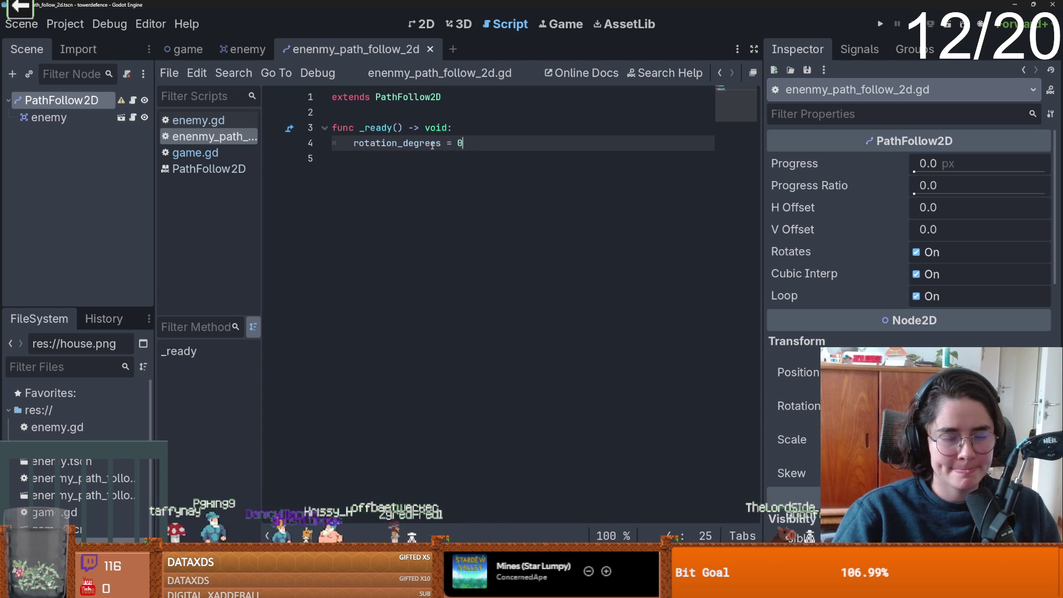
pyautogui.press('Return')
pyautogui.click(389, 113)
pyautogui.press('Return')
pyautogui.press('Return')
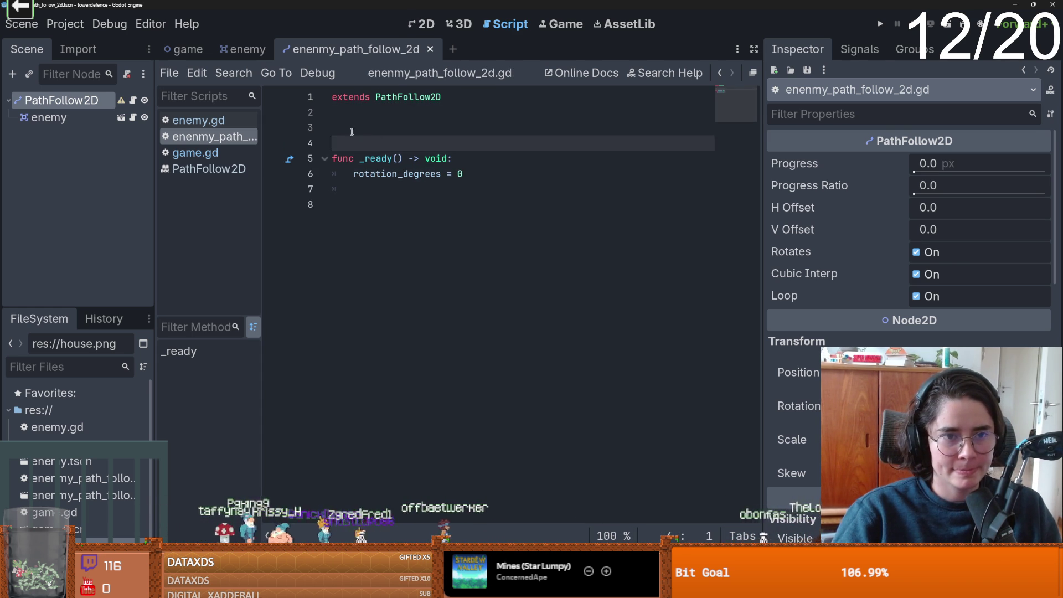
pyautogui.click(347, 128)
pyautogui.write('var speed =')
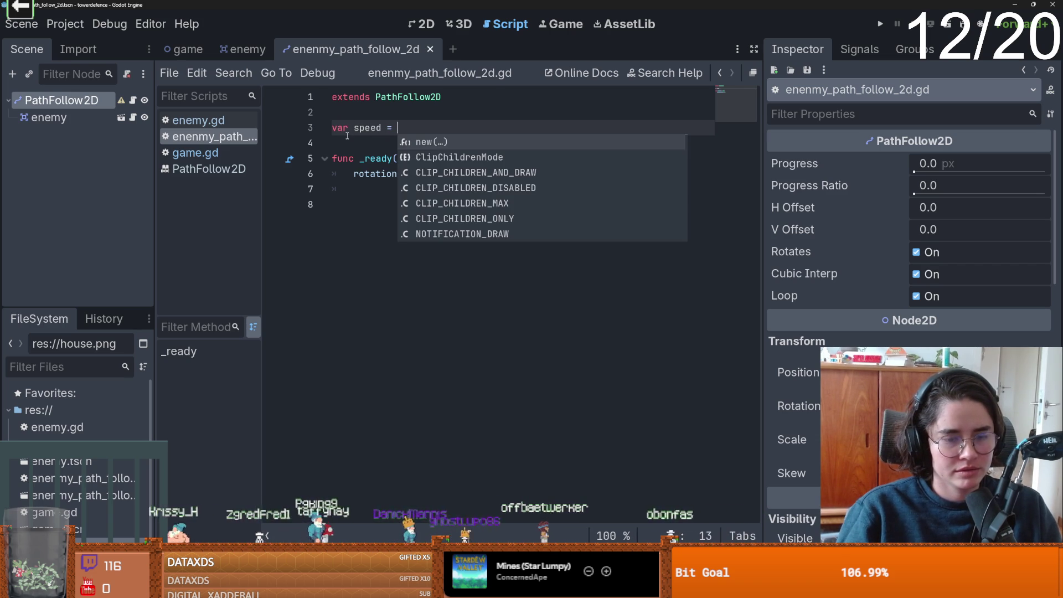
pyautogui.write('5')
pyautogui.click(372, 189)
pyautogui.hotkey('ctrl', 's')
pyautogui.click(335, 96)
pyautogui.press('Return')
pyautogui.press('Up')
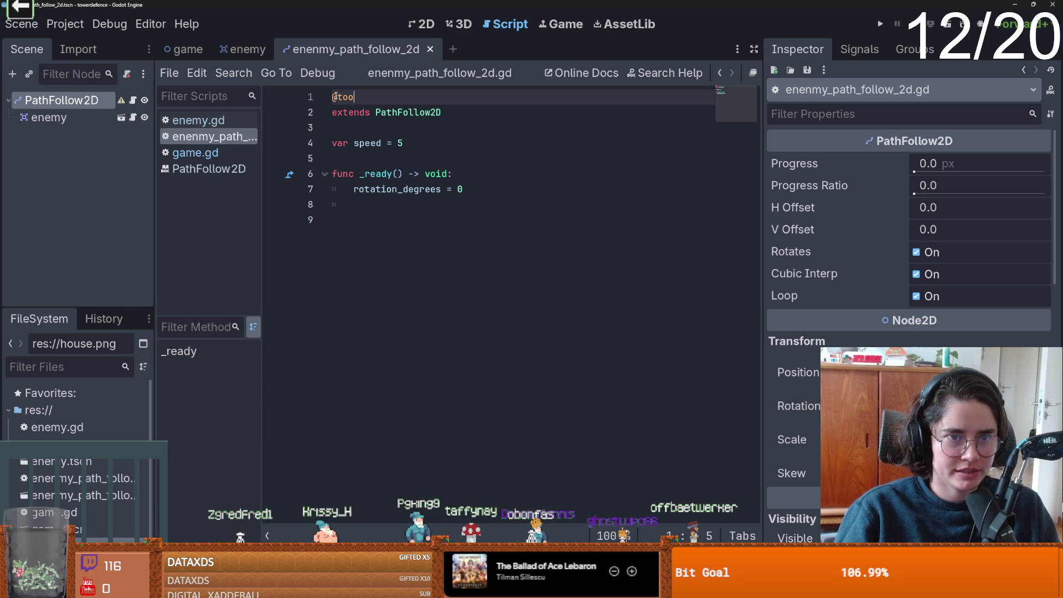
pyautogui.write('l')
pyautogui.press('Escape')
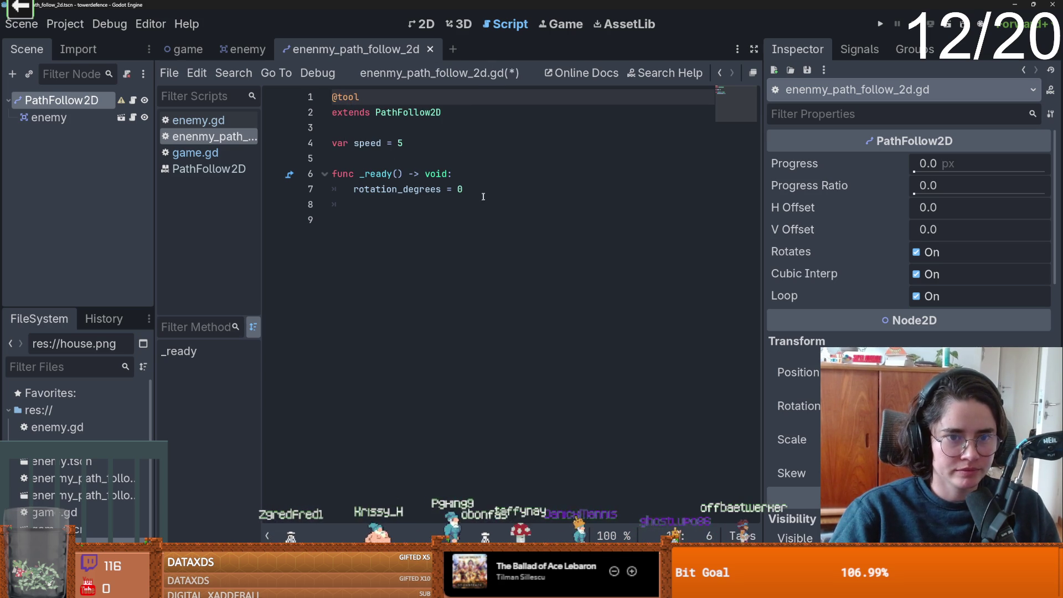
# Add a _process function below _ready and save the script.
pyautogui.click(484, 195)
pyautogui.press('Return')
pyautogui.press('Return')
pyautogui.write('func _')
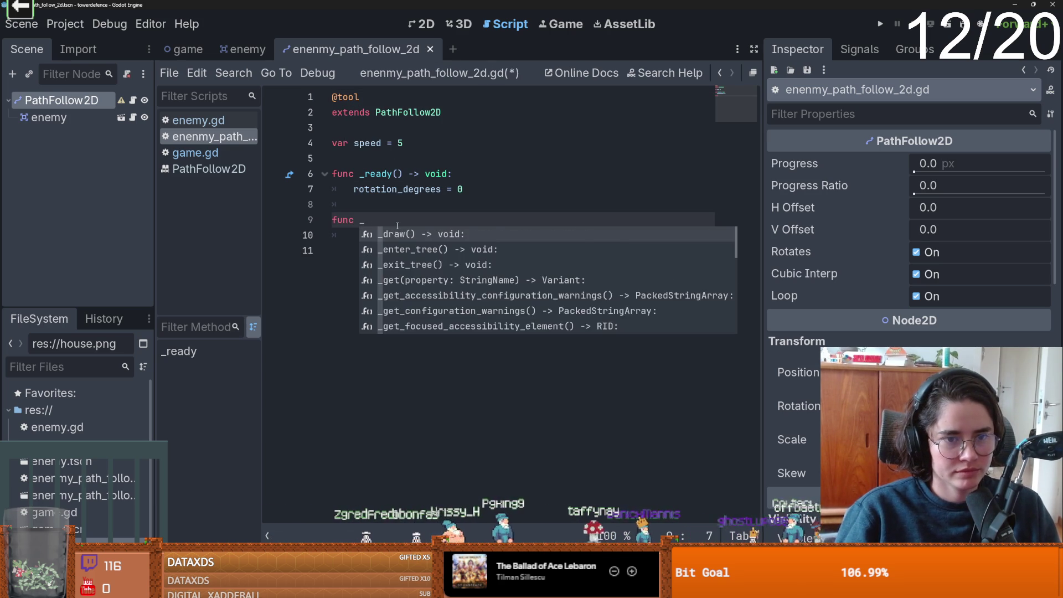
pyautogui.write('pro')
pyautogui.press('Return')
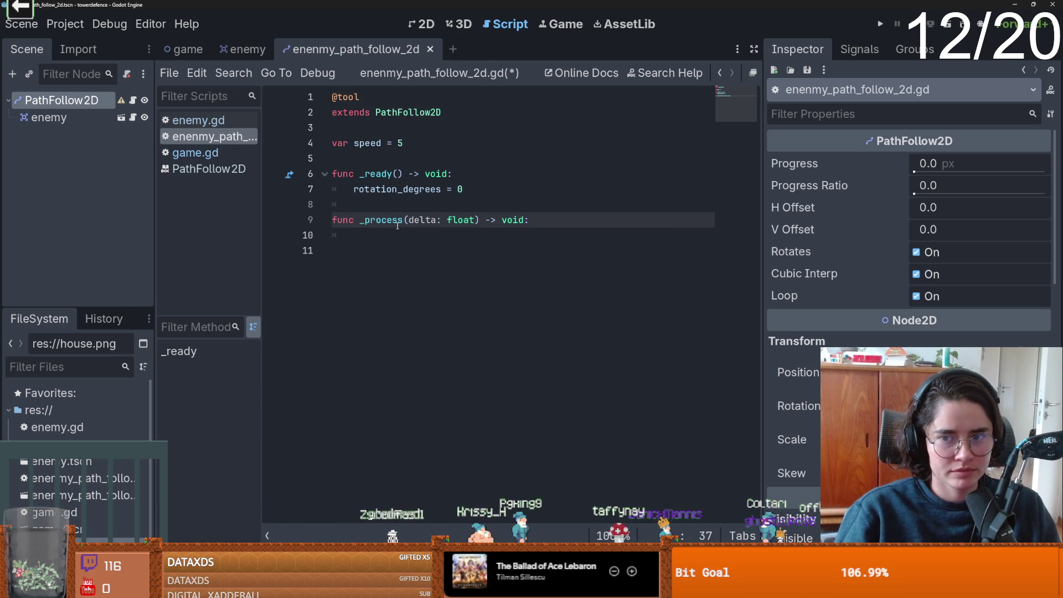
pyautogui.press('Return')
pyautogui.write('pass')
pyautogui.hotkey('ctrl', 's')
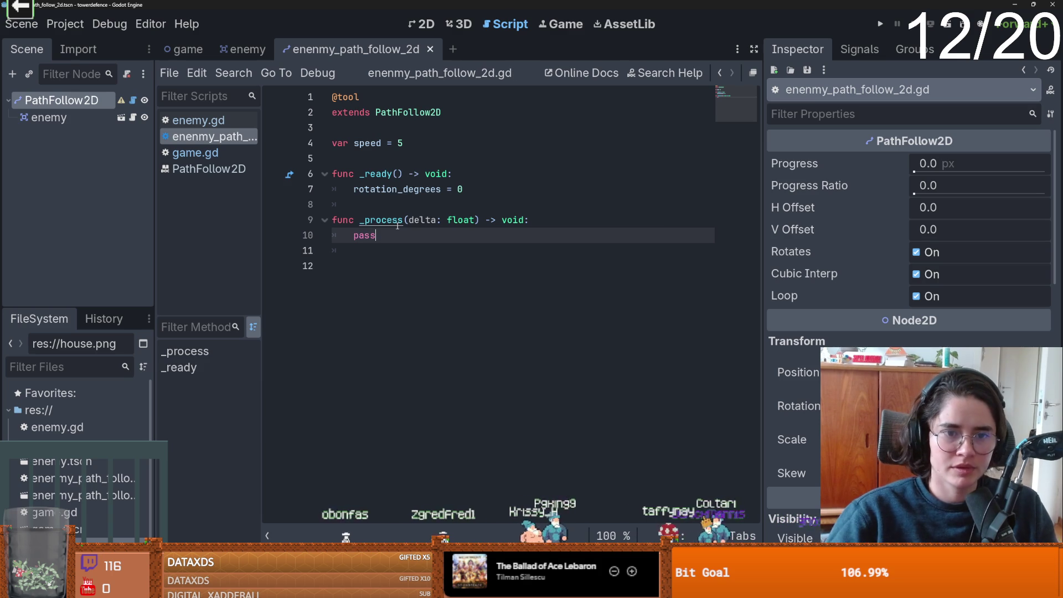
# Make _process run progress_ratio += progress_ratio + speed, and save.
pyautogui.doubleClick(378, 242)
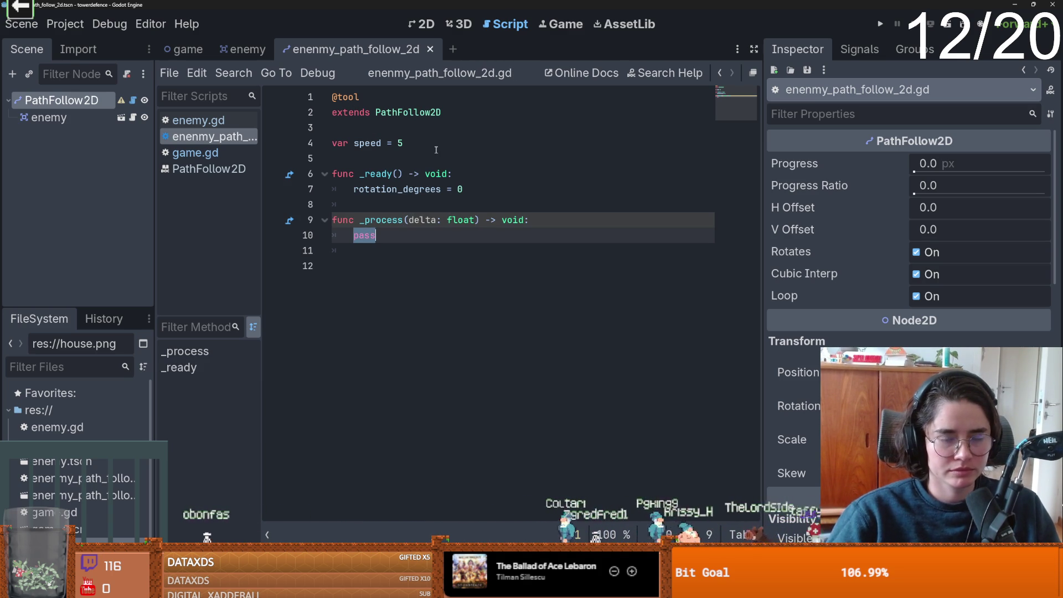
pyautogui.write('pro')
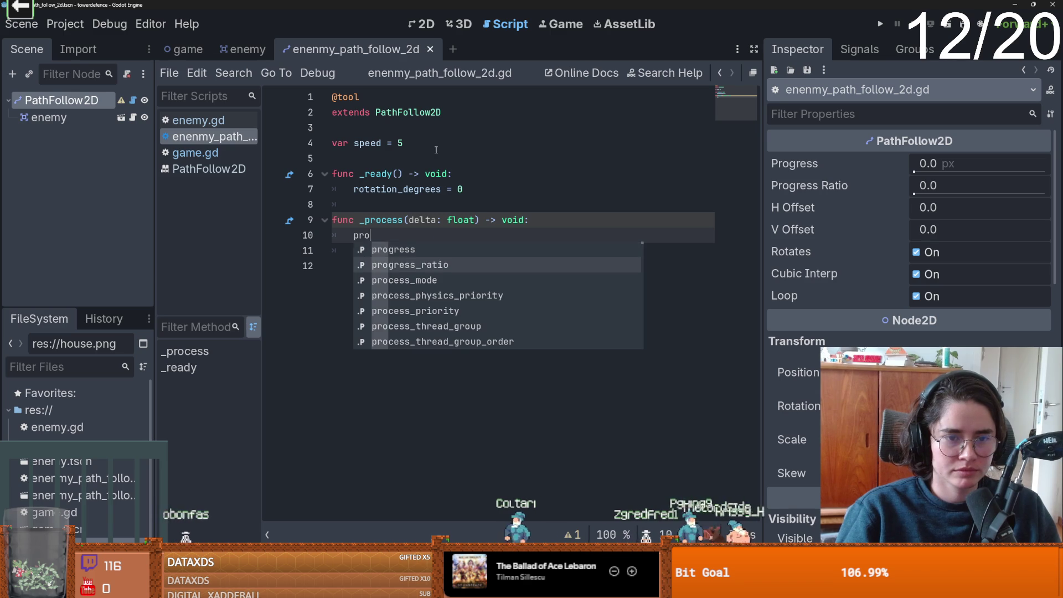
pyautogui.write('gress_ratio =')
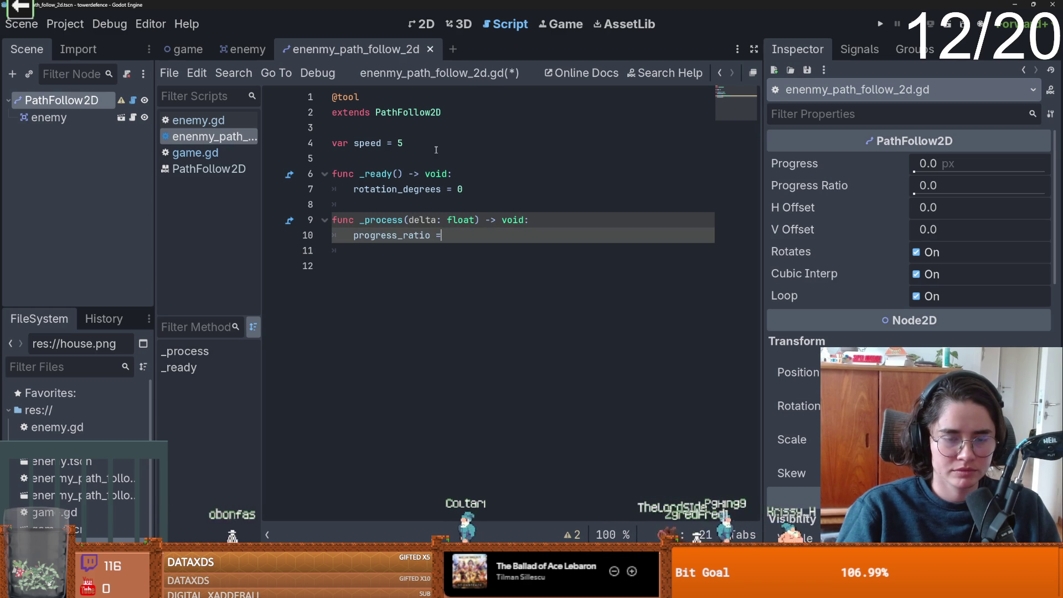
pyautogui.press('BackSpace')
pyautogui.write('+')
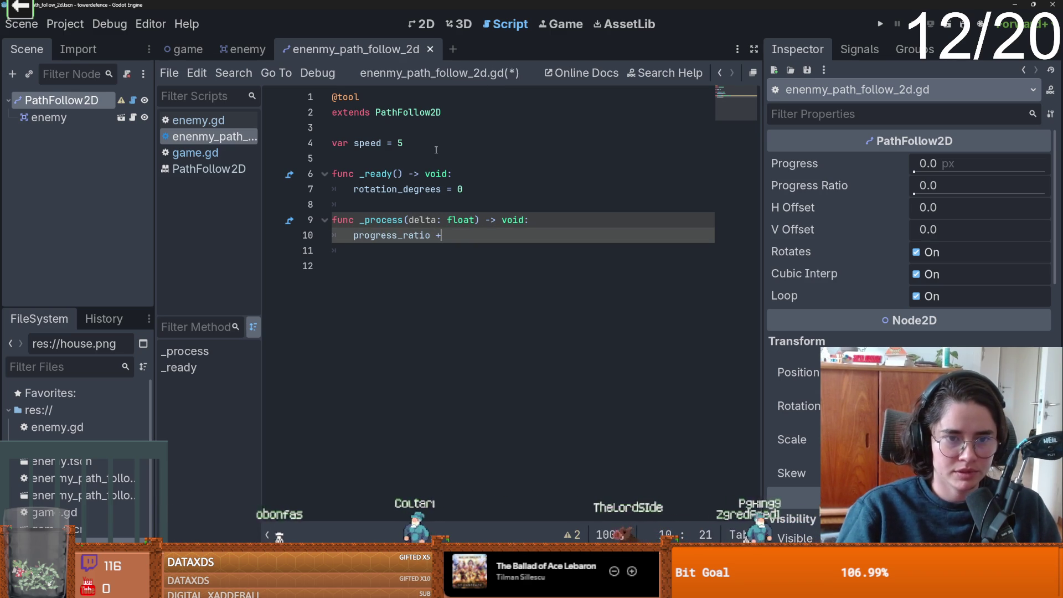
pyautogui.write('= progress_ratio + speed')
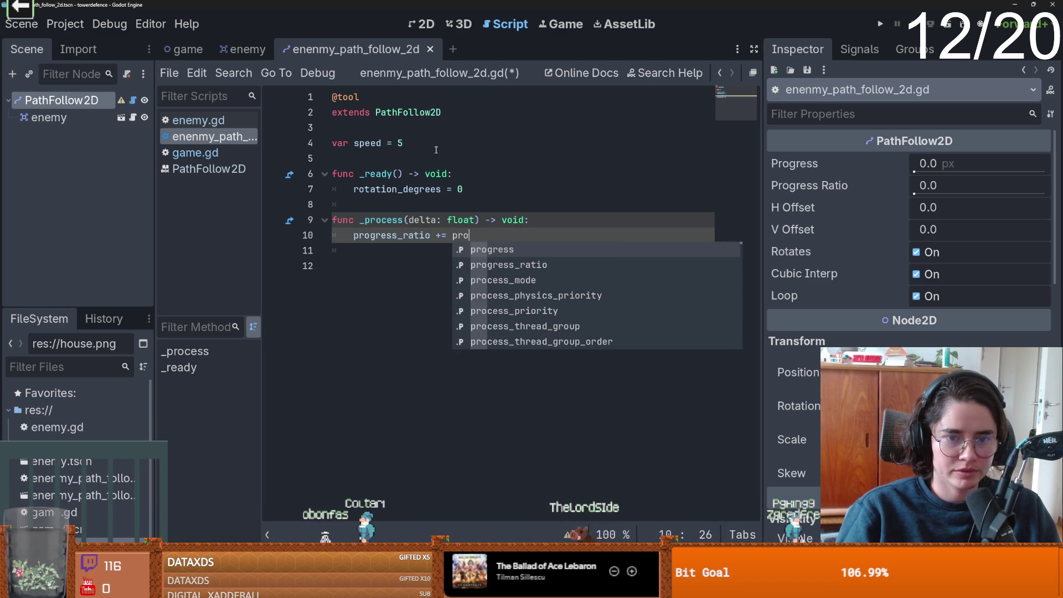
pyautogui.press('Return')
pyautogui.write('+ speed')
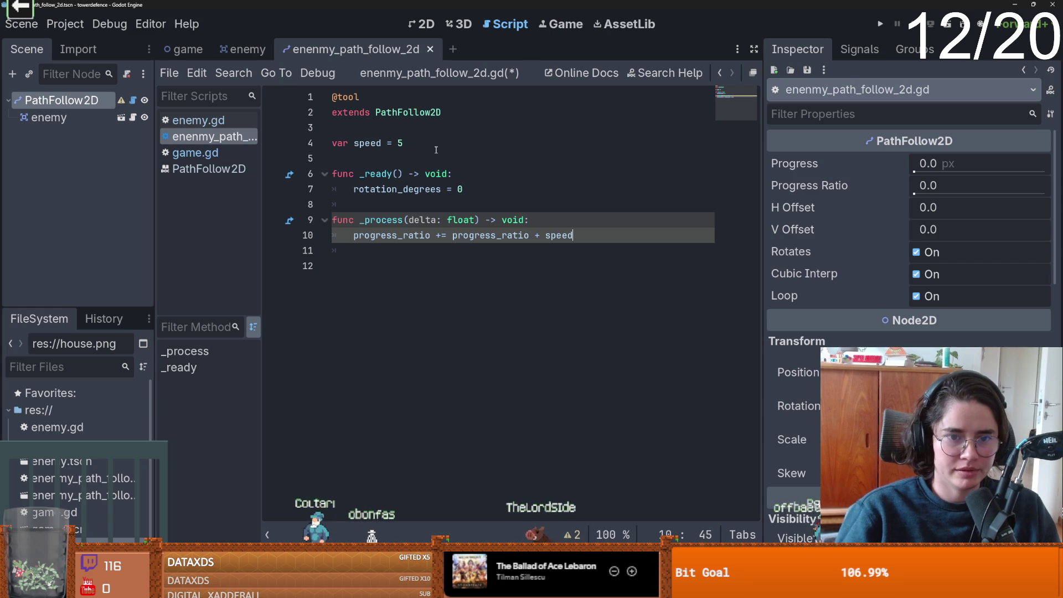
pyautogui.hotkey('ctrl', 's')
pyautogui.press('Left')
pyautogui.press('Left')
pyautogui.press('Left')
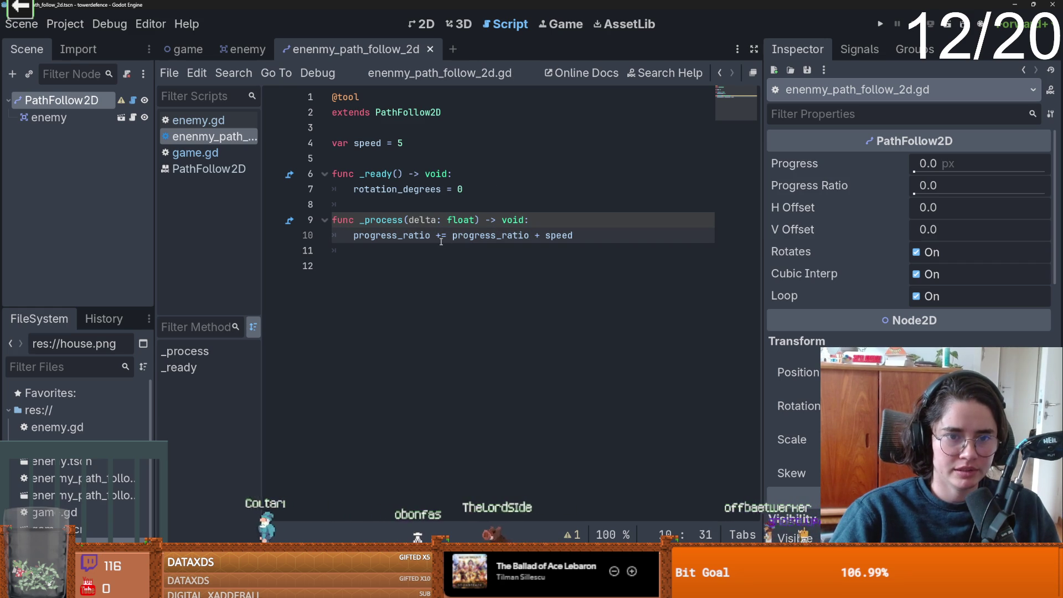